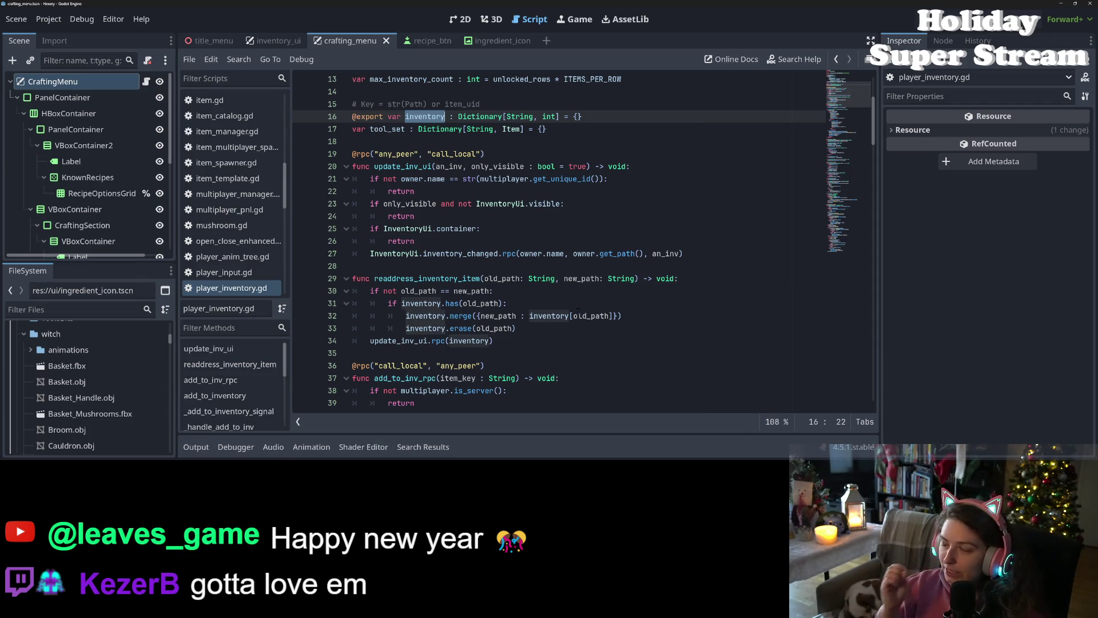
Step: Scroll player_inventory.gd to the add_to_inventory else branch on line 62
left_click(566, 232)
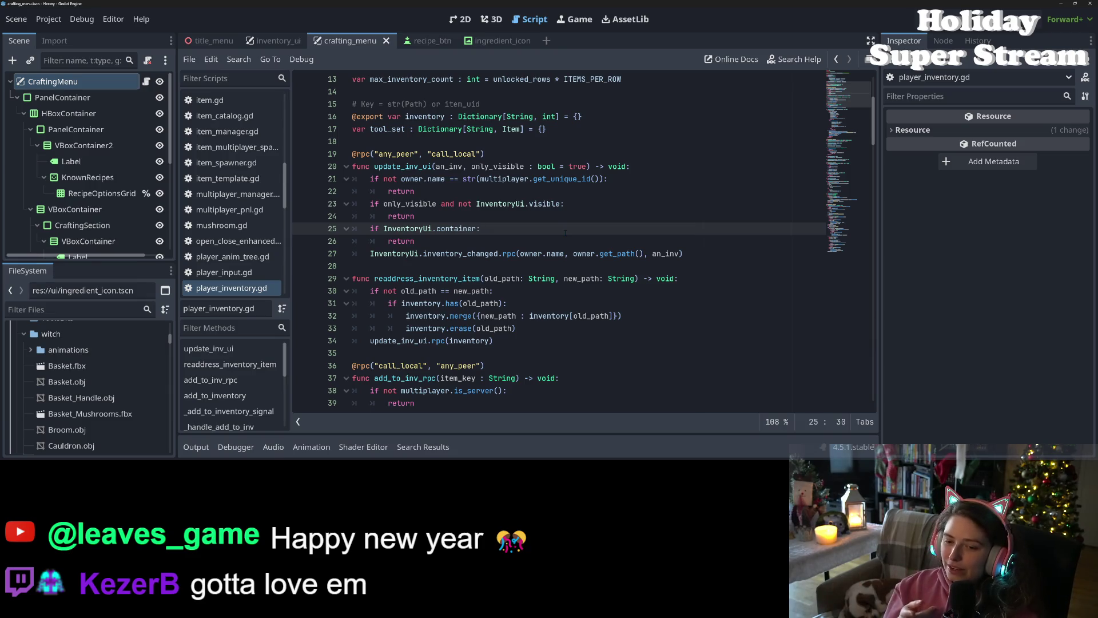
scroll(566, 232, "down", 7)
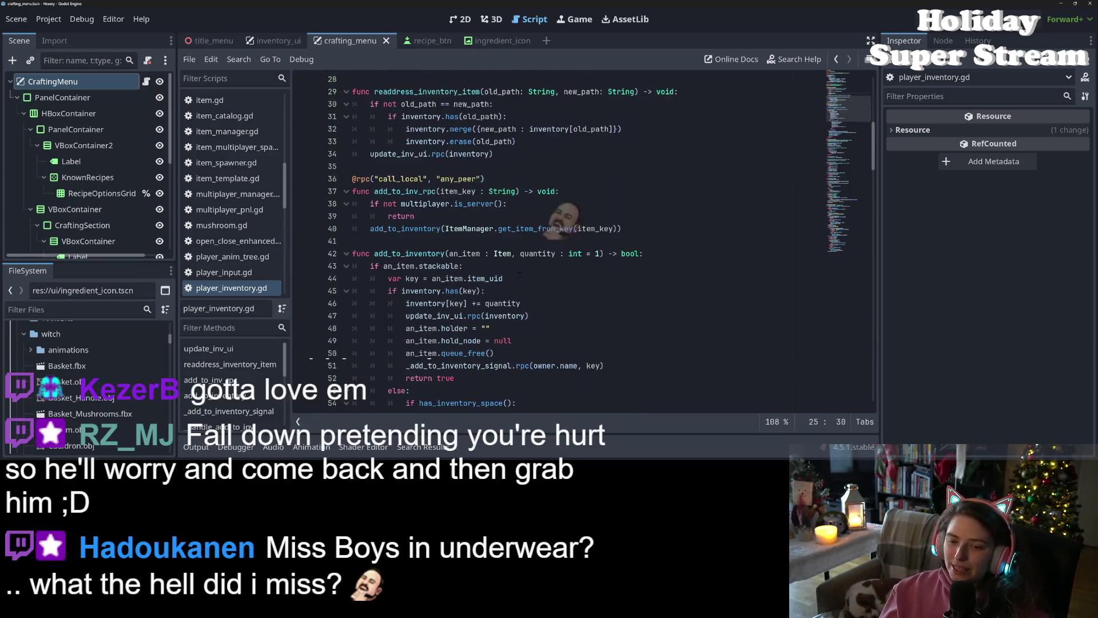
scroll(519, 273, "down", 2)
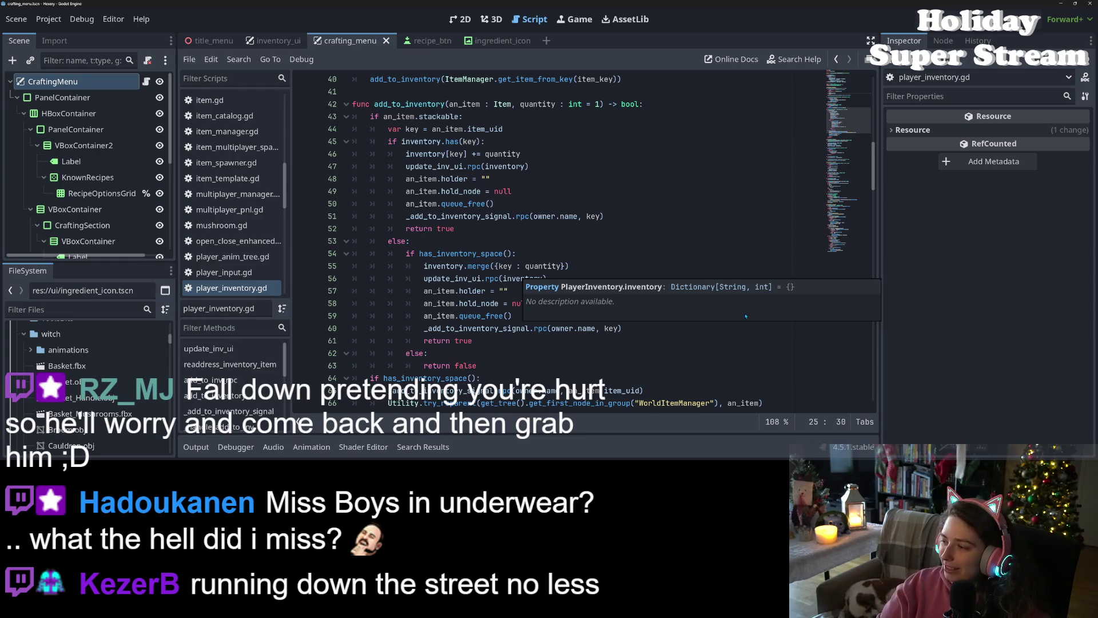
left_click(722, 332)
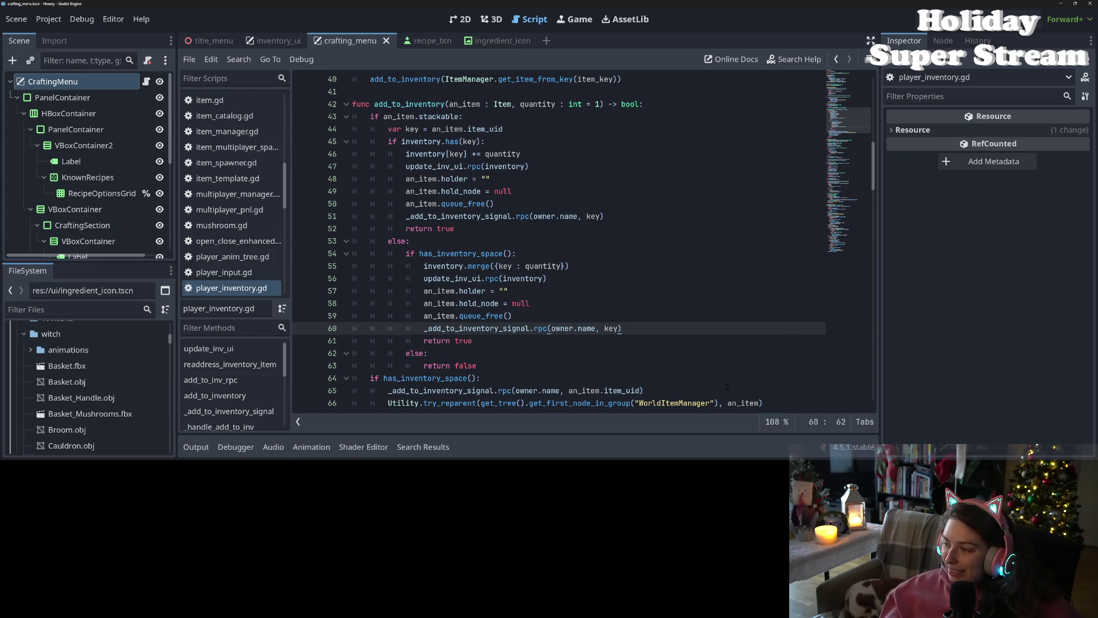
key("Down")
key("Down")
key("Down")
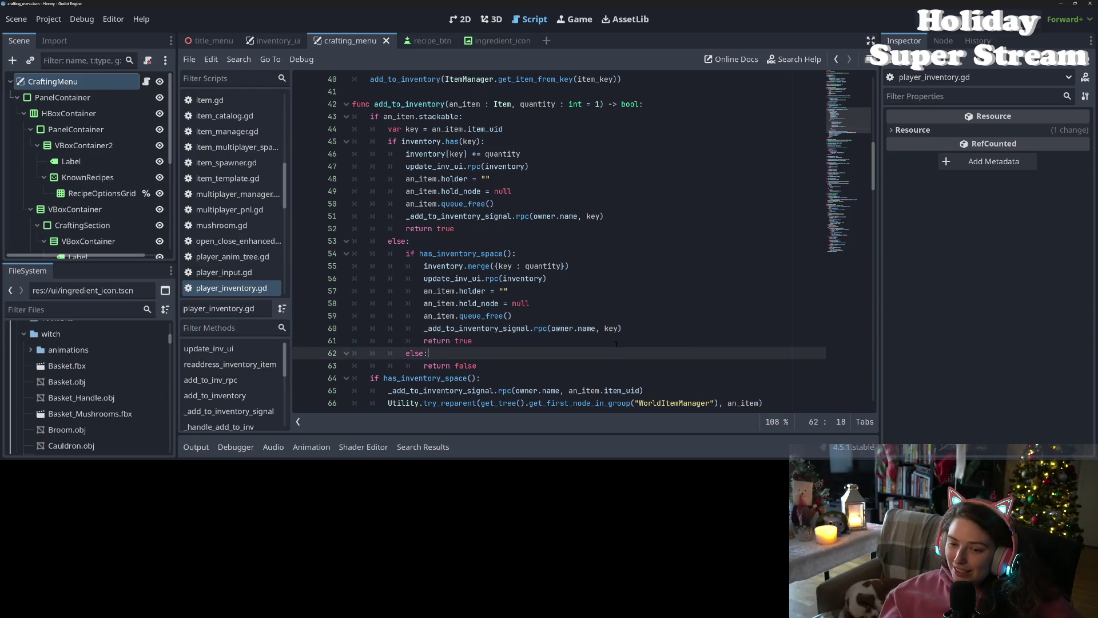
key("Up")
key("Up")
key("Up")
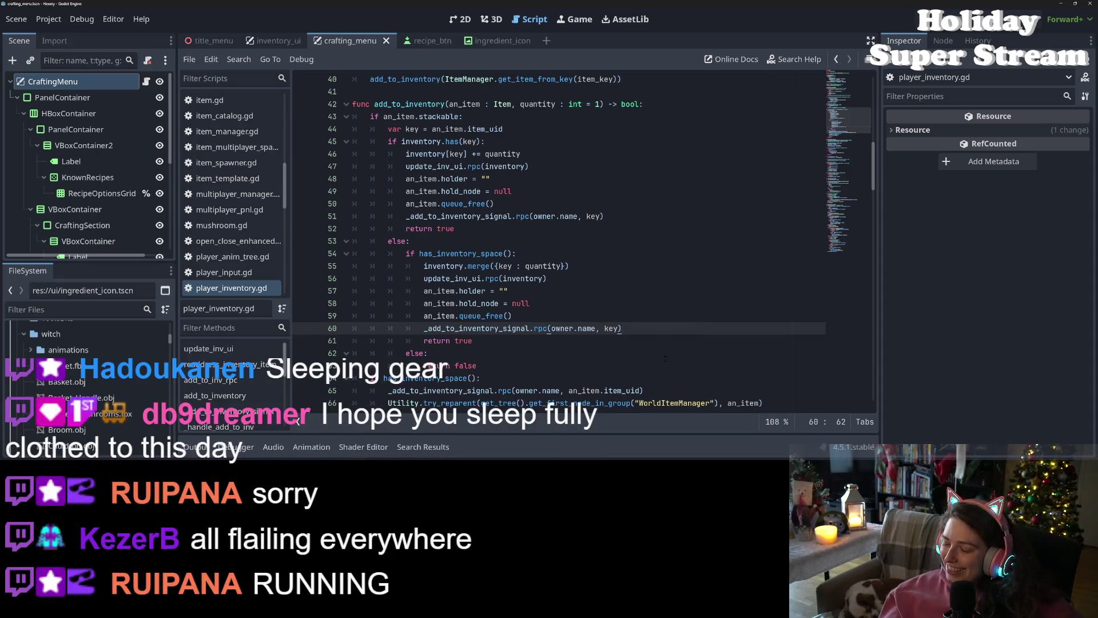
left_click(645, 352)
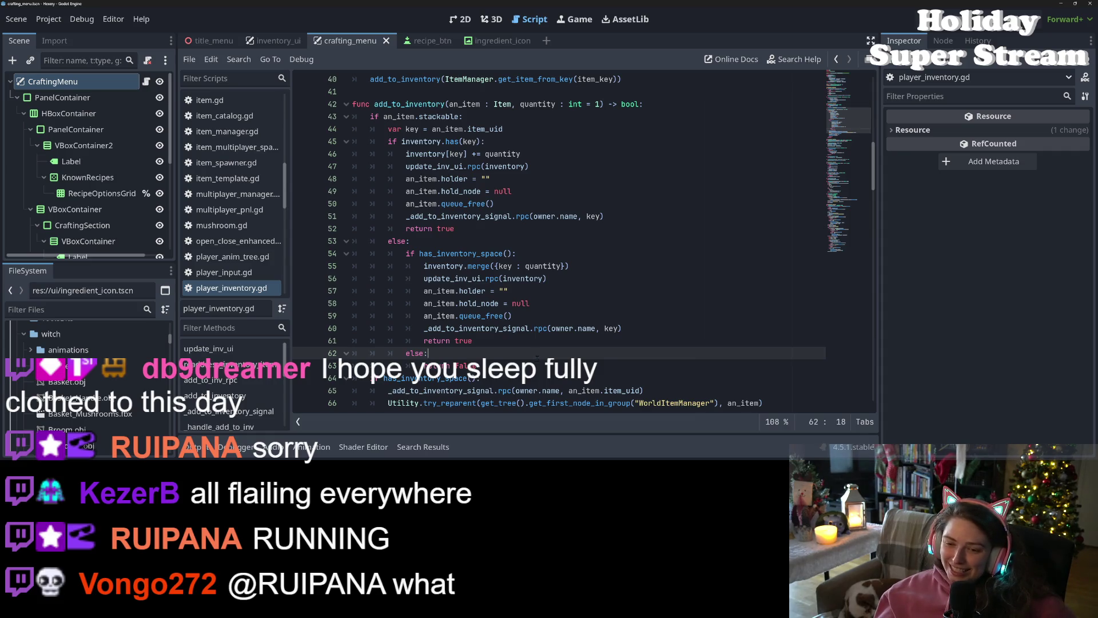
Step: Step through add_to_inventory lines 65–69, then switch to crafting_menu.gd
scroll(400, 404, "down", 3)
scroll(401, 404, "up", 3)
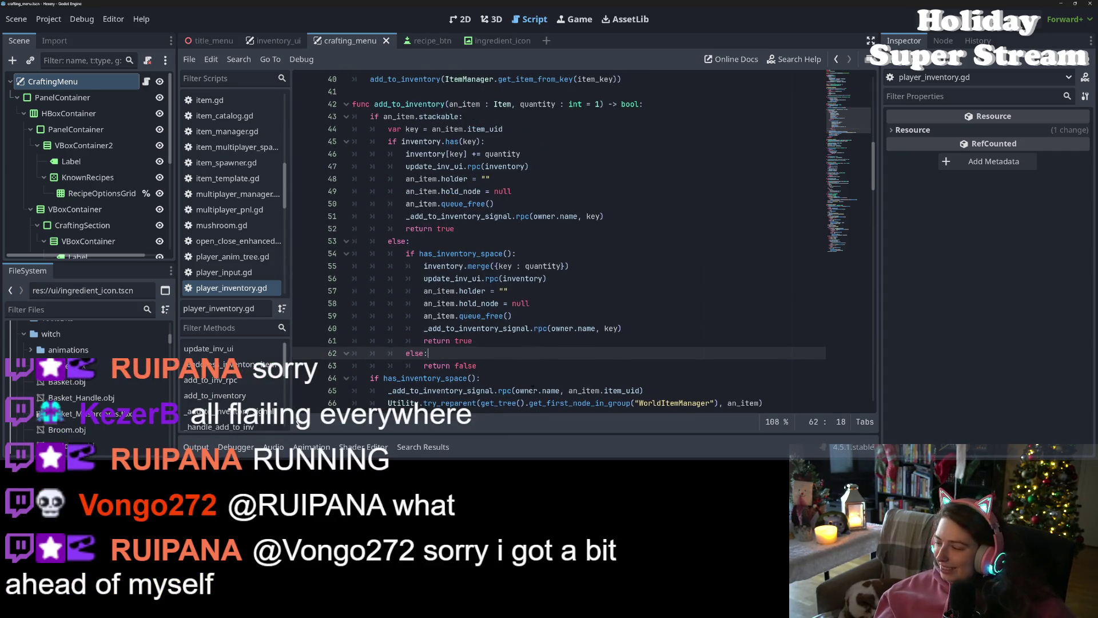
scroll(525, 384, "down", 2)
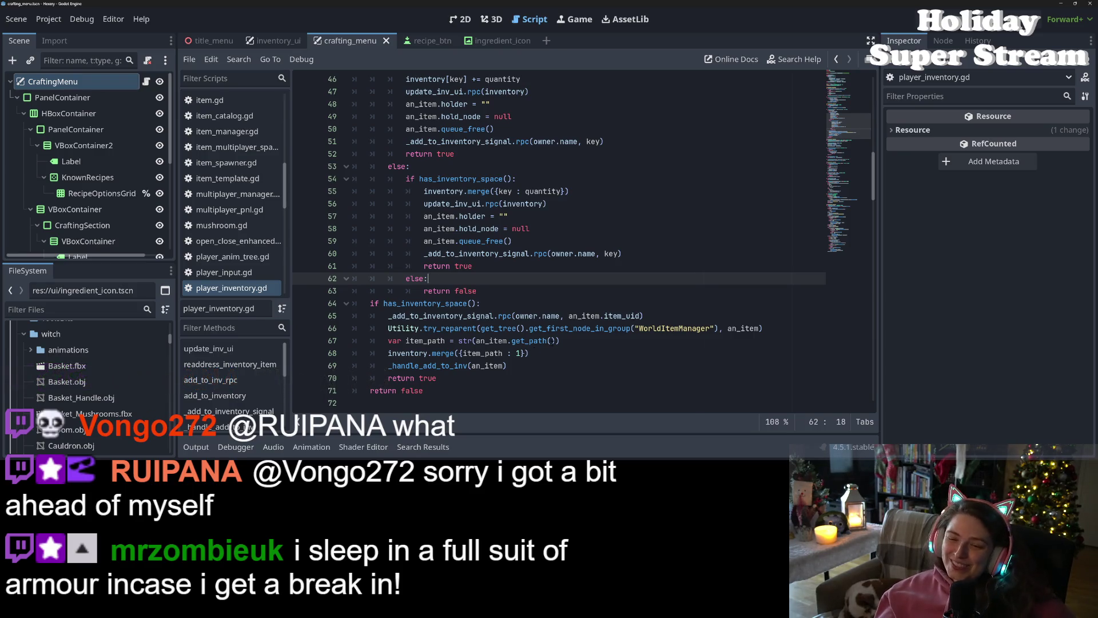
left_click(579, 341)
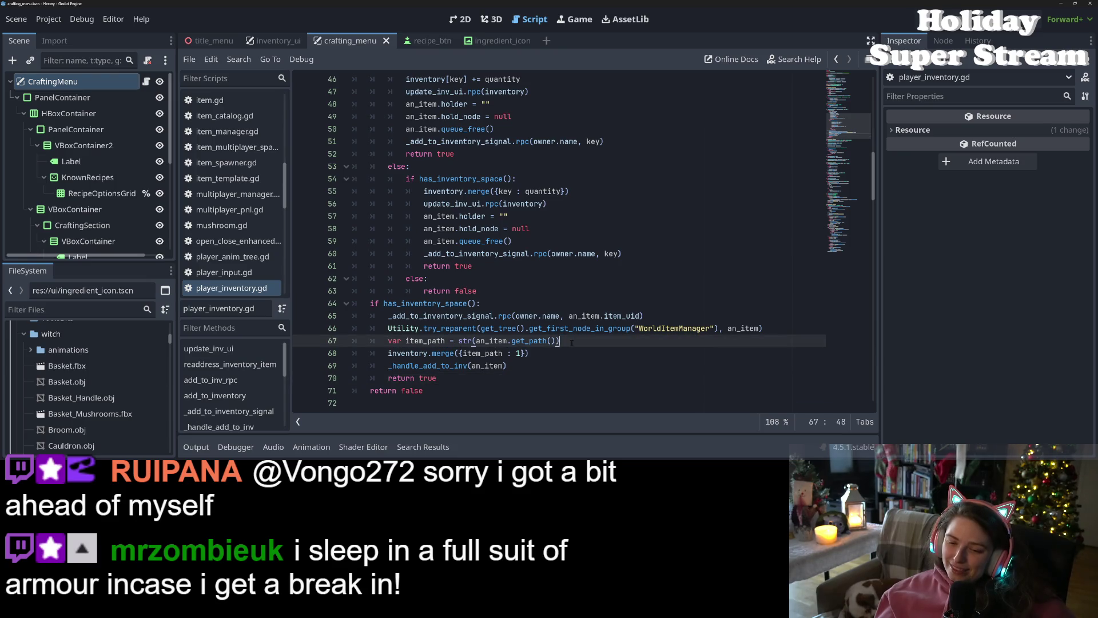
left_click(559, 365)
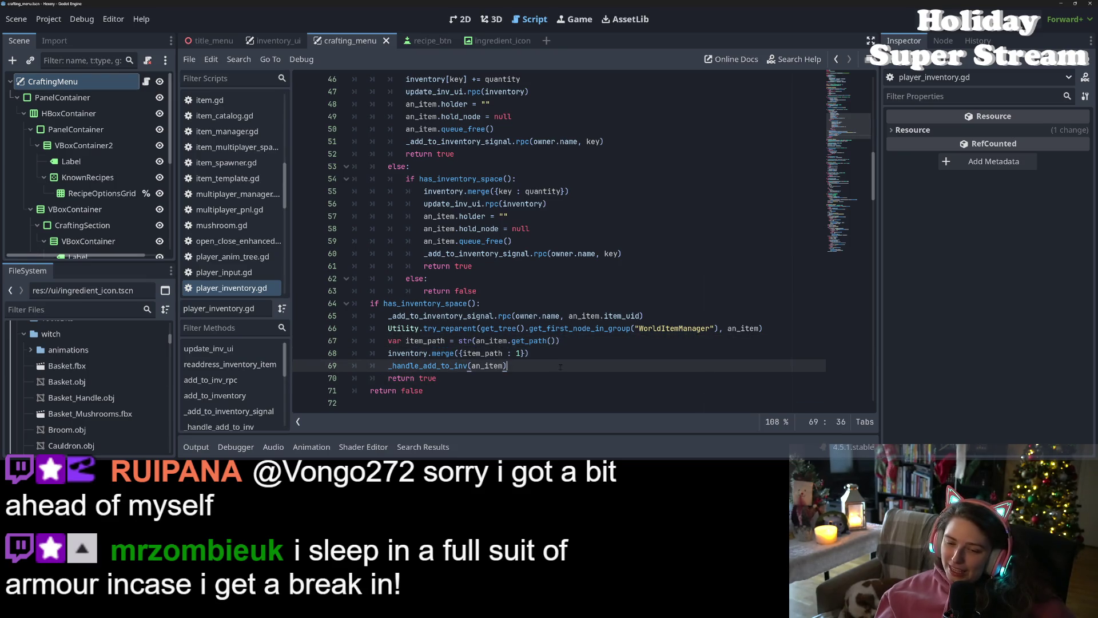
left_click(587, 353)
left_click(615, 341)
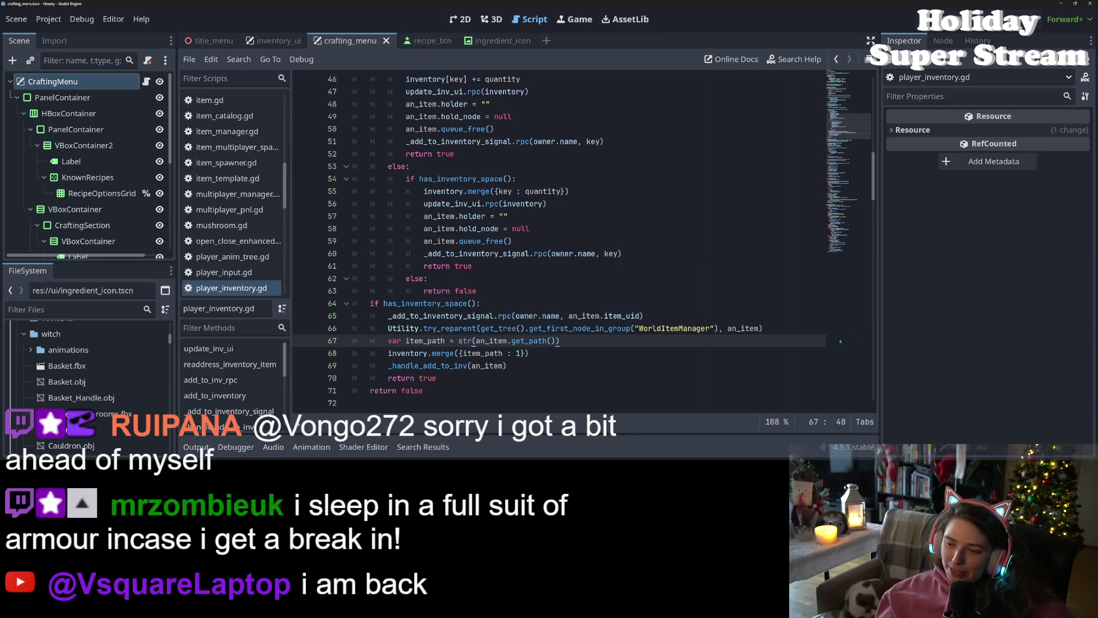
left_click(803, 328)
left_click(743, 316)
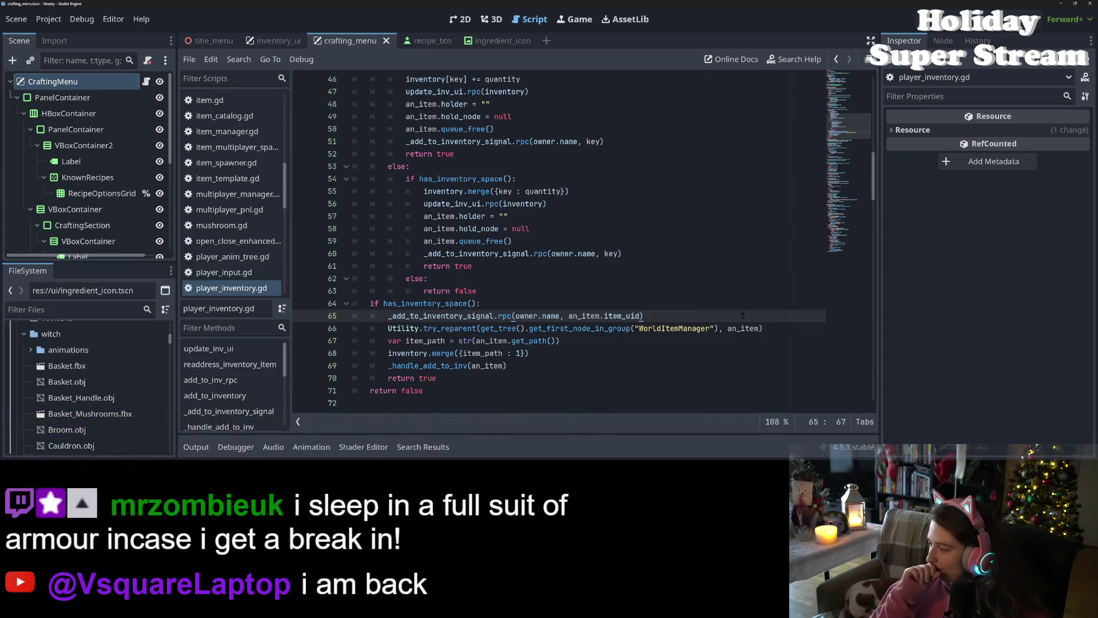
left_click(685, 365)
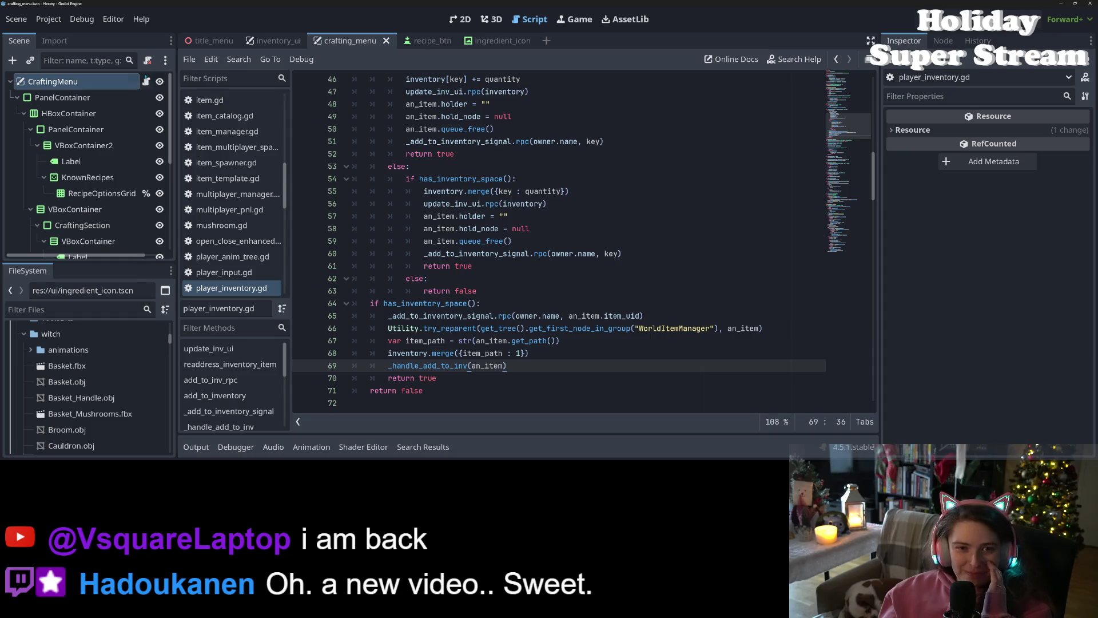
left_click(146, 82)
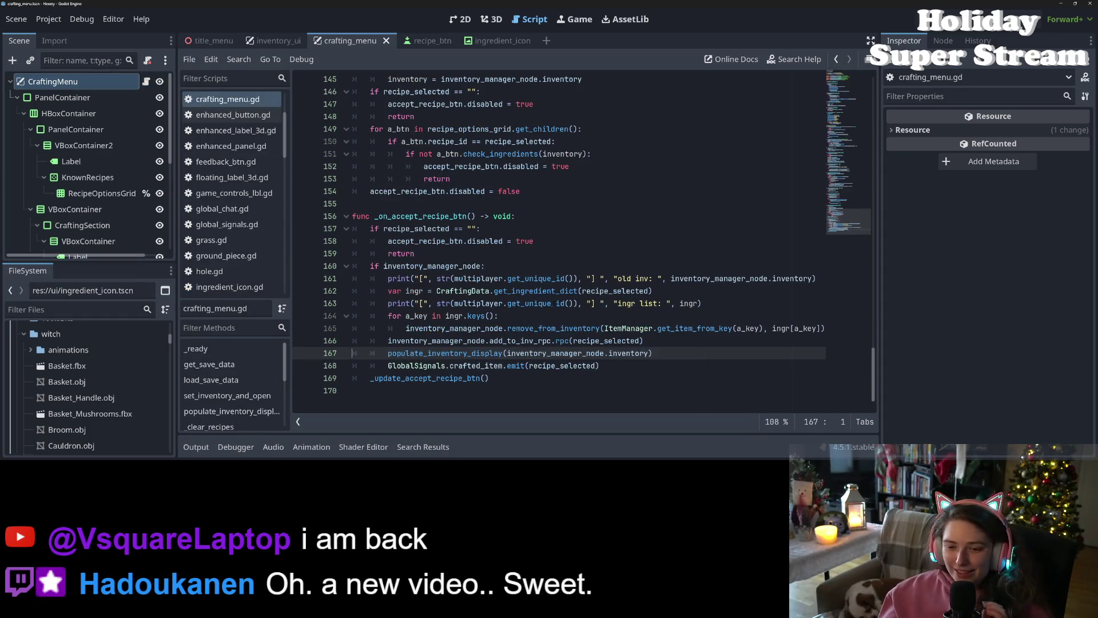
left_click(539, 353)
left_click(684, 353)
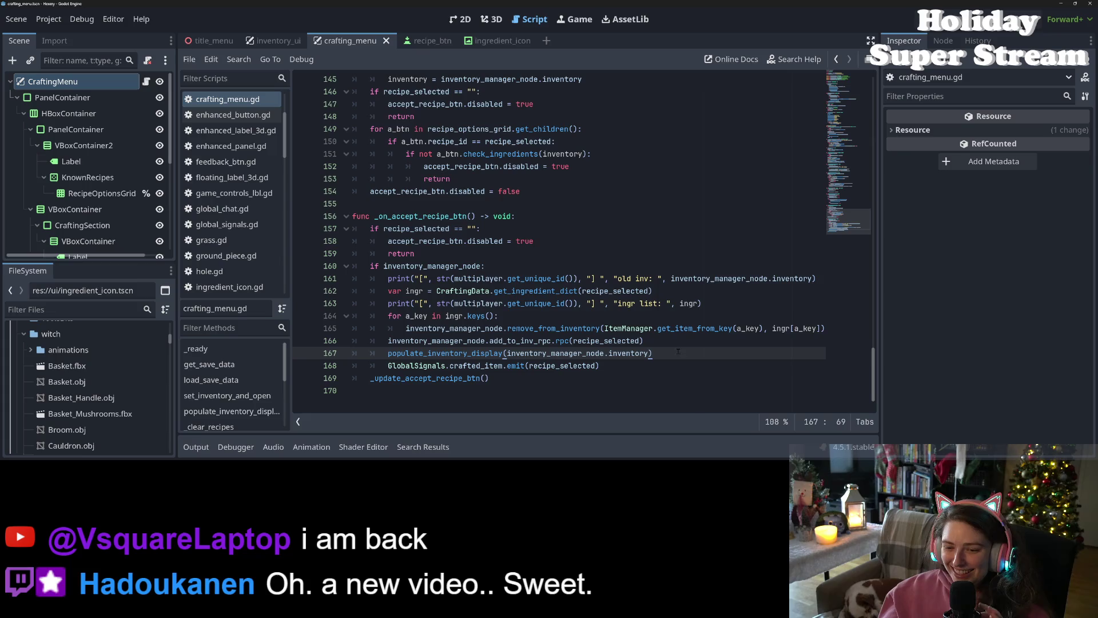
left_click(663, 341)
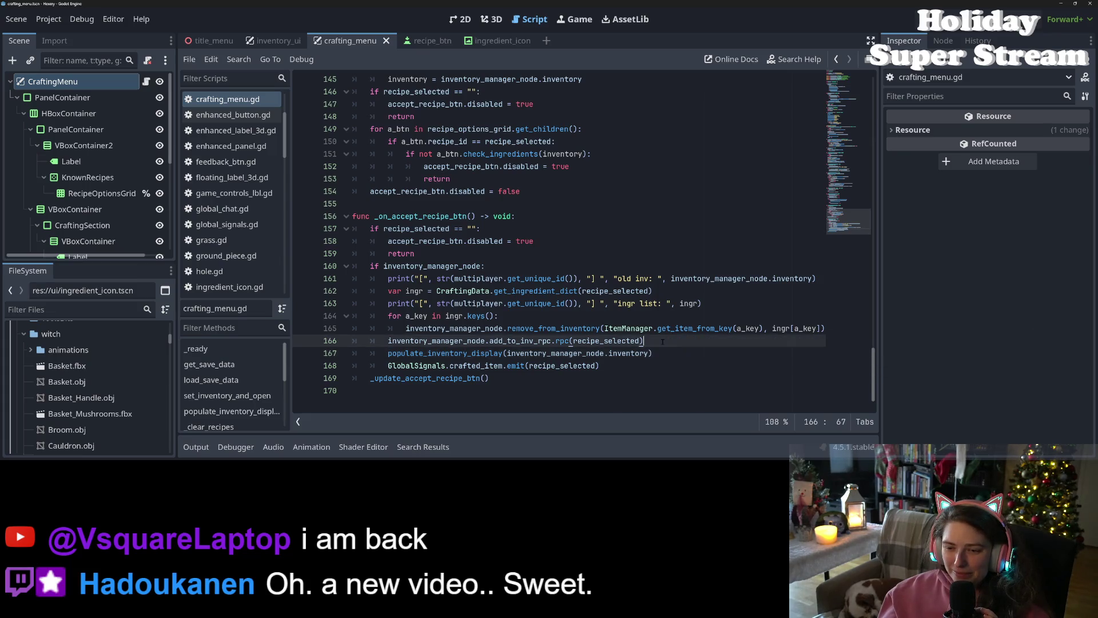
double_click(434, 341)
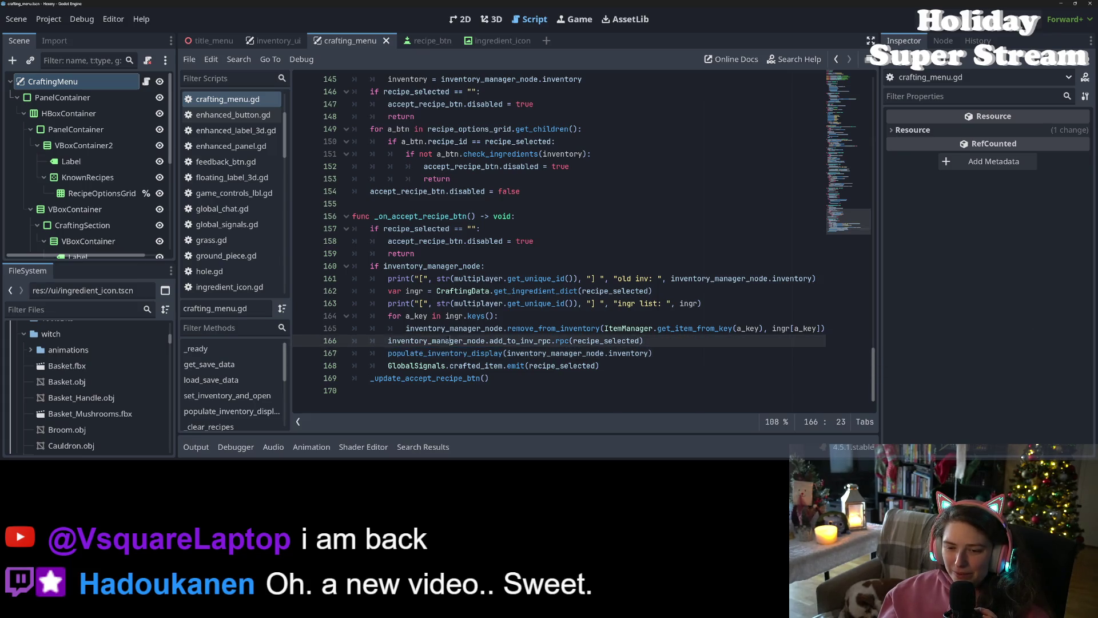
double_click(531, 341)
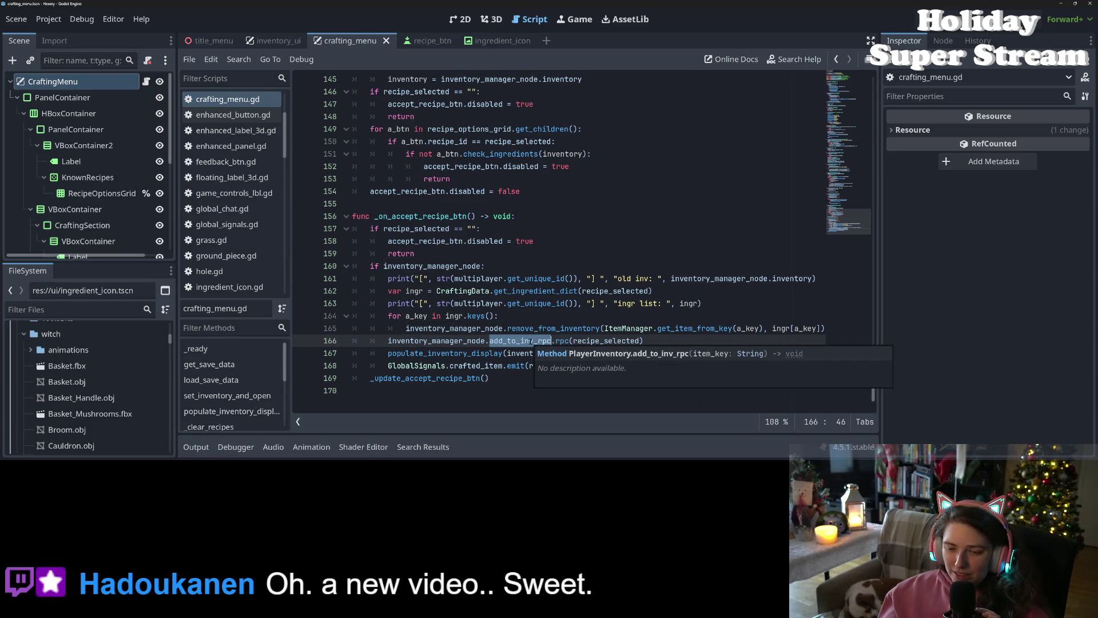
left_click(531, 341)
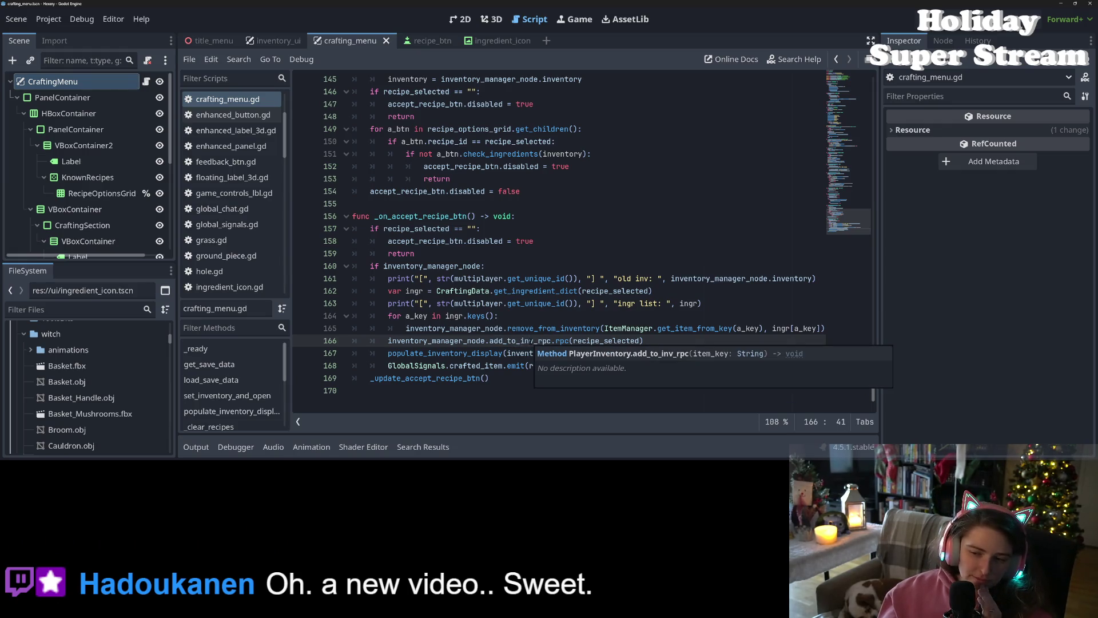
left_click(504, 353)
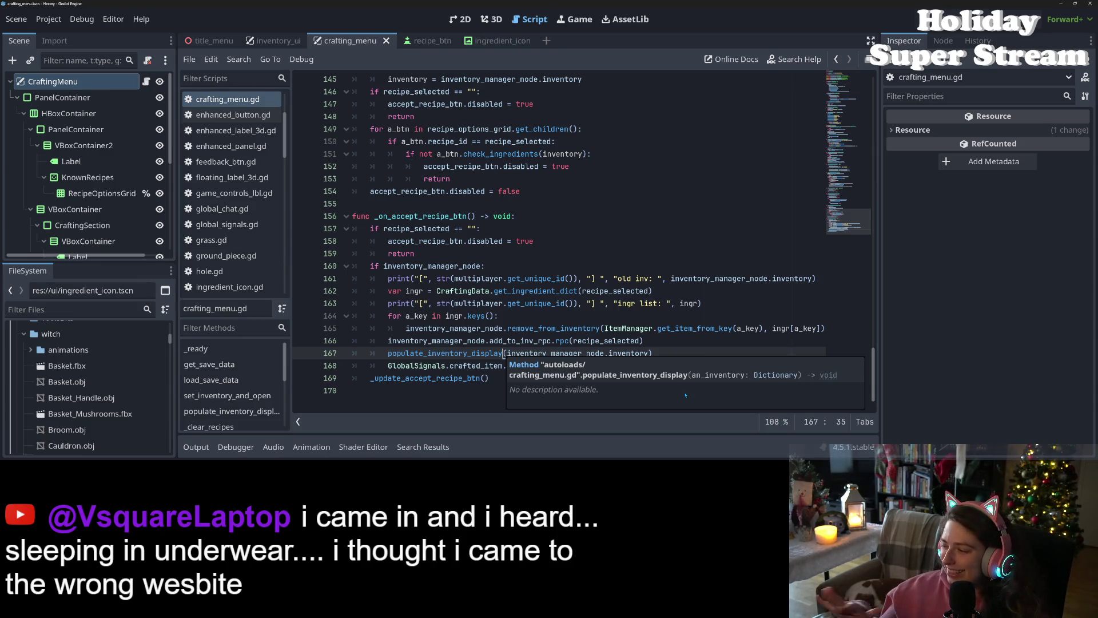
Step: Review the crafted_item emit on line 168 of crafting_menu.gd
left_click(611, 316)
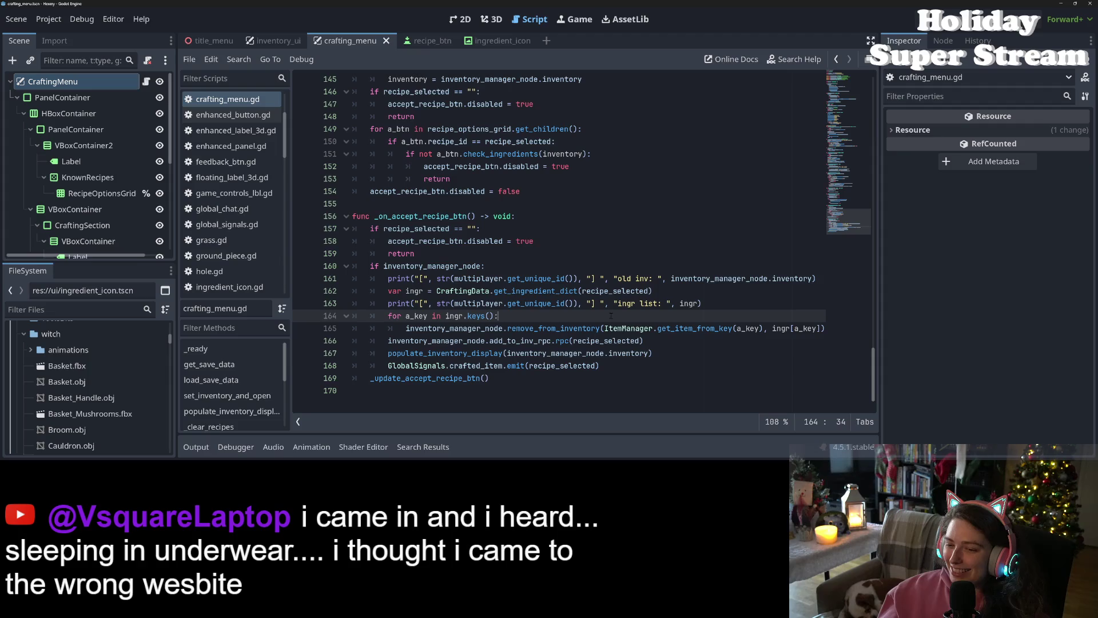
left_click(692, 364)
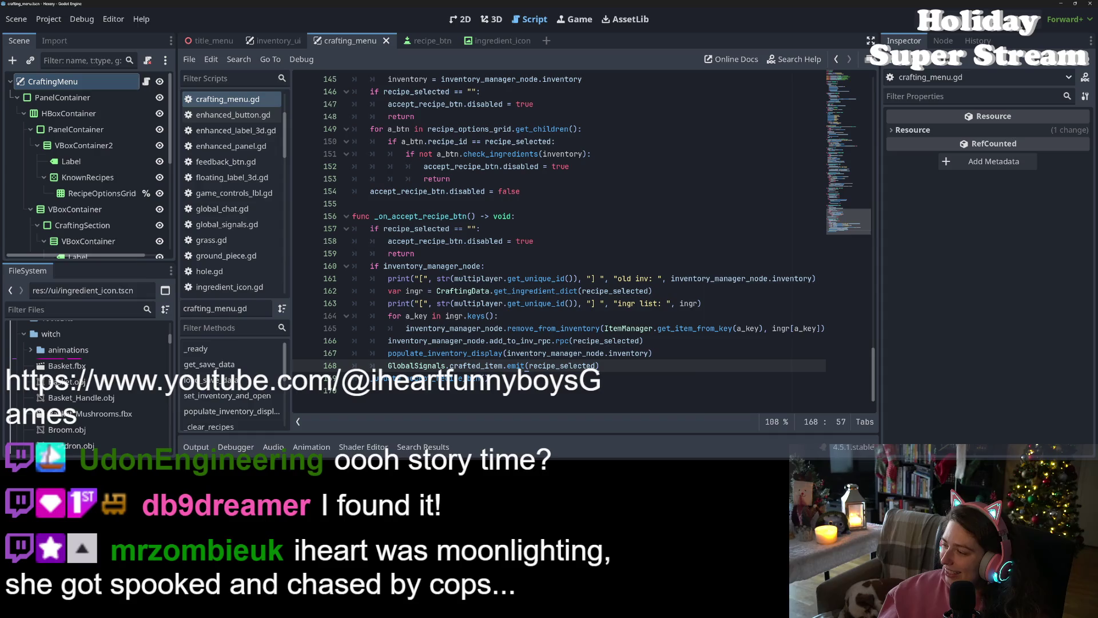
left_click(932, 353)
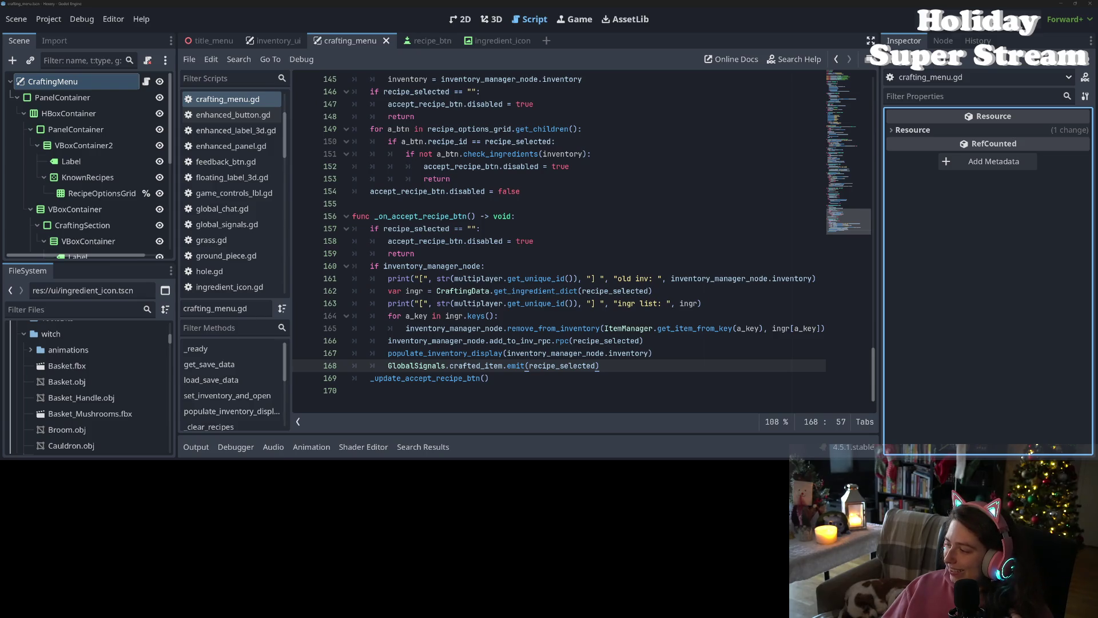
Step: Load the Twitch homepage in a new Firefox tab beside Trello
key("alt+Tab")
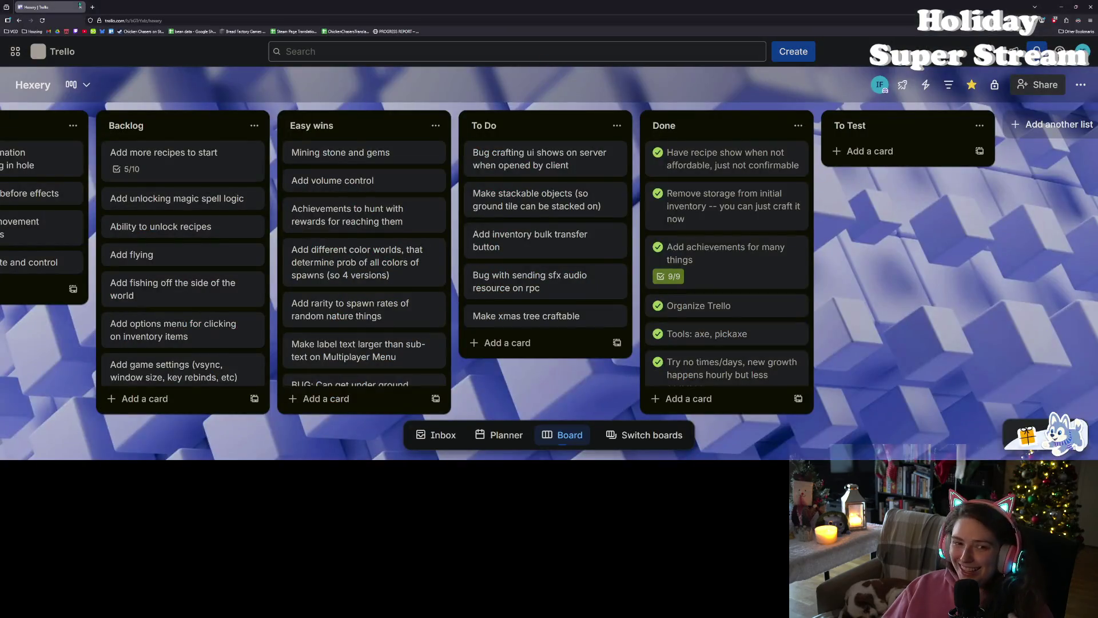
left_click(93, 7)
left_click(75, 31)
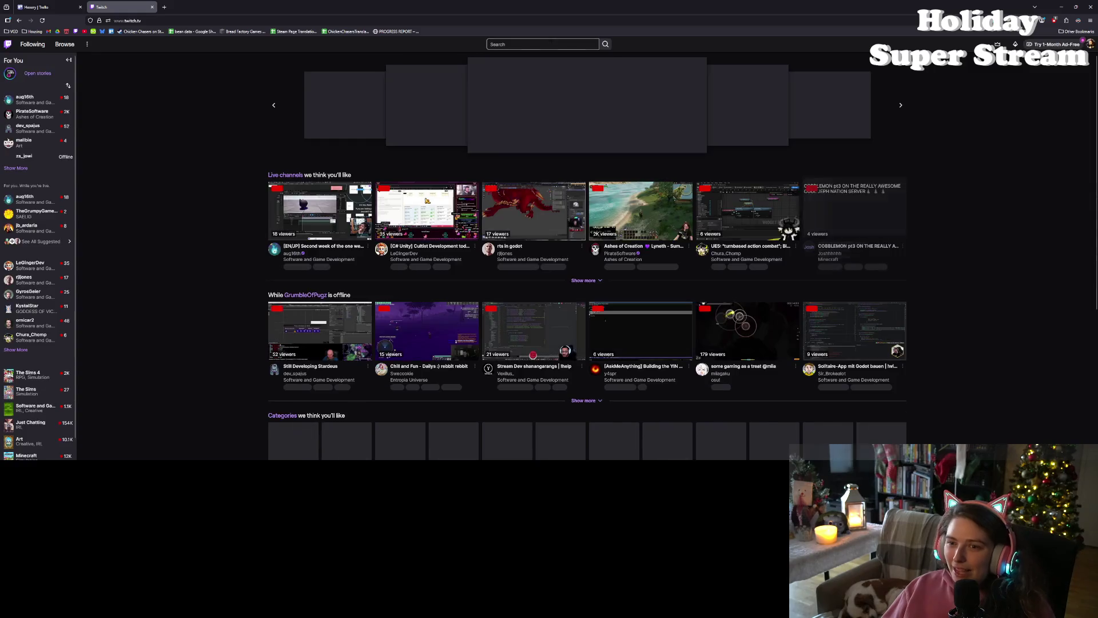
Step: Search Twitch for 'udonengin' and open the UdonEngineering channel page
left_click(550, 44)
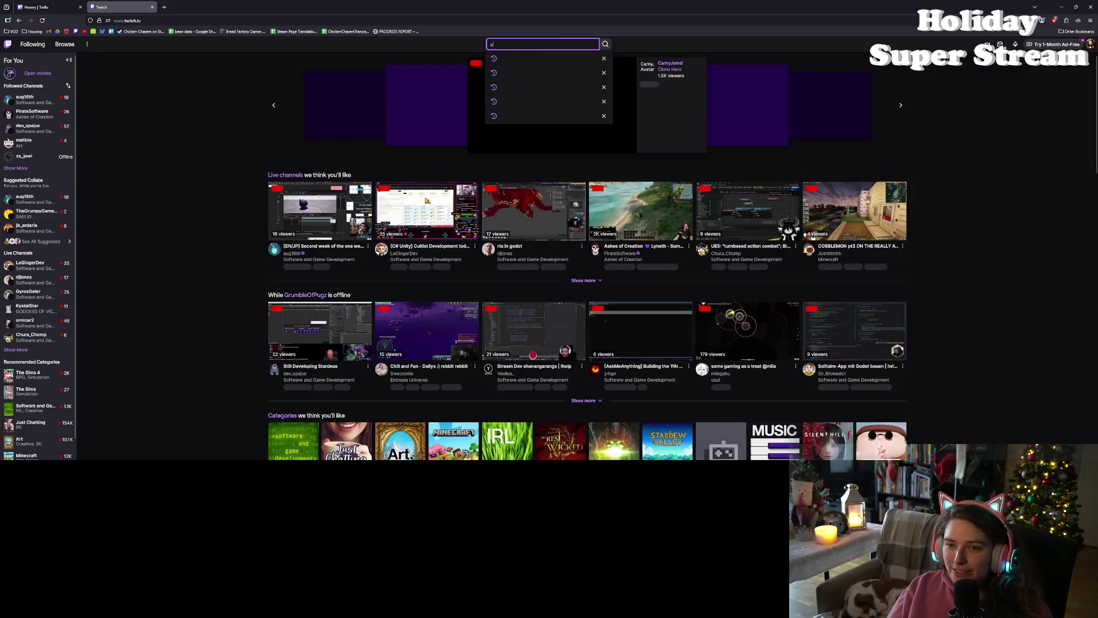
type("udonengin")
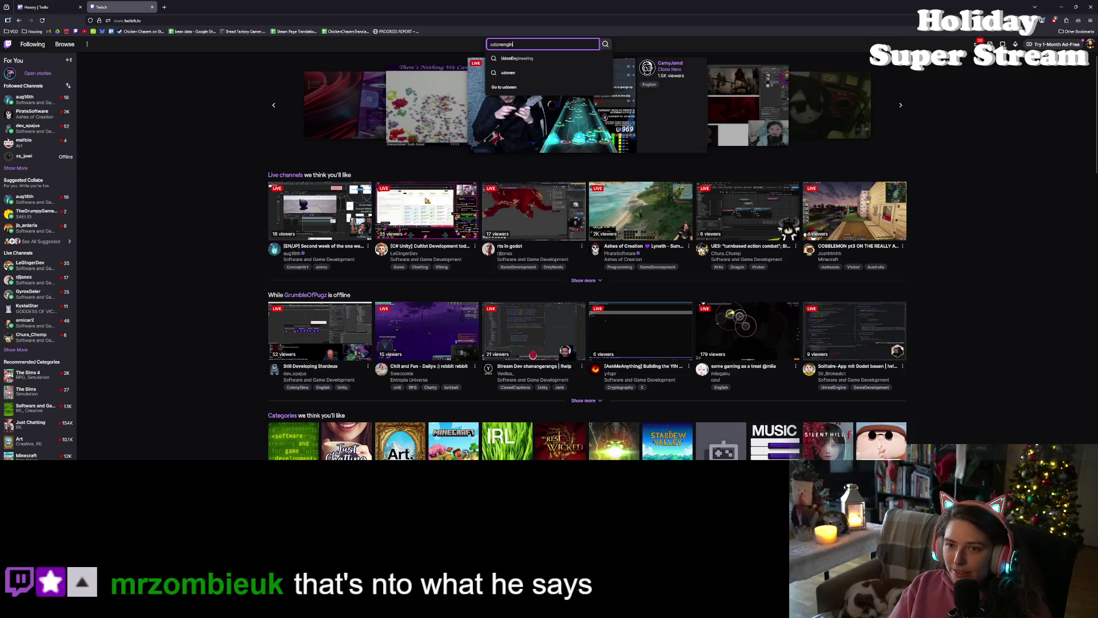
key("Down")
key("Return")
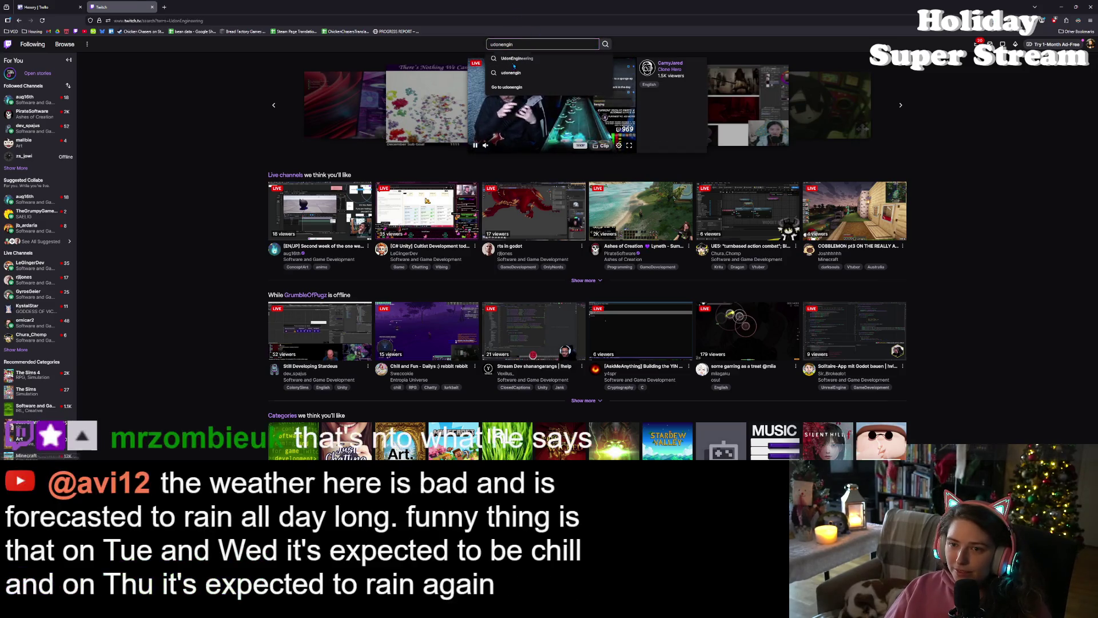
left_click(470, 83)
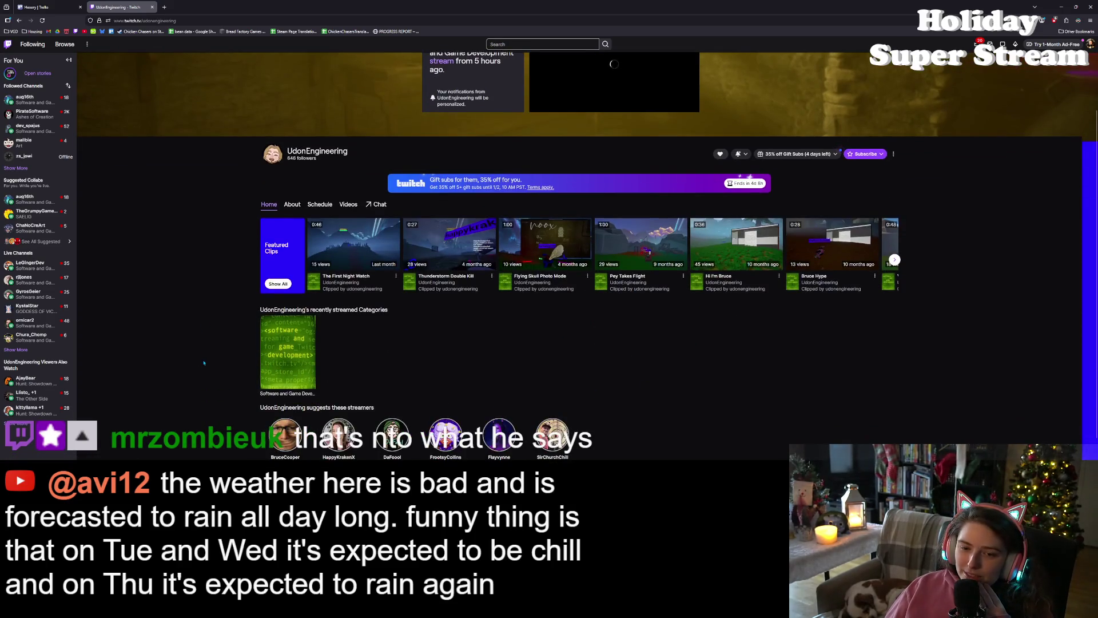
Step: Open the channel's Videos tab and play the 4:53:32 recent broadcast
scroll(206, 362, "down", 2)
scroll(206, 362, "up", 2)
scroll(362, 350, "down", 3)
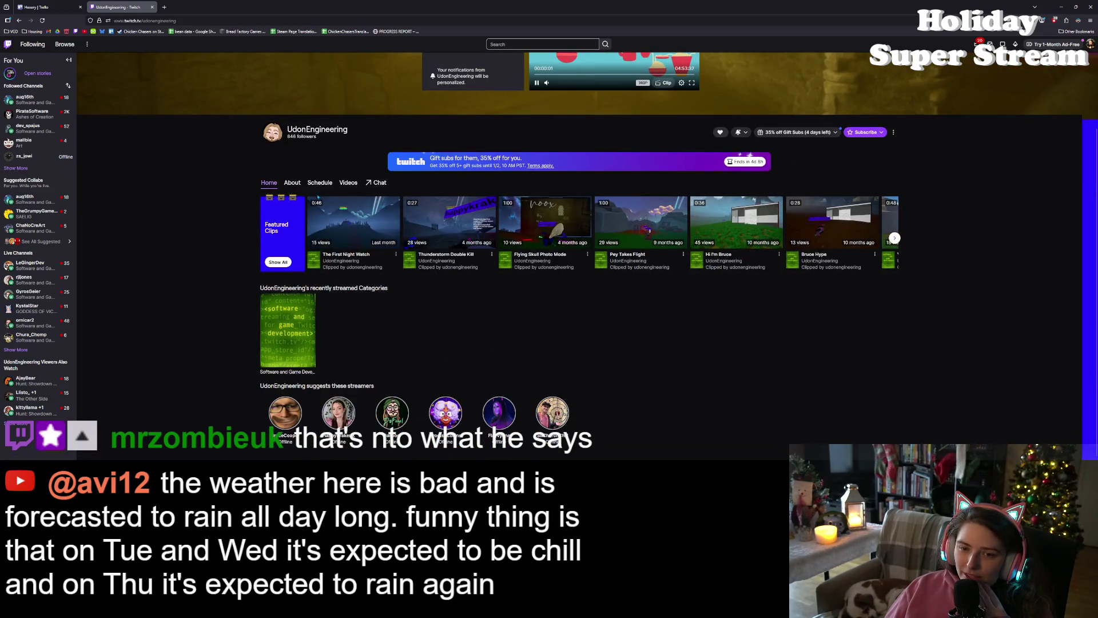
left_click(348, 182)
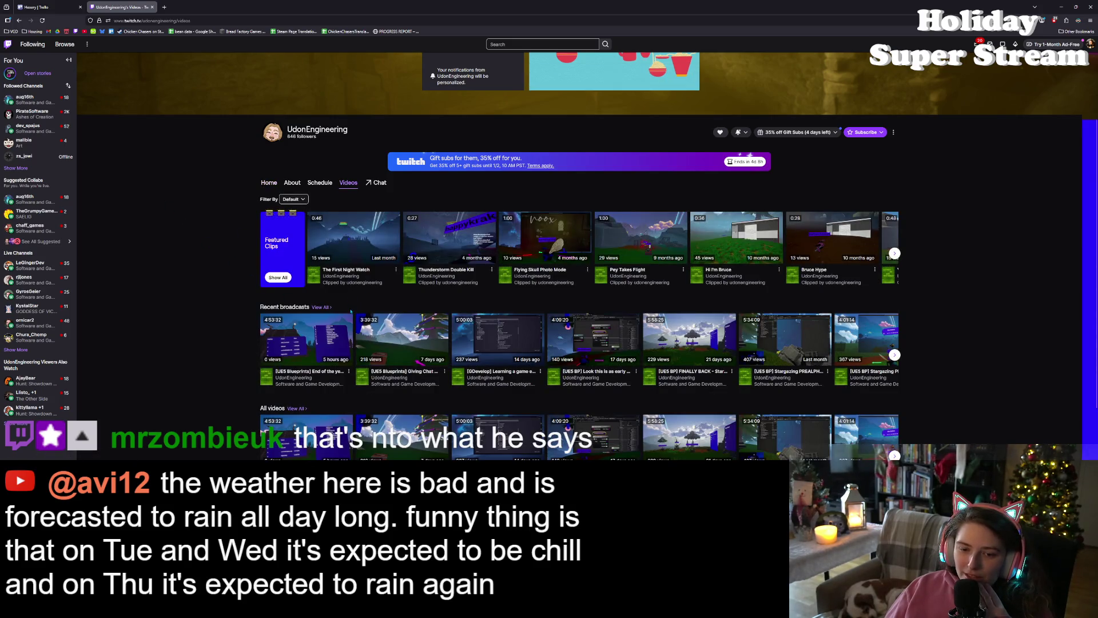
left_click(338, 338)
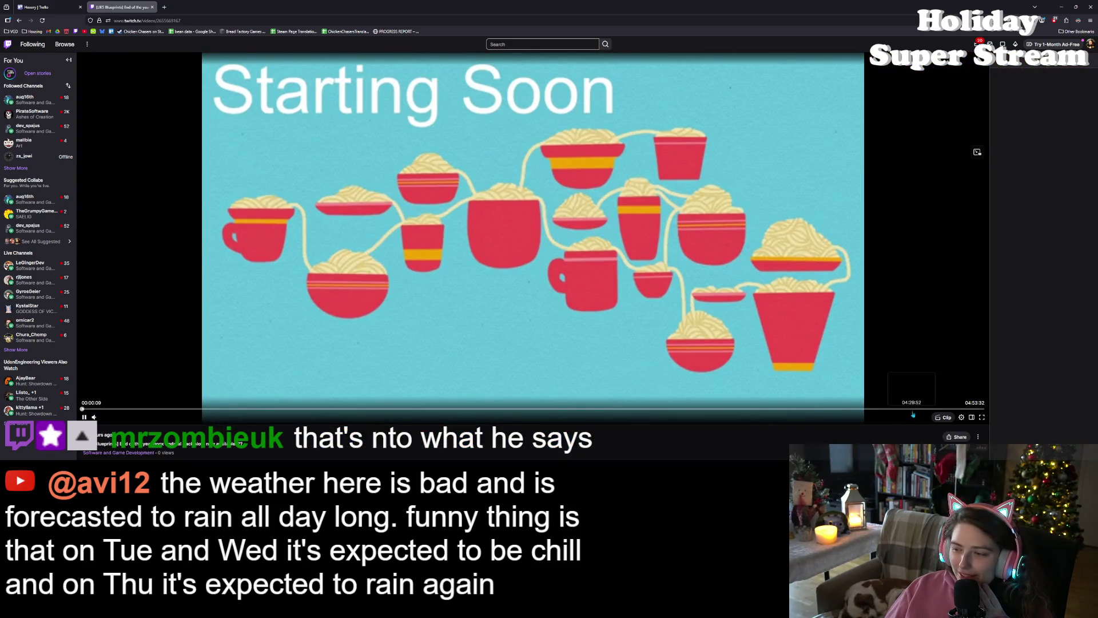
Step: Jump the 4:53:32 broadcast ahead to about 4:30:00
left_click(912, 409)
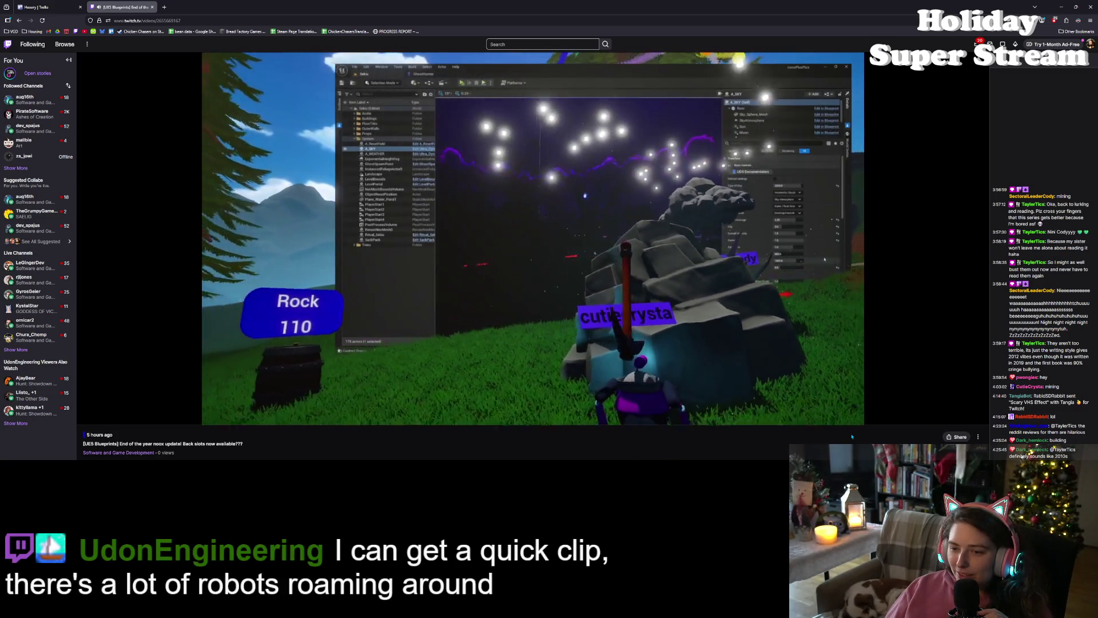
mouse_move(748, 377)
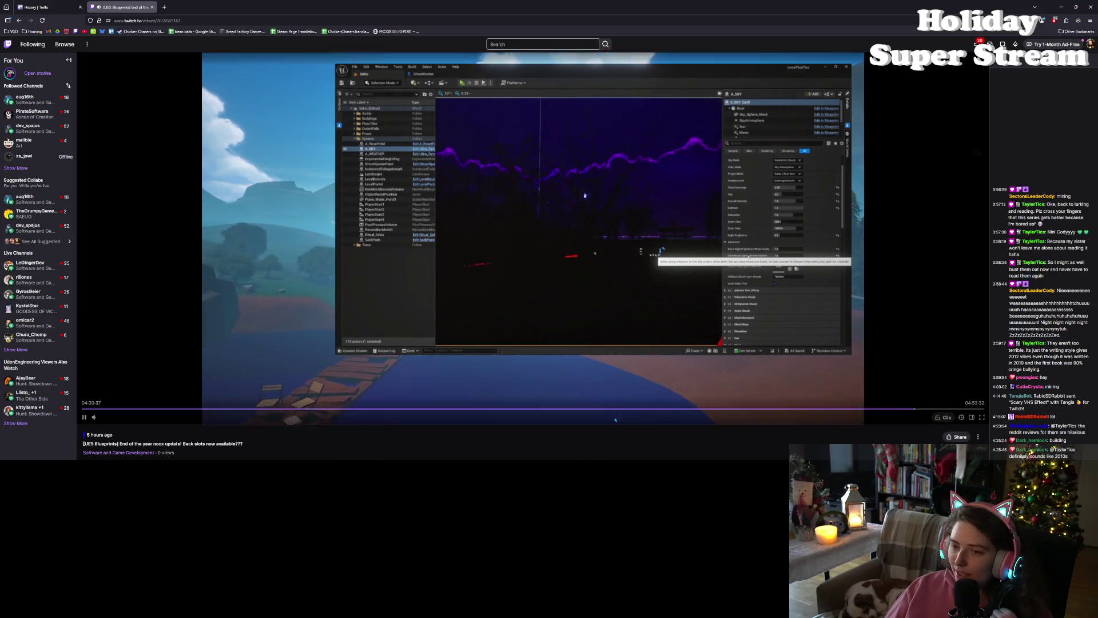
Step: Pause the broadcast at 04:30:39
left_click(84, 417)
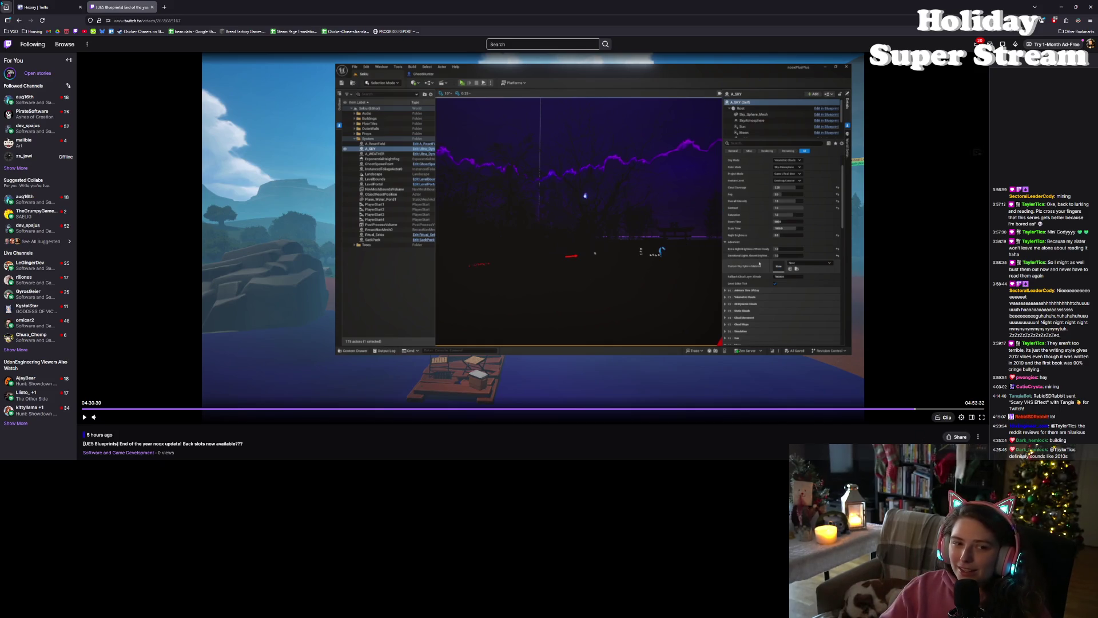
Step: Review the Hexery Trello board, minimize the browser, and bring up GitHub Desktop
left_click(45, 4)
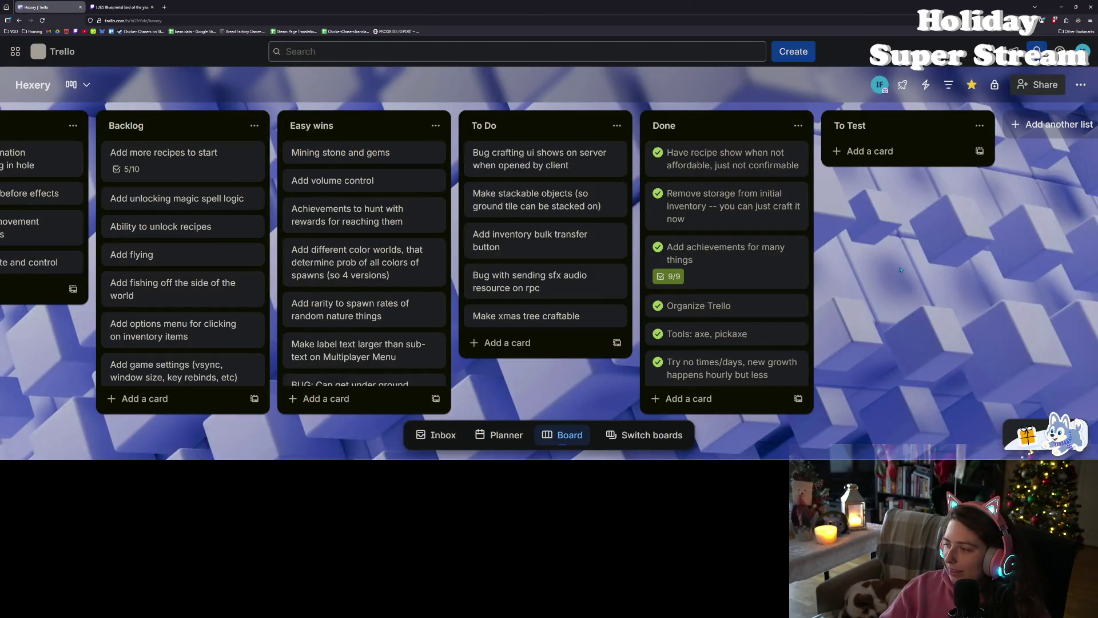
scroll(901, 270, "left", 3)
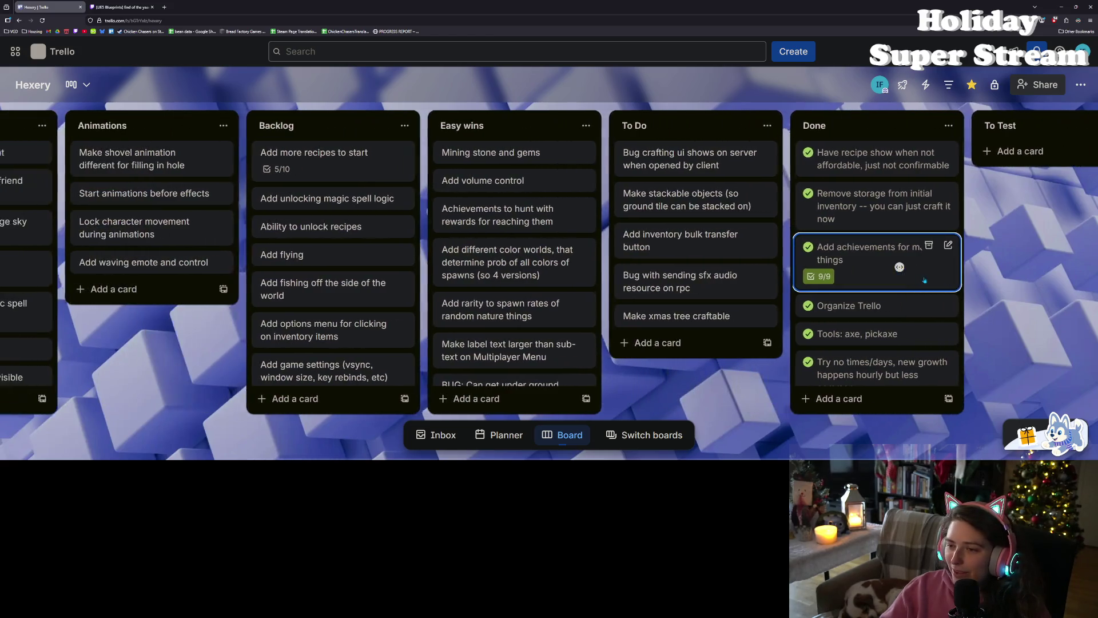
scroll(762, 217, "right", 3)
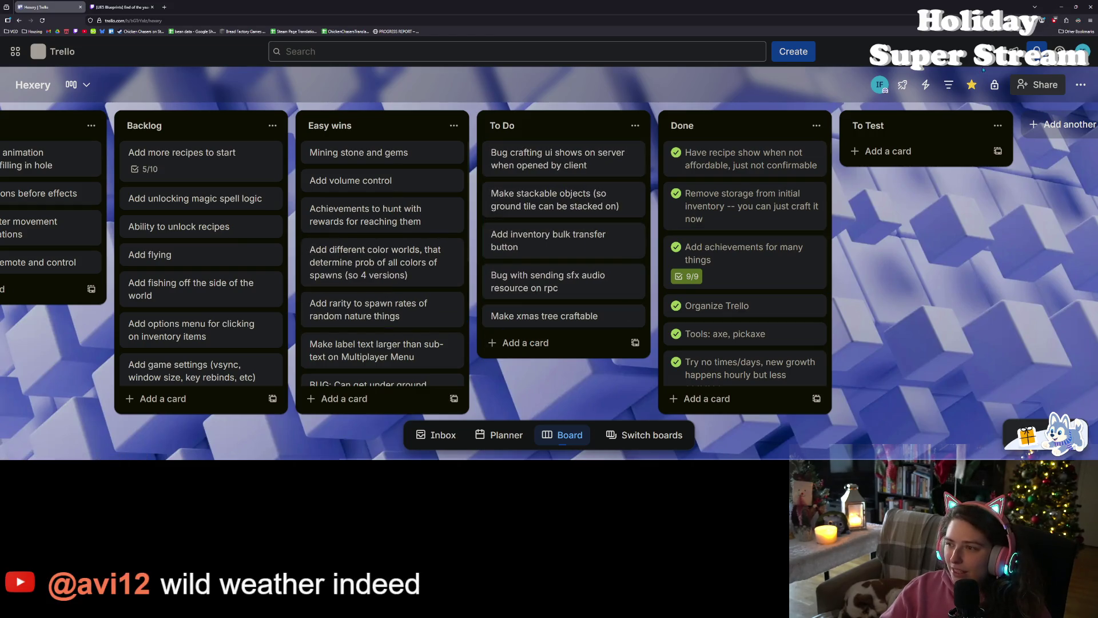
left_click(1062, 7)
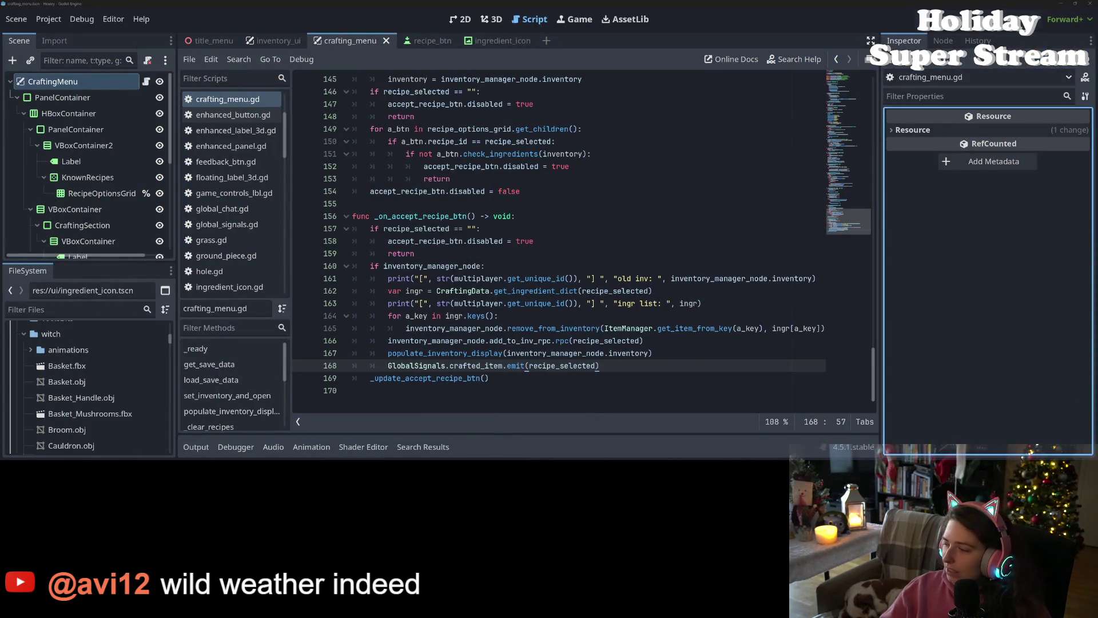
key("alt+Tab")
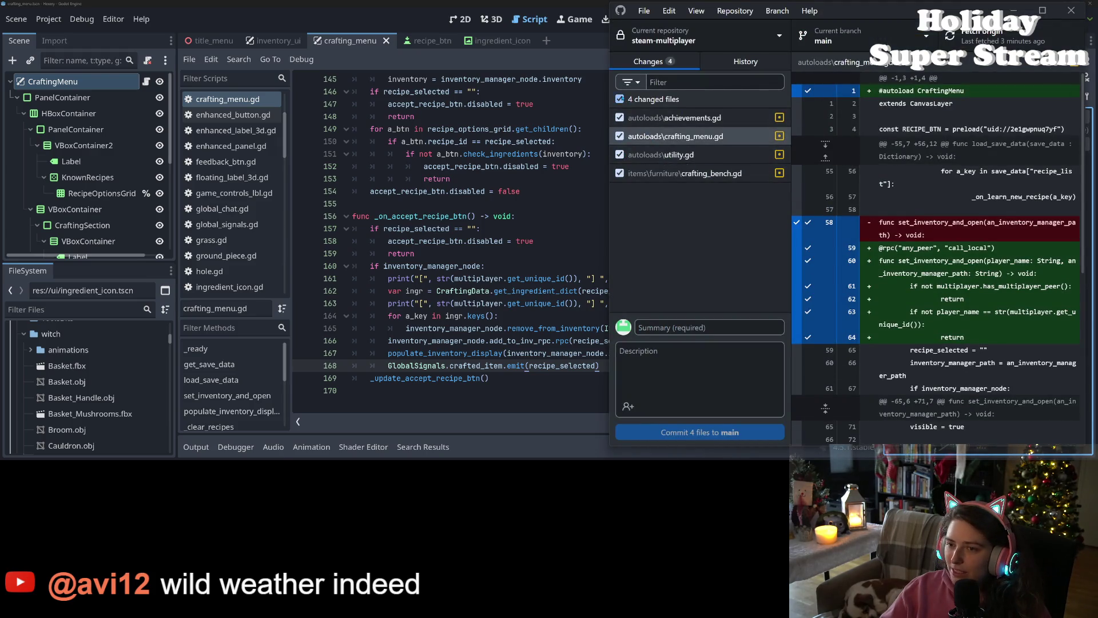
Step: Uncheck all changed files except utility.gd and view its changes
left_click(619, 99)
left_click(660, 154)
left_click(619, 154)
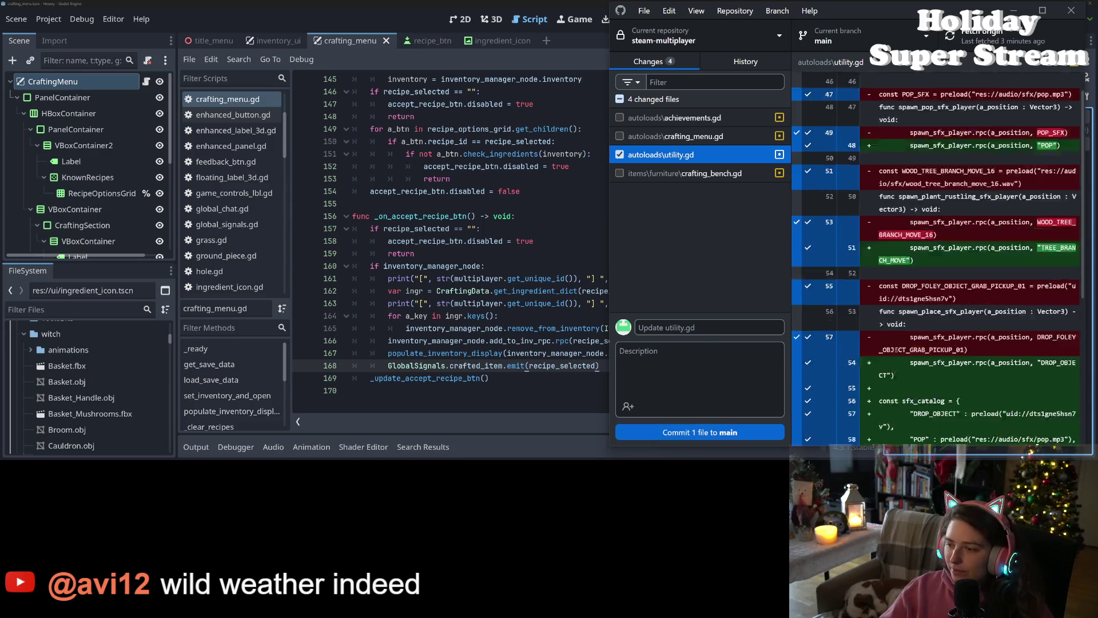
scroll(938, 263, "down", 3)
Step: Commit utility.gd as "fix sfx rpc bug" and push to origin
left_click(710, 327)
type("fix sfx rpc bug")
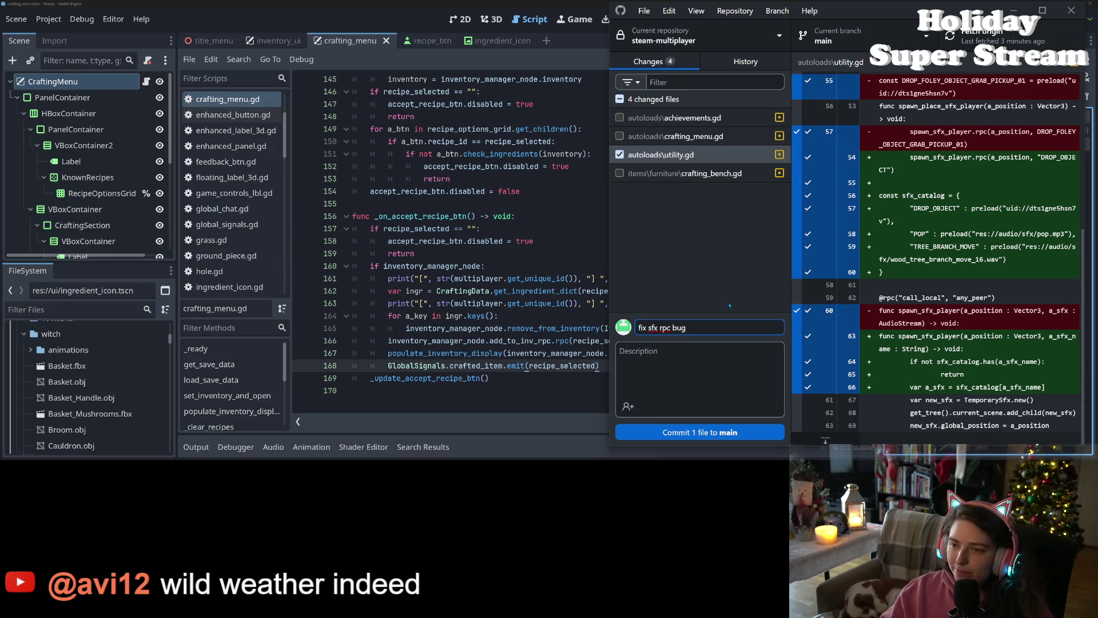
key("ctrl+Return")
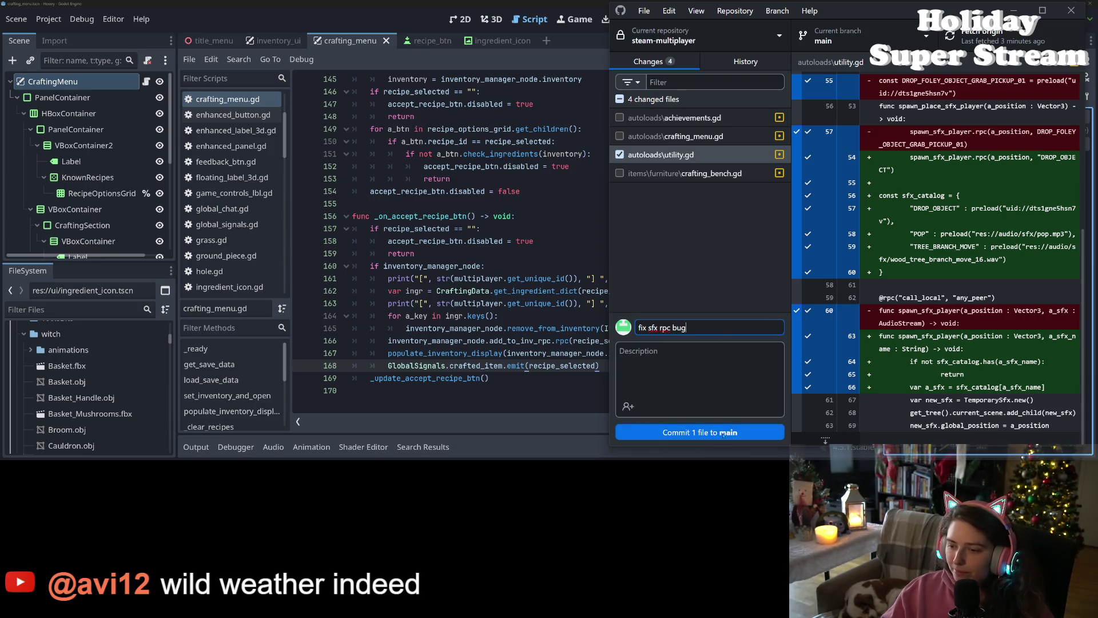
key("ctrl+p")
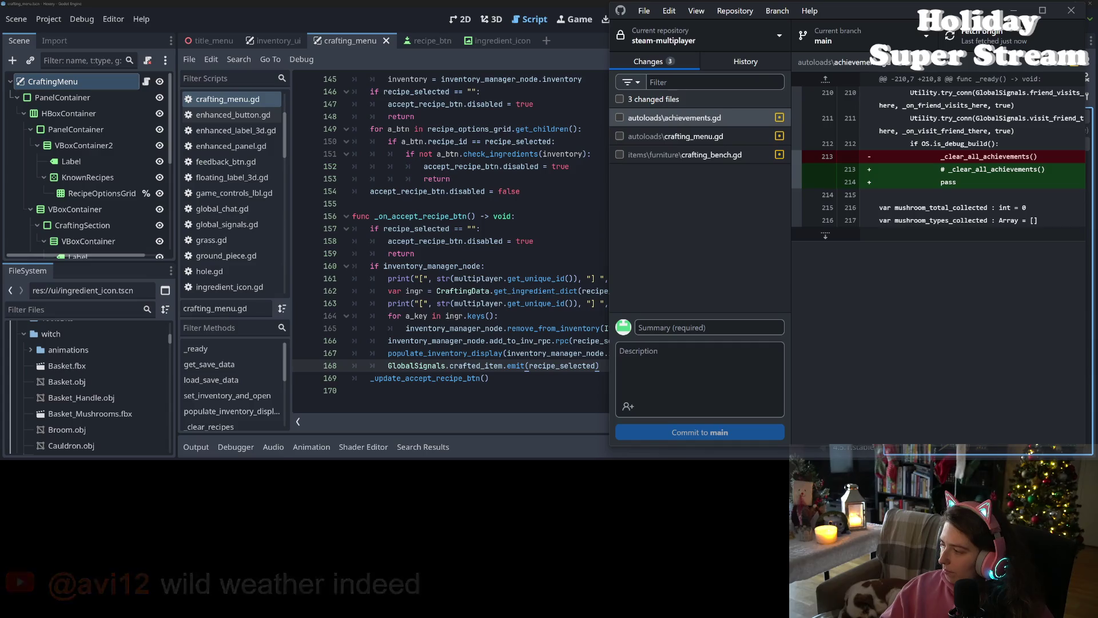
key("alt+Tab")
Step: Mark the sfx rpc bug card complete, then minimize the browser and GitHub Desktop
left_click(494, 275)
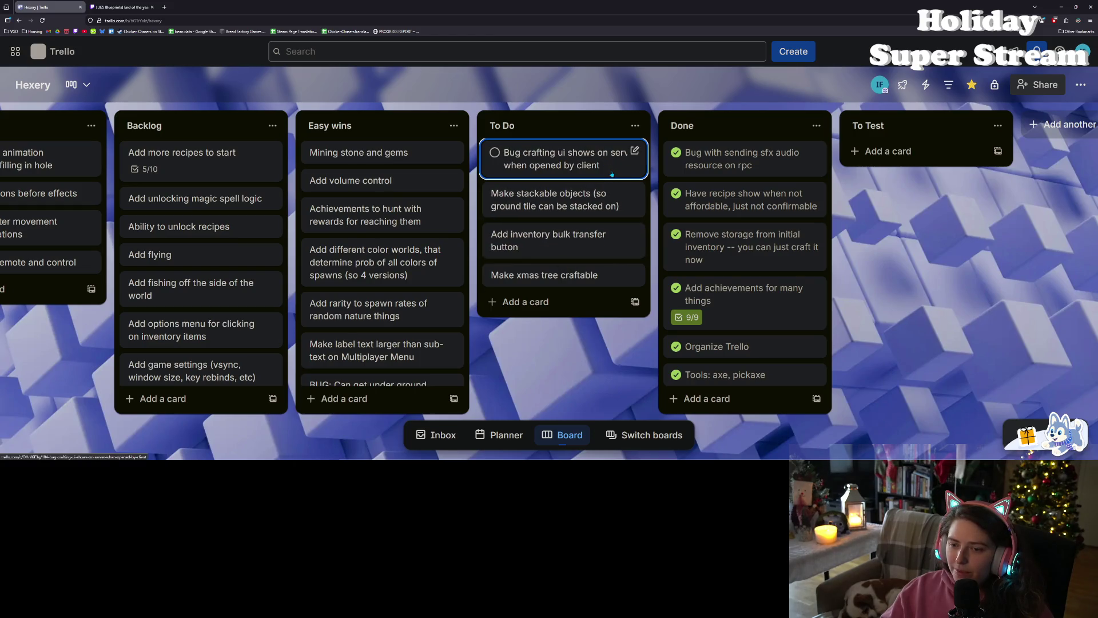
left_click(1061, 7)
left_click(1014, 10)
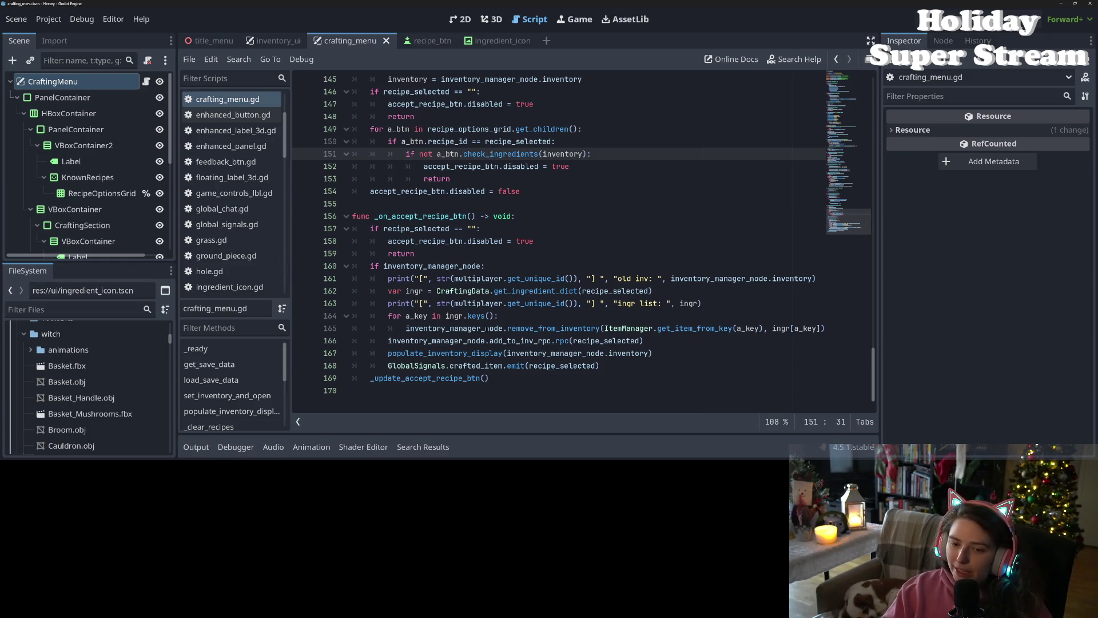
Step: Highlight inventory_manager_node in crafting_menu.gd and jump to its declaration
left_click(475, 365)
left_click(538, 353)
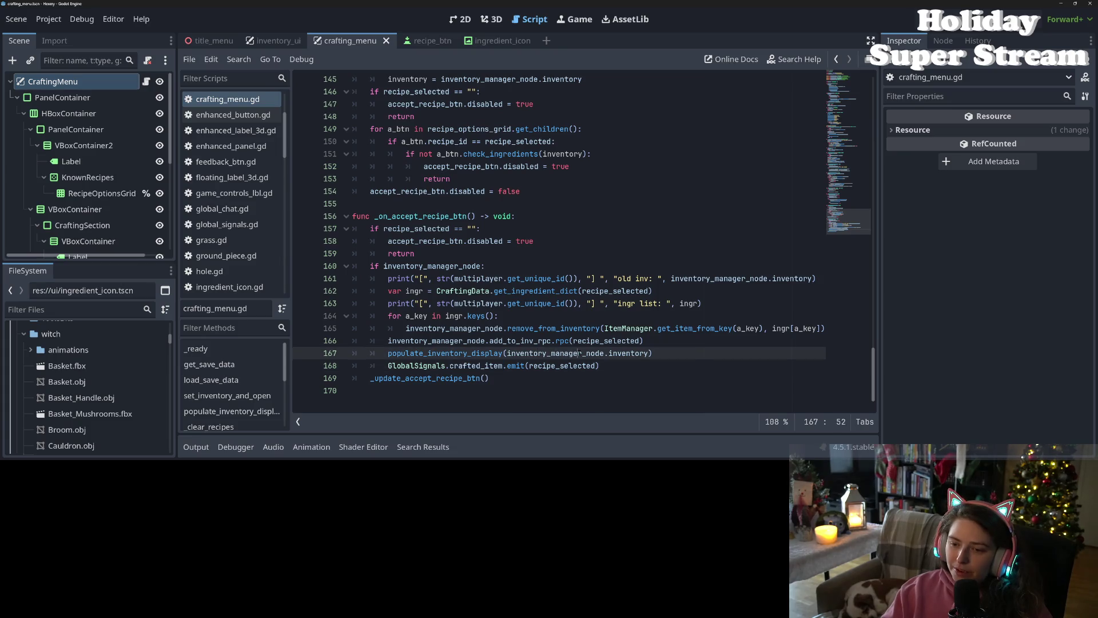
double_click(579, 353)
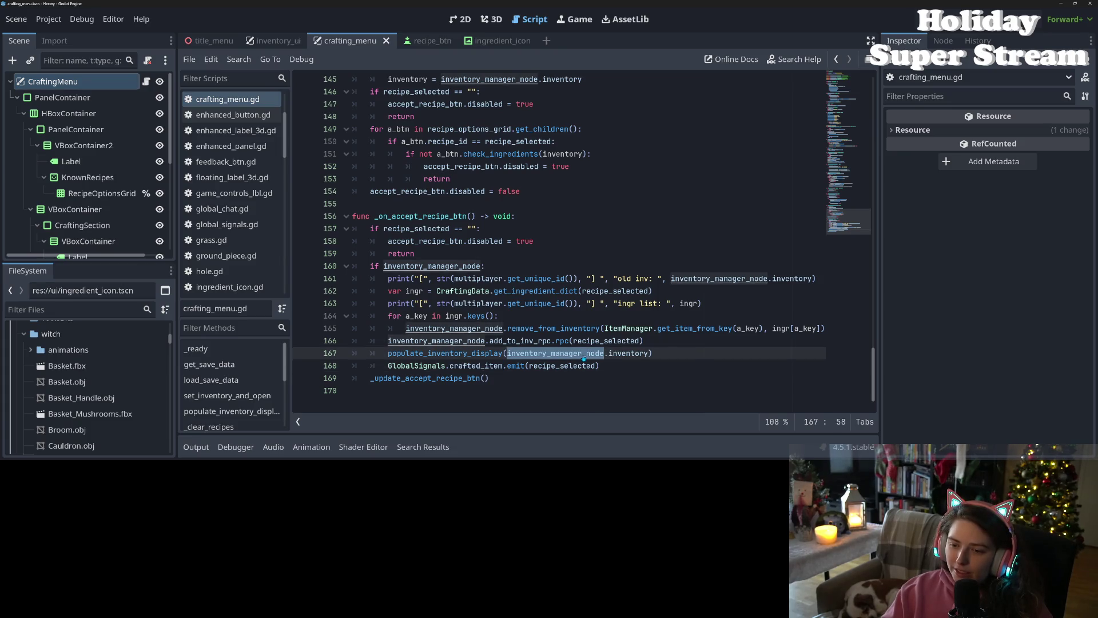
left_click(582, 358, "ctrl")
scroll(447, 282, "up", 1)
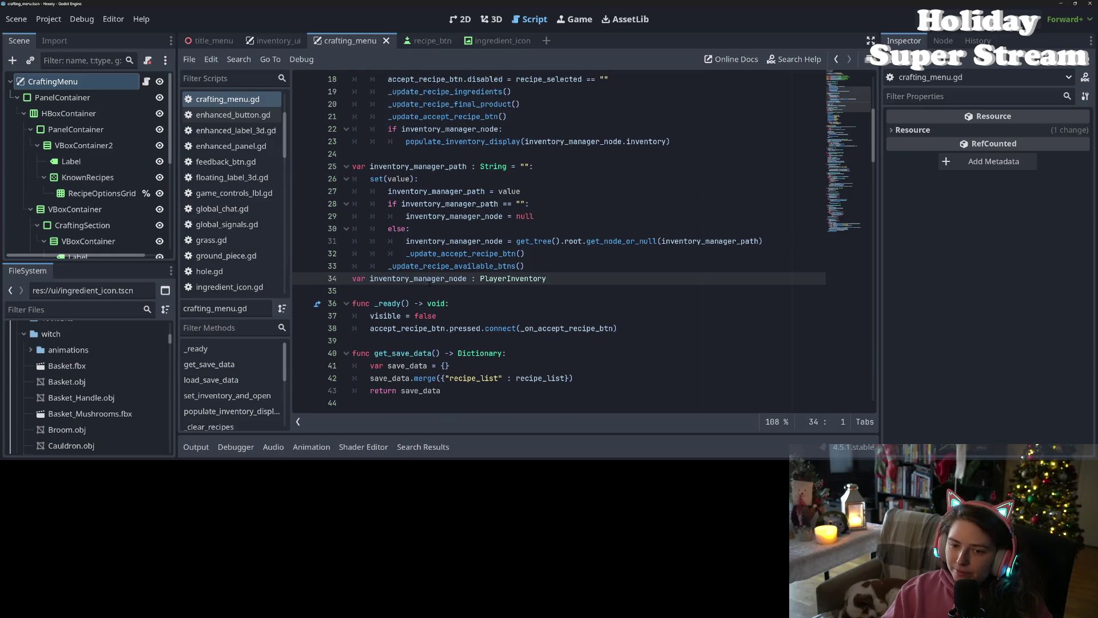
key("Down")
mouse_move(564, 334)
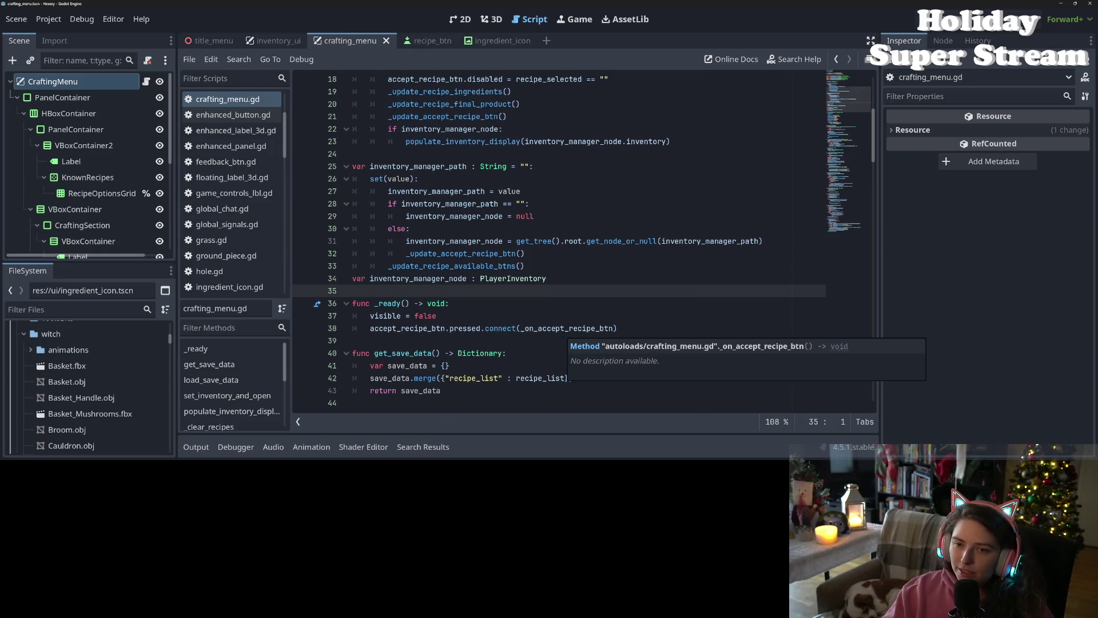
scroll(564, 334, "up", 2)
scroll(509, 305, "up", 3)
scroll(509, 305, "down", 5)
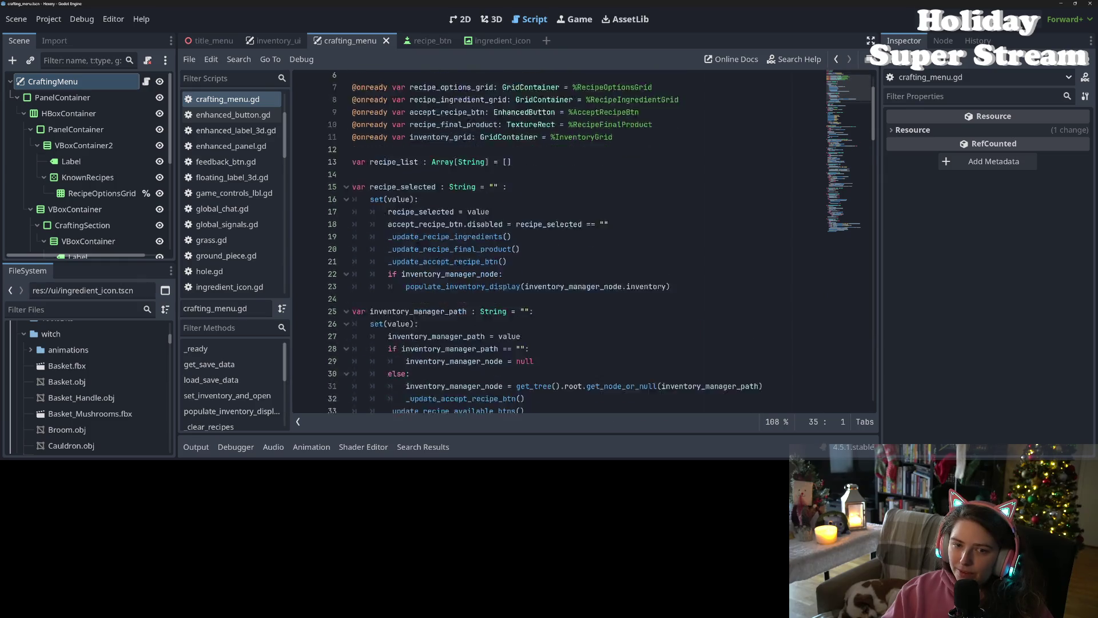
Step: Open the PlayerInventory script and scroll up to update_inv_ui
left_click(509, 303)
left_click(509, 304, "ctrl")
scroll(510, 305, "up", 5)
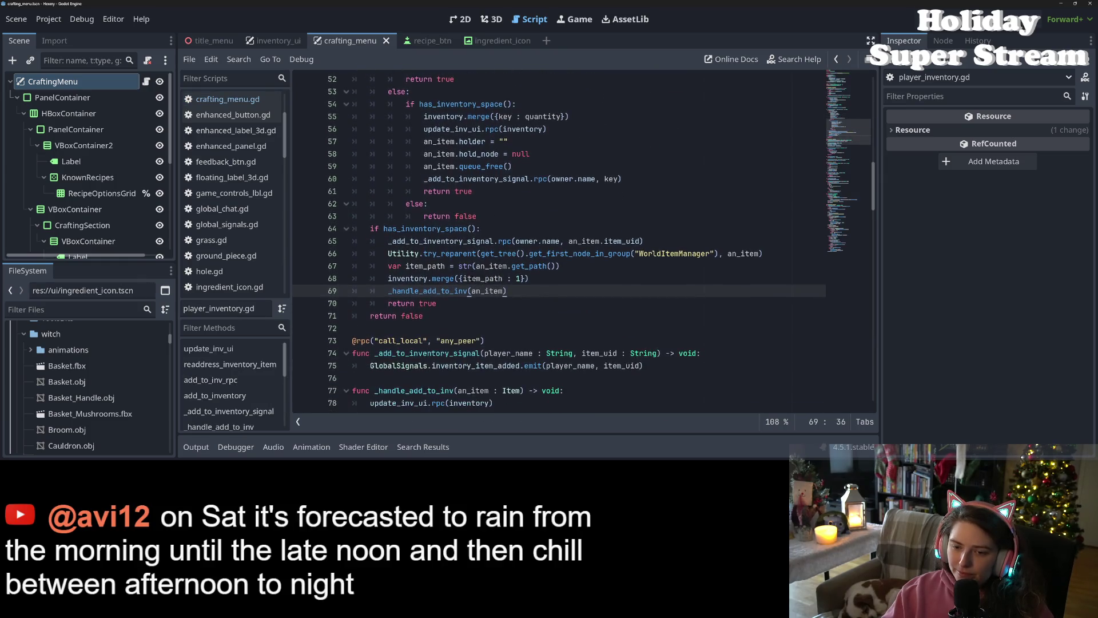
scroll(509, 305, "up", 4)
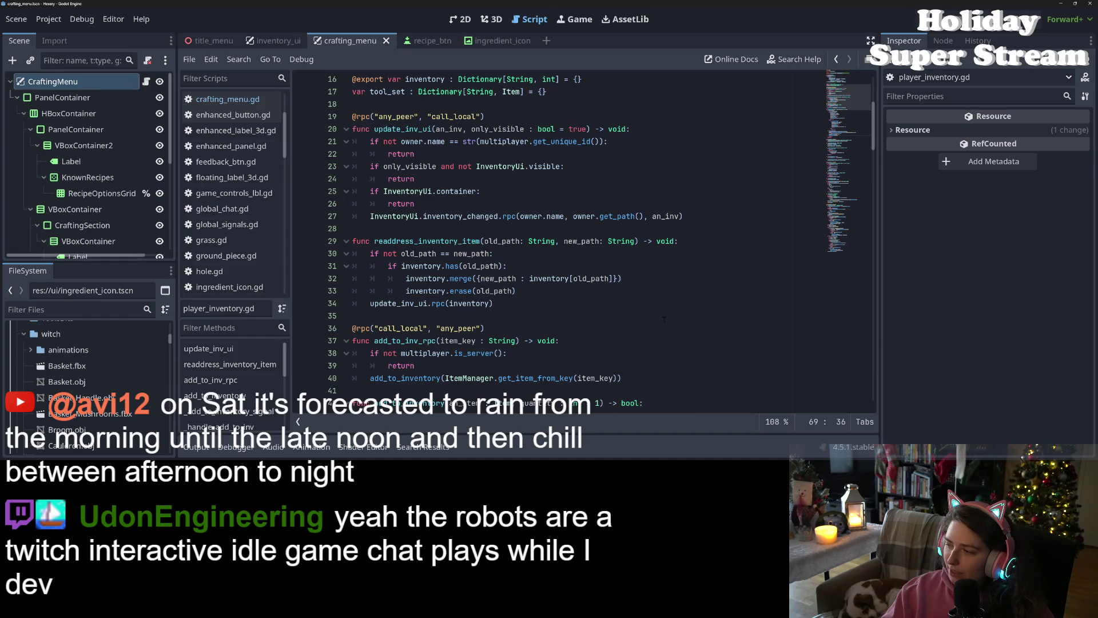
scroll(665, 314, "up", 1)
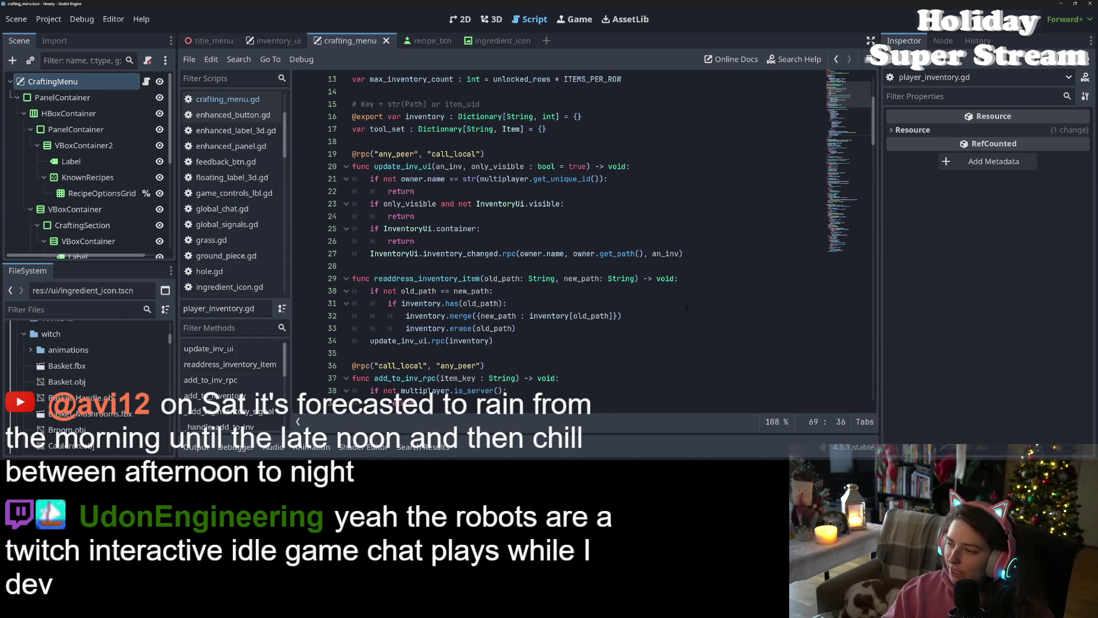
scroll(752, 332, "up", 4)
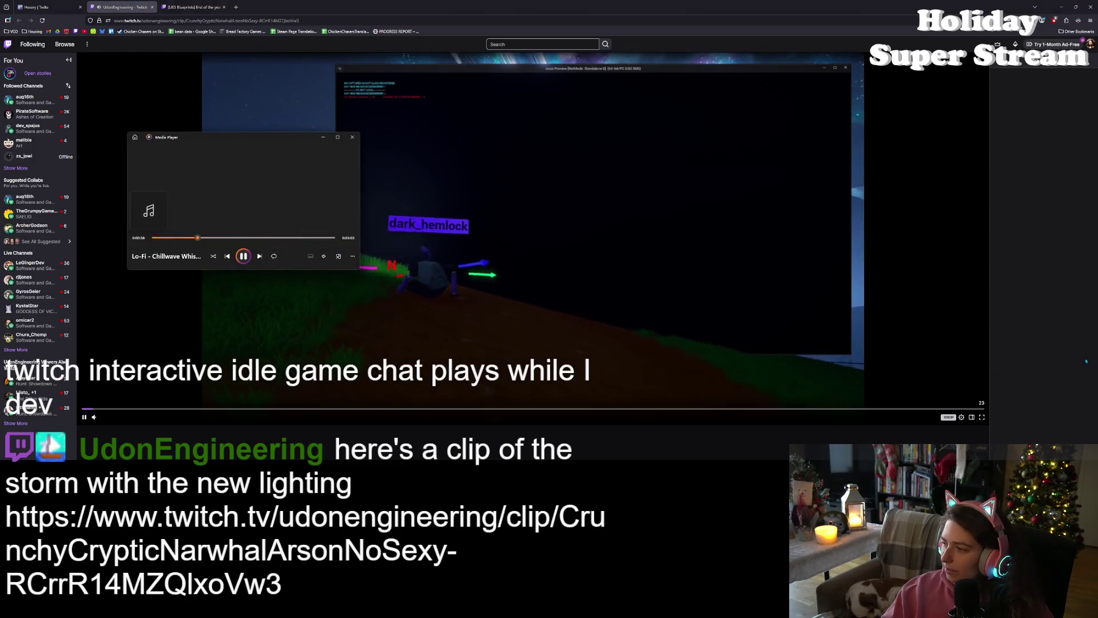
Step: Pause the Media Player music and drag its window to the lower left
left_click(244, 256)
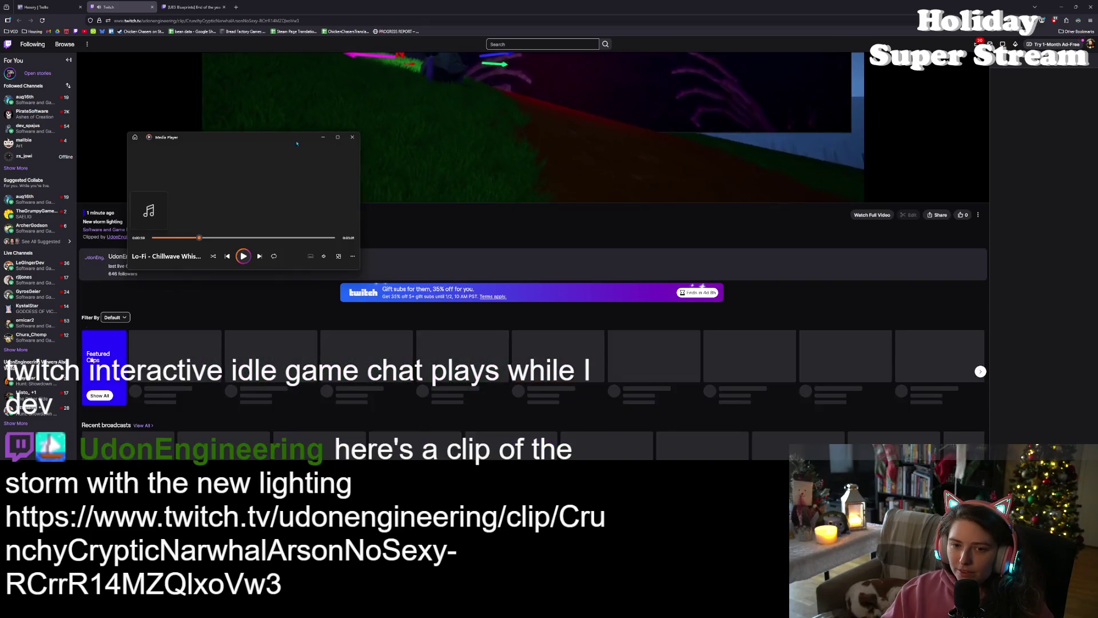
left_click_drag(246, 137, 55, 379)
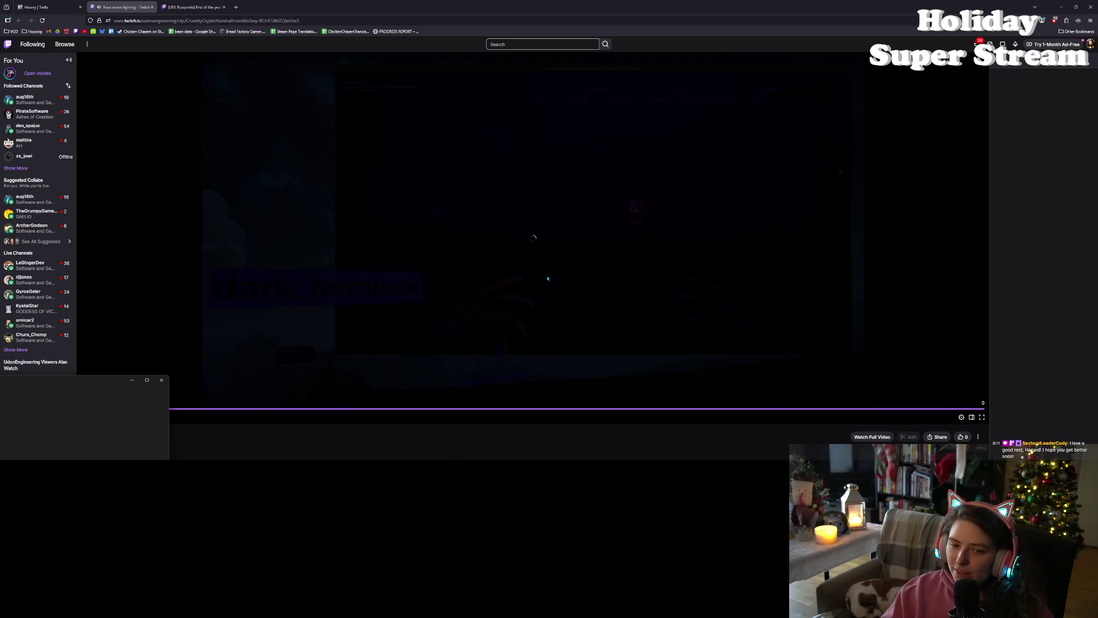
left_click(127, 381)
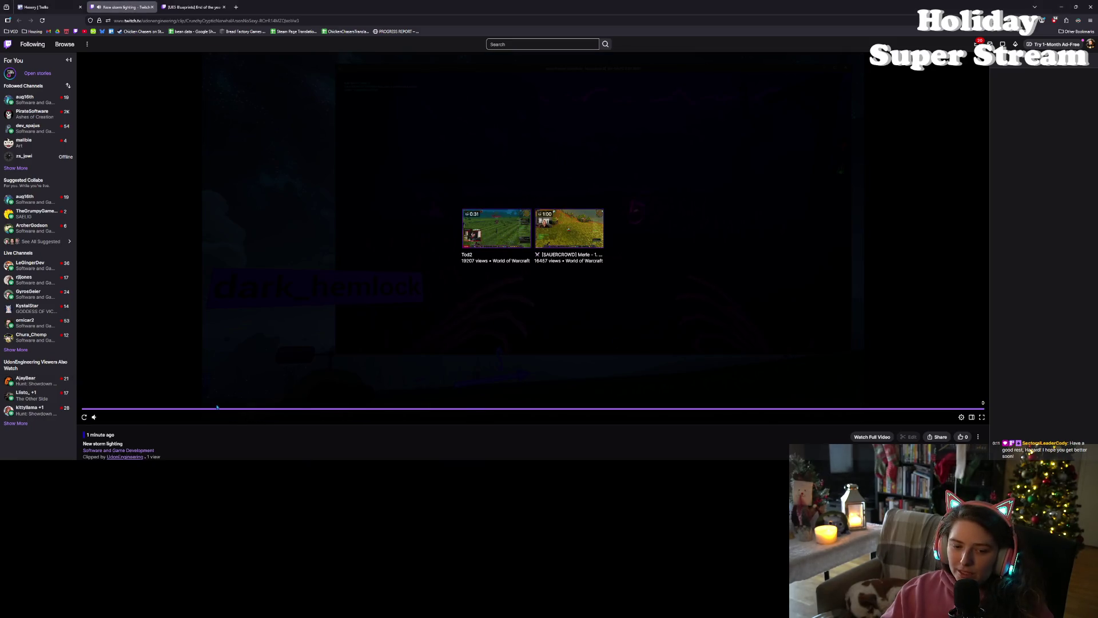
left_click(84, 417)
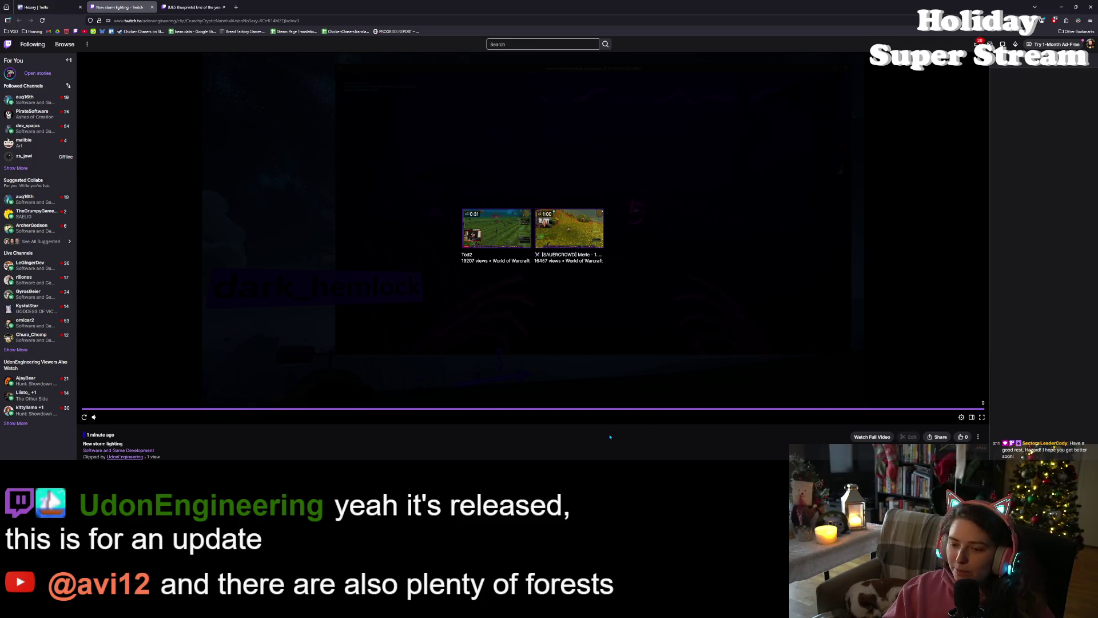
Step: Go to the UdonEngineering channel's About page and open its noox Steam link in a new tab
scroll(610, 437, "down", 3)
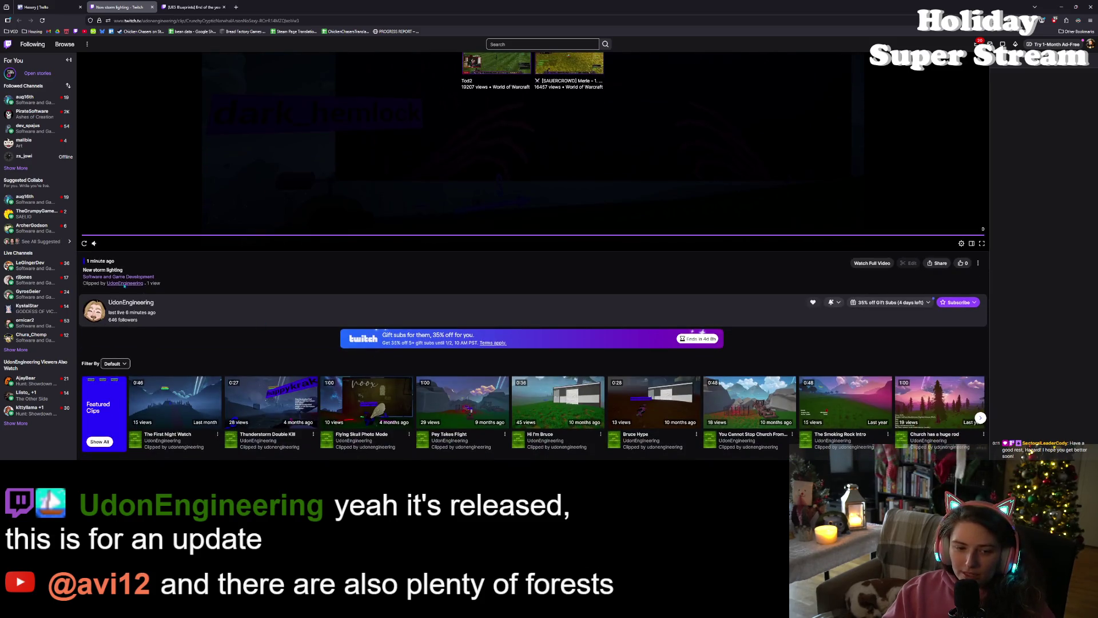
left_click(132, 303)
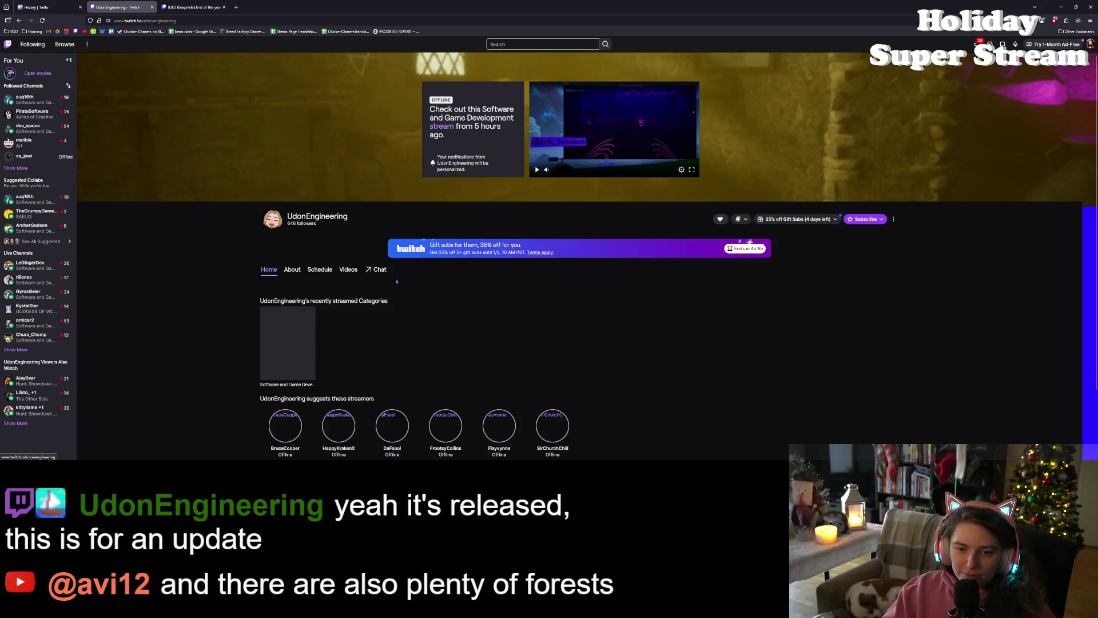
left_click(292, 270)
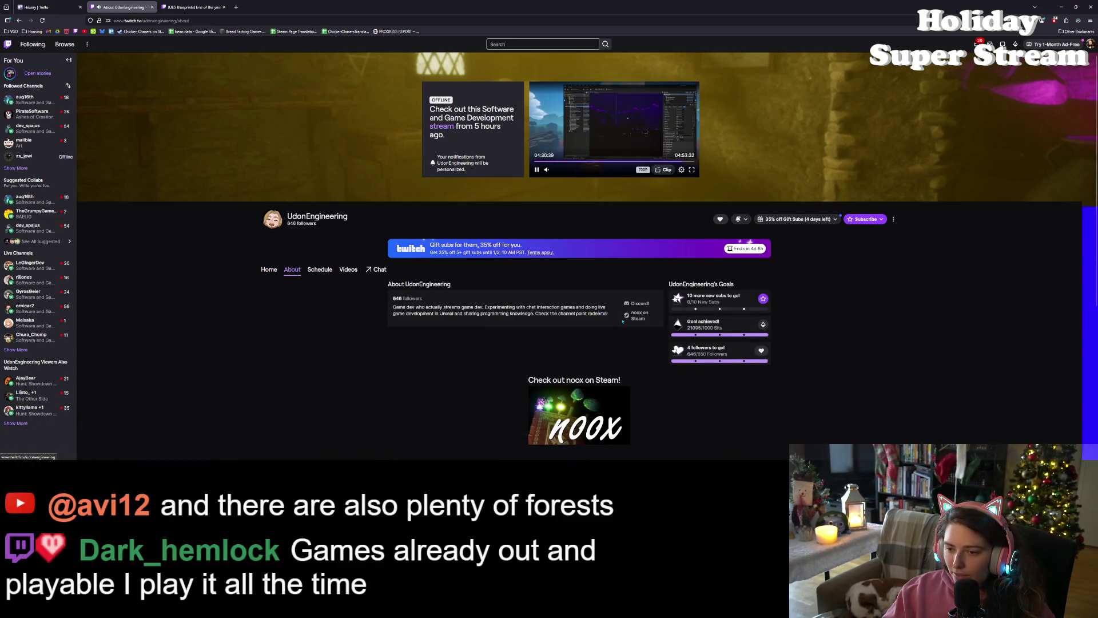
left_click(640, 318)
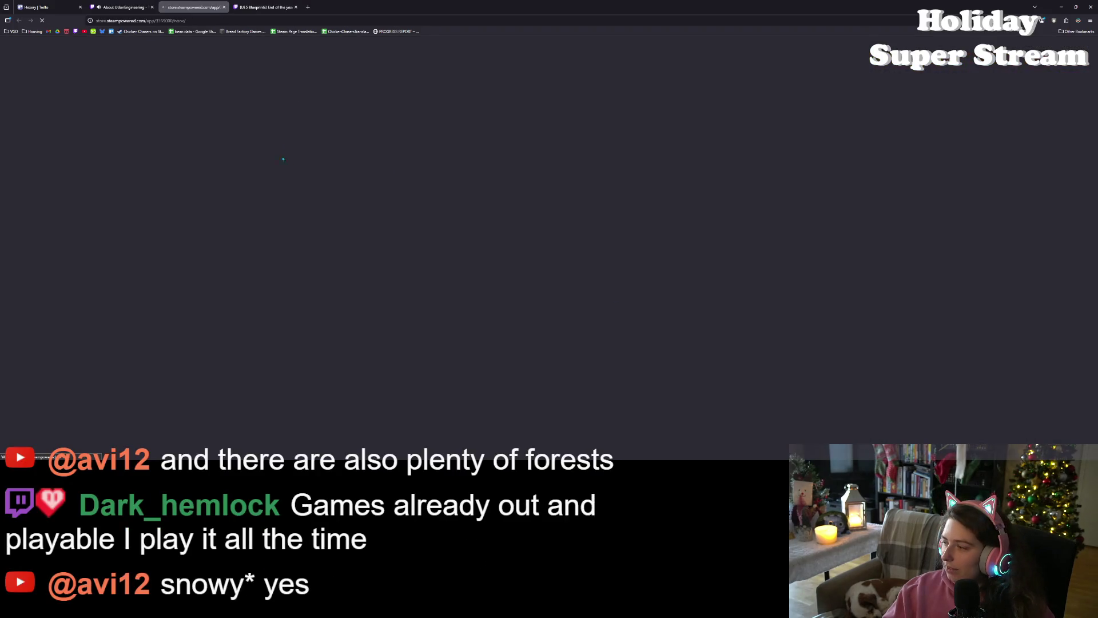
left_click(125, 7)
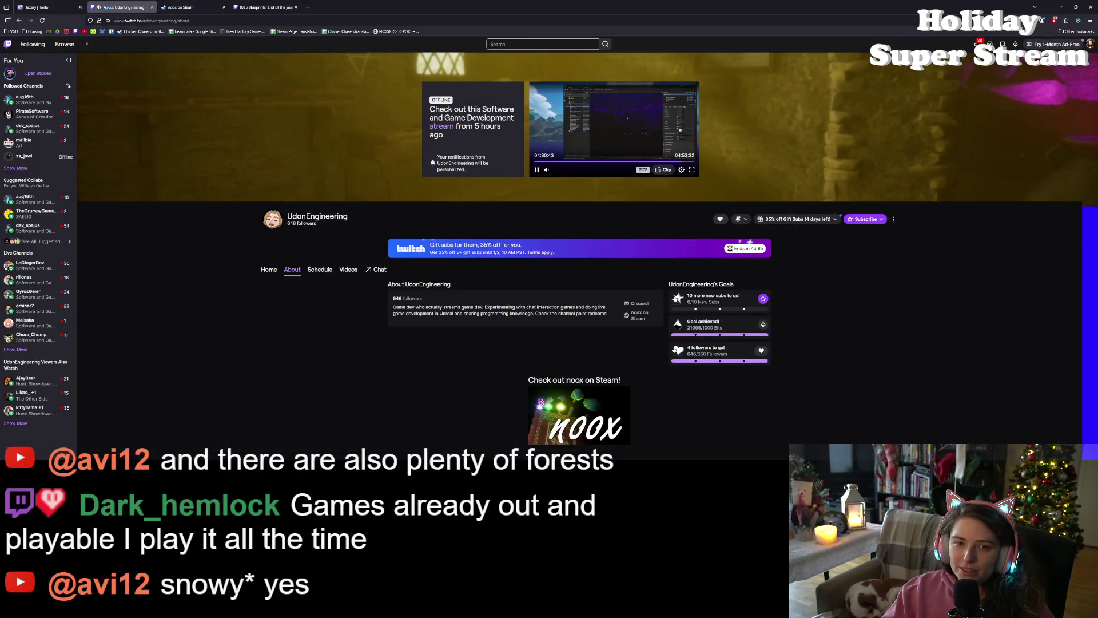
Step: Switch to the noox Steam store page and watch its 1:45 trailer full screen
left_click(183, 7)
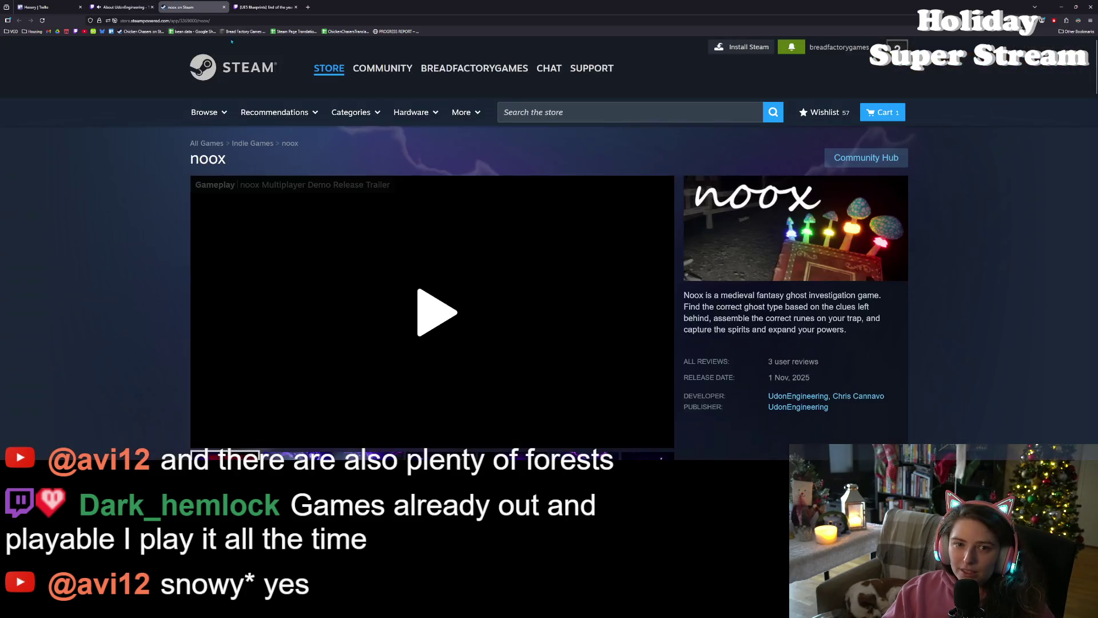
key("ctrl+l")
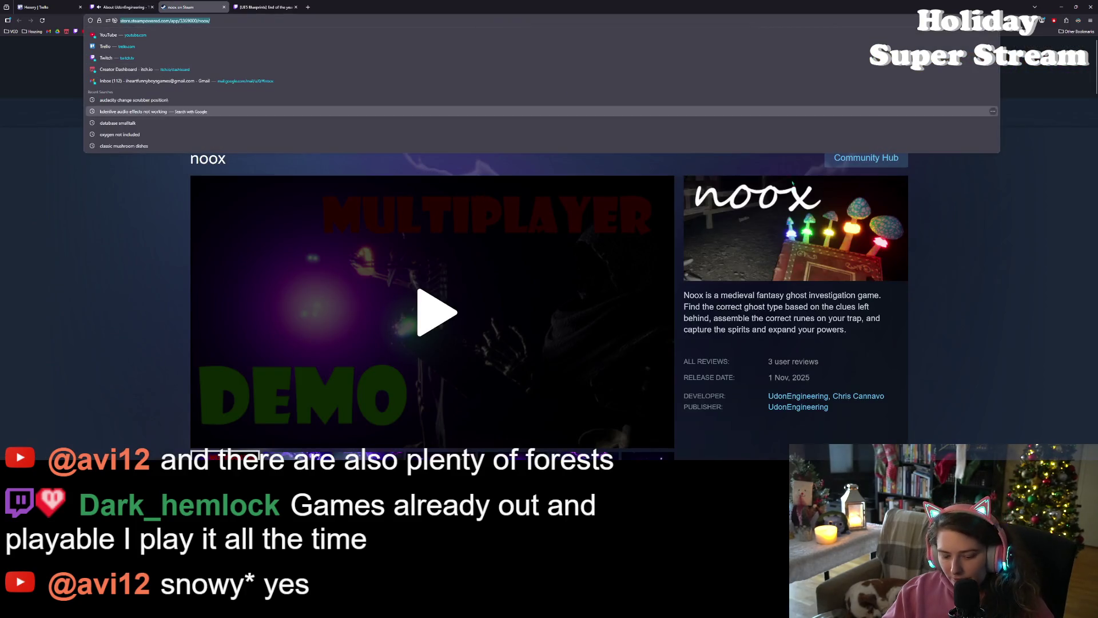
key("Escape")
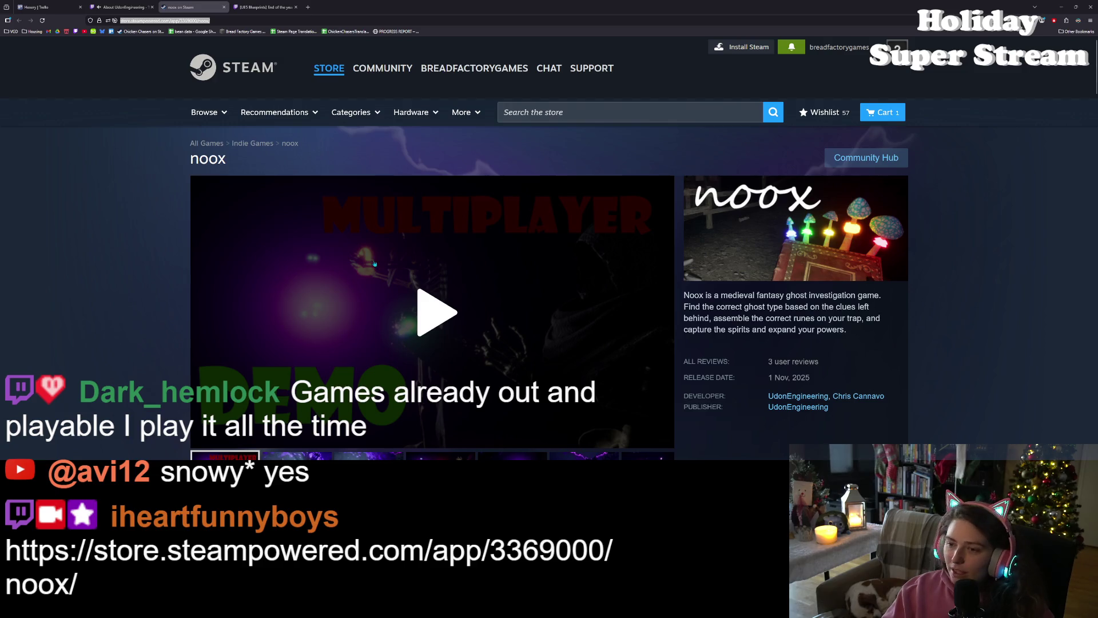
scroll(375, 263, "down", 1)
scroll(374, 264, "up", 1)
double_click(435, 274)
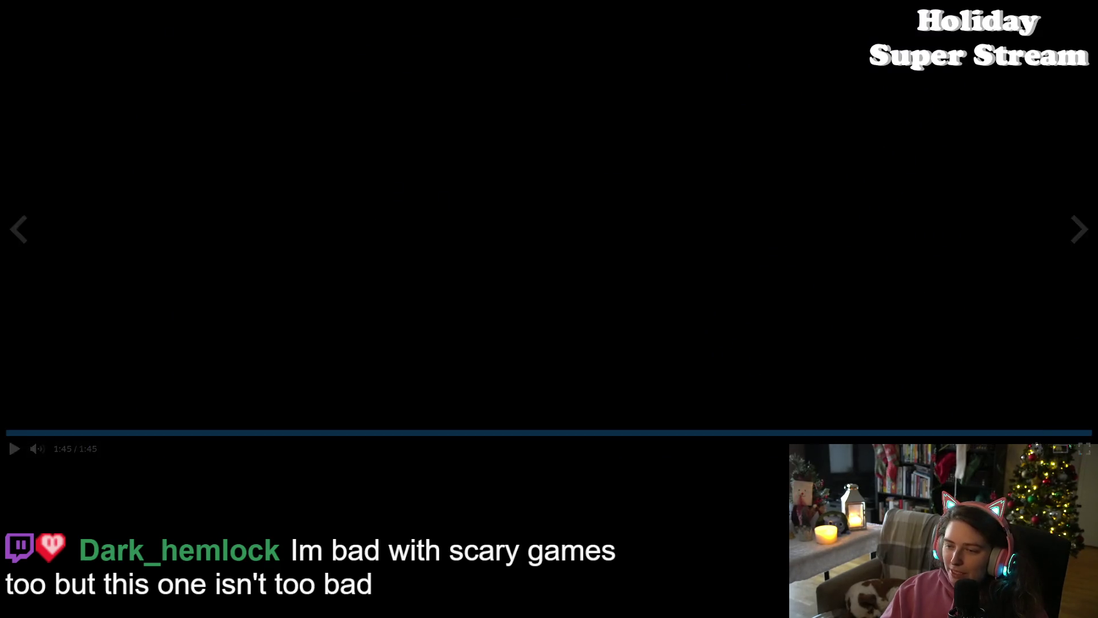
Step: Leave the full-screen trailer and view the sixth noox screenshot
left_click(1084, 452)
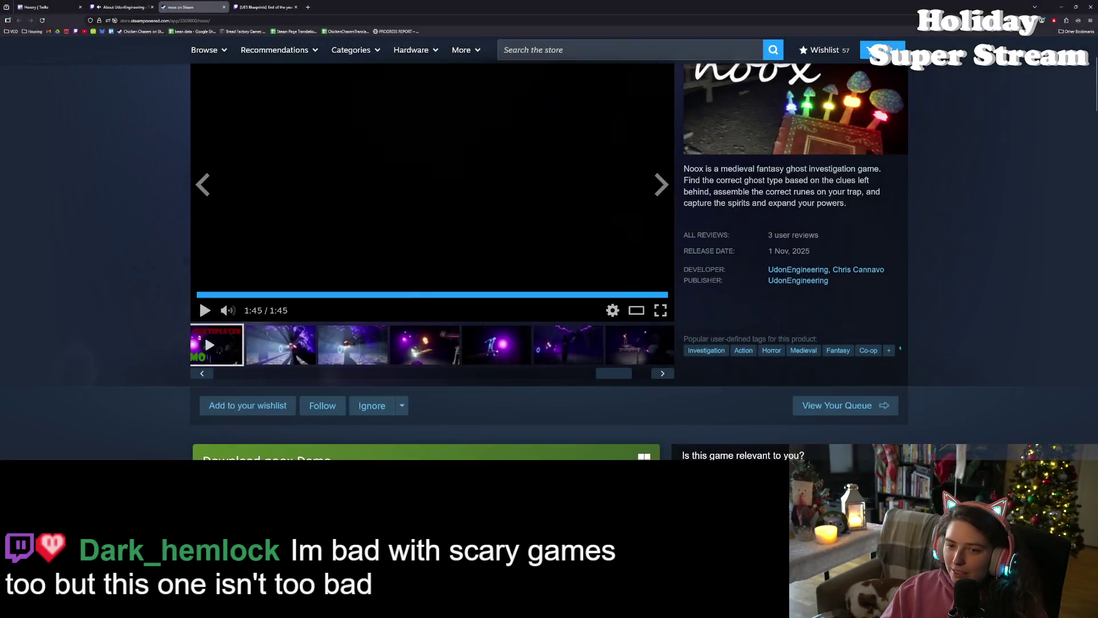
left_click(559, 353)
scroll(599, 418, "up", 2)
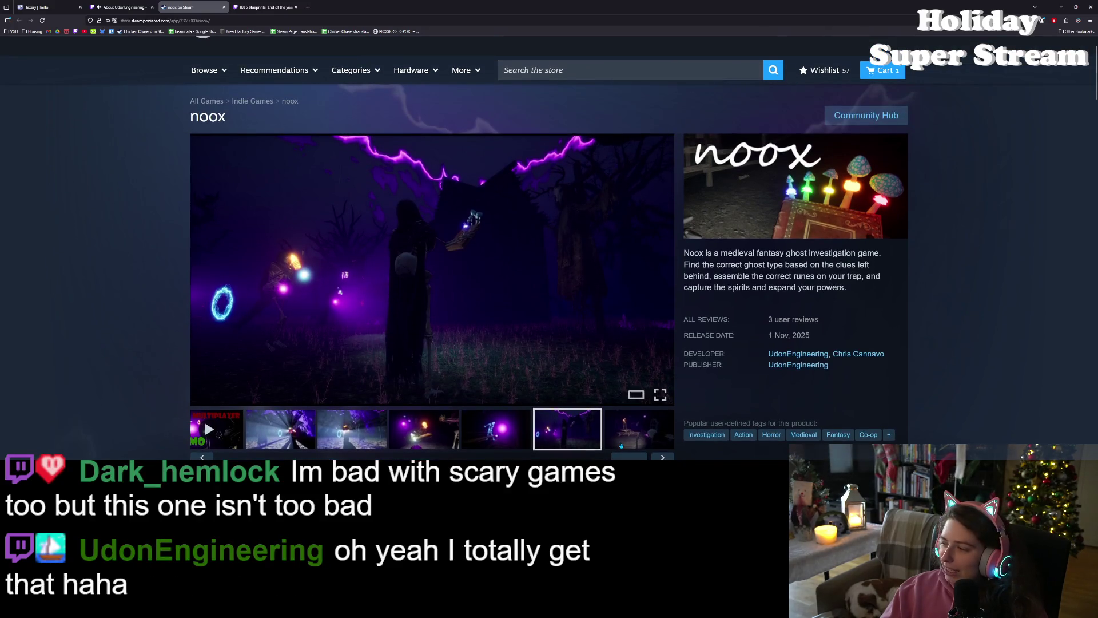
scroll(621, 445, "down", 1)
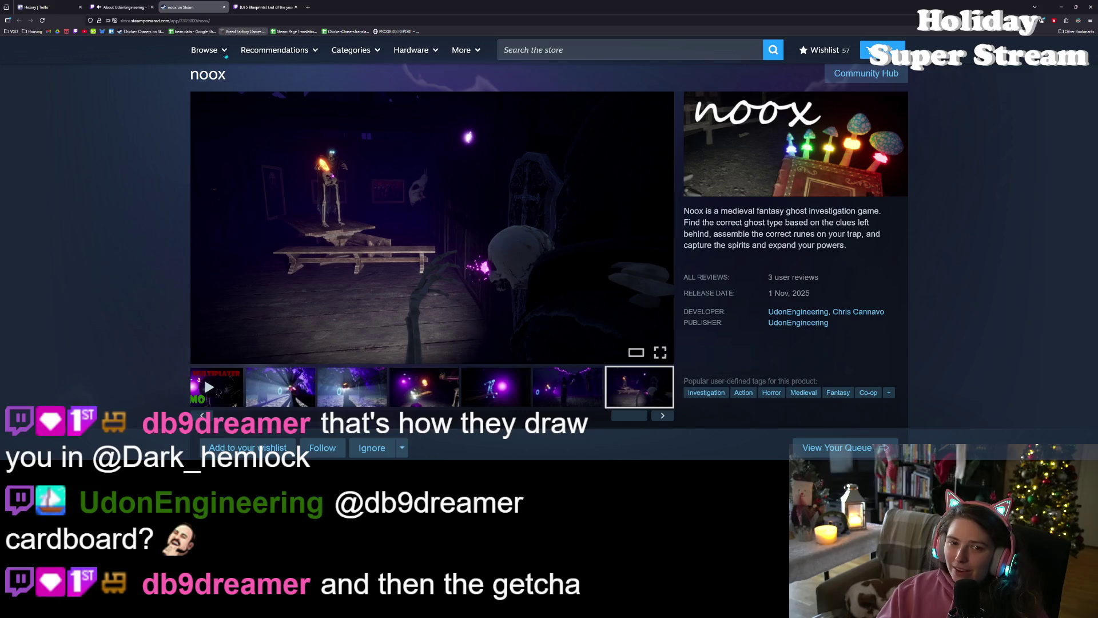
Step: Mute the noox tab, close the Unreal blueprints and About tabs, and show the Hexery Trello board
right_click(182, 11)
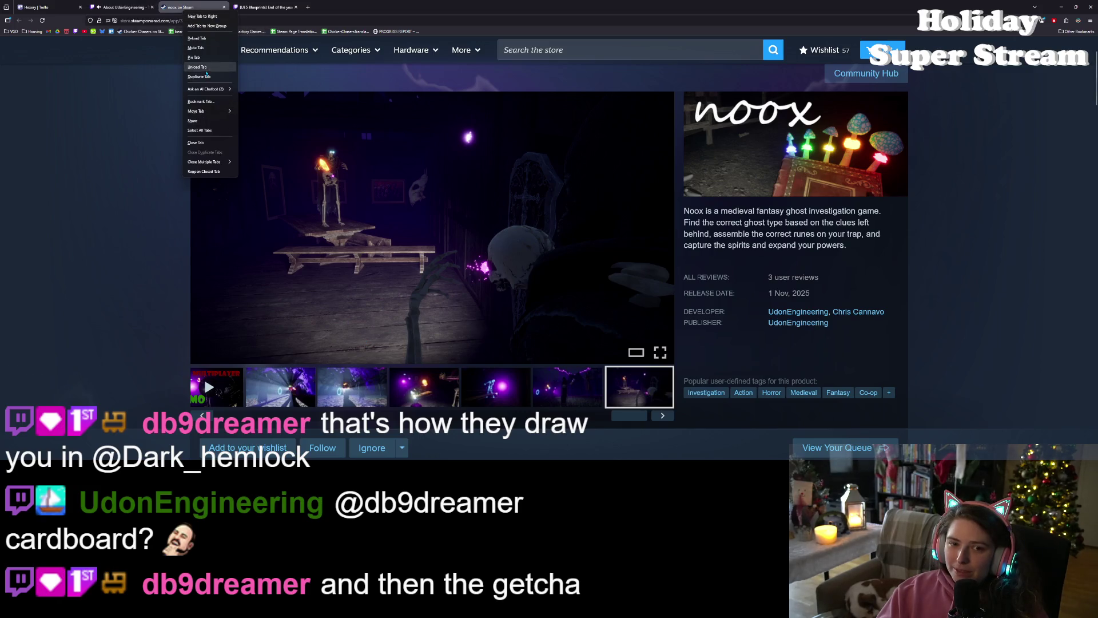
left_click(197, 48)
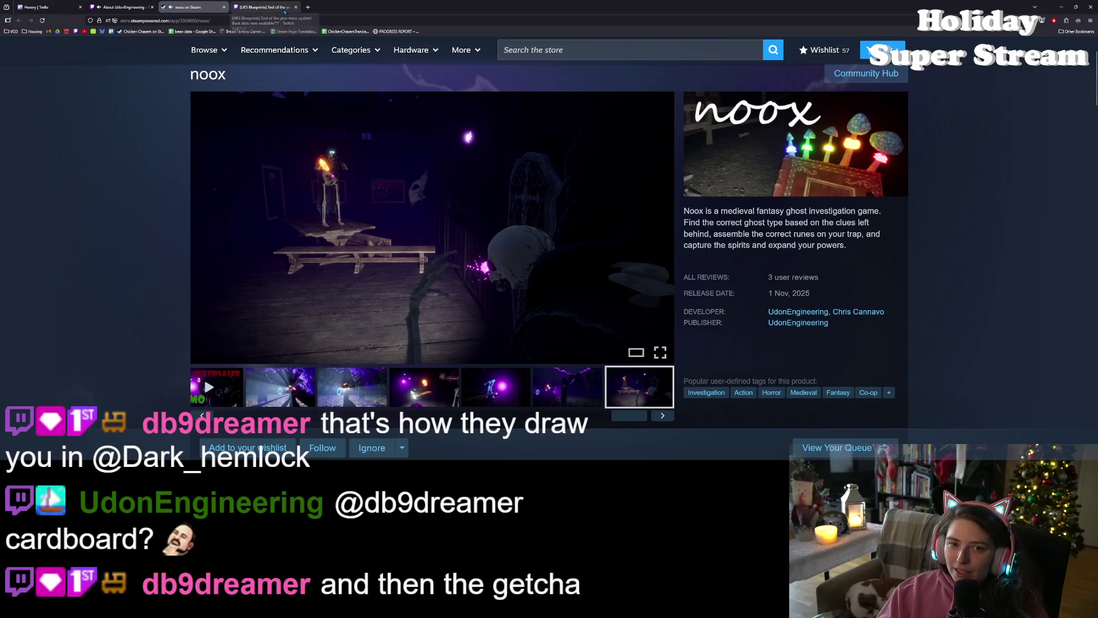
left_click(297, 8)
left_click(152, 8)
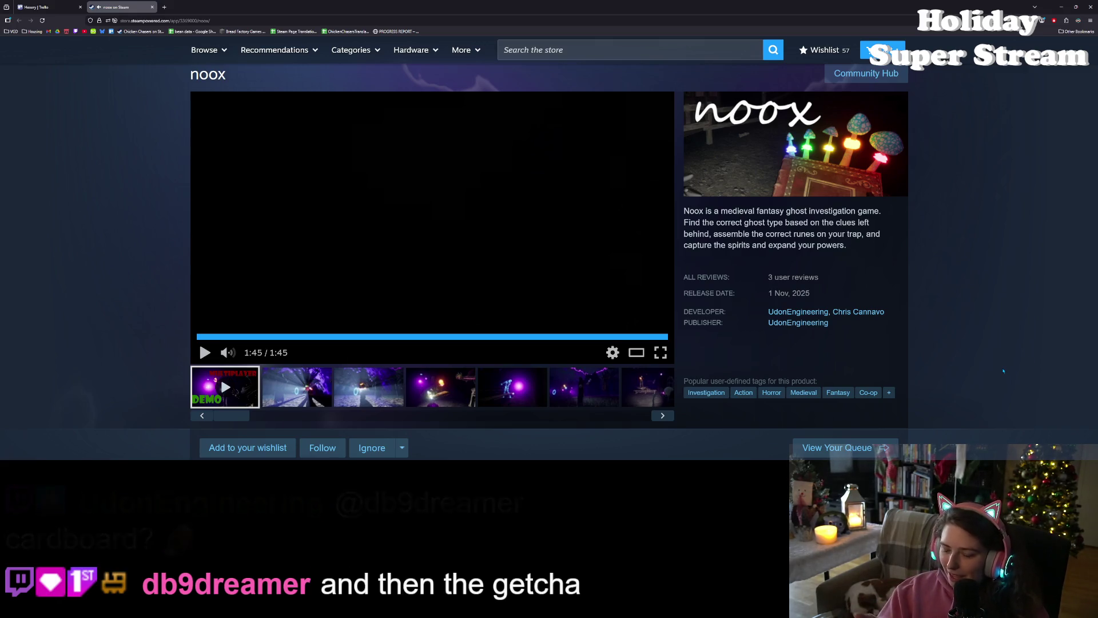
left_click(67, 11)
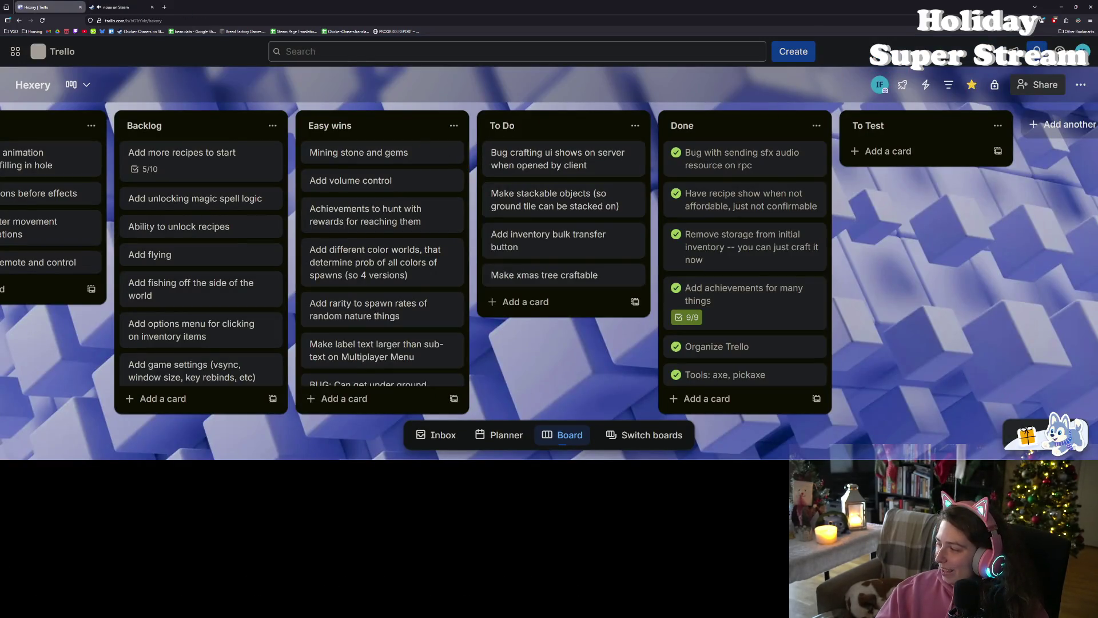
Step: Move the media player window up over the Trello lists and minimize it
left_click_drag(101, 384, 336, 308)
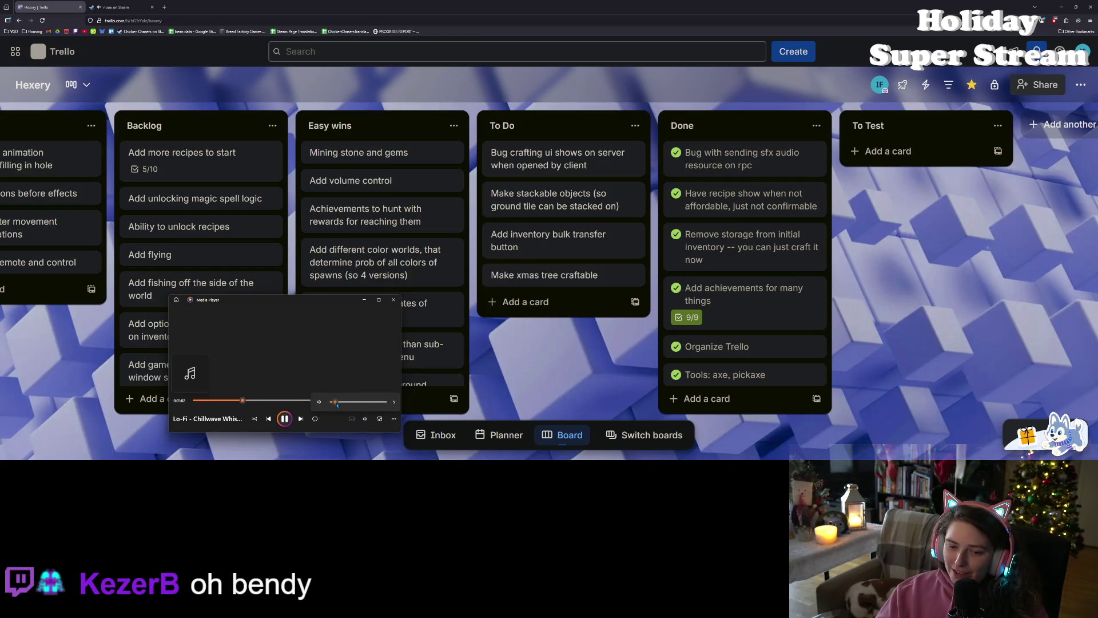
left_click(362, 300)
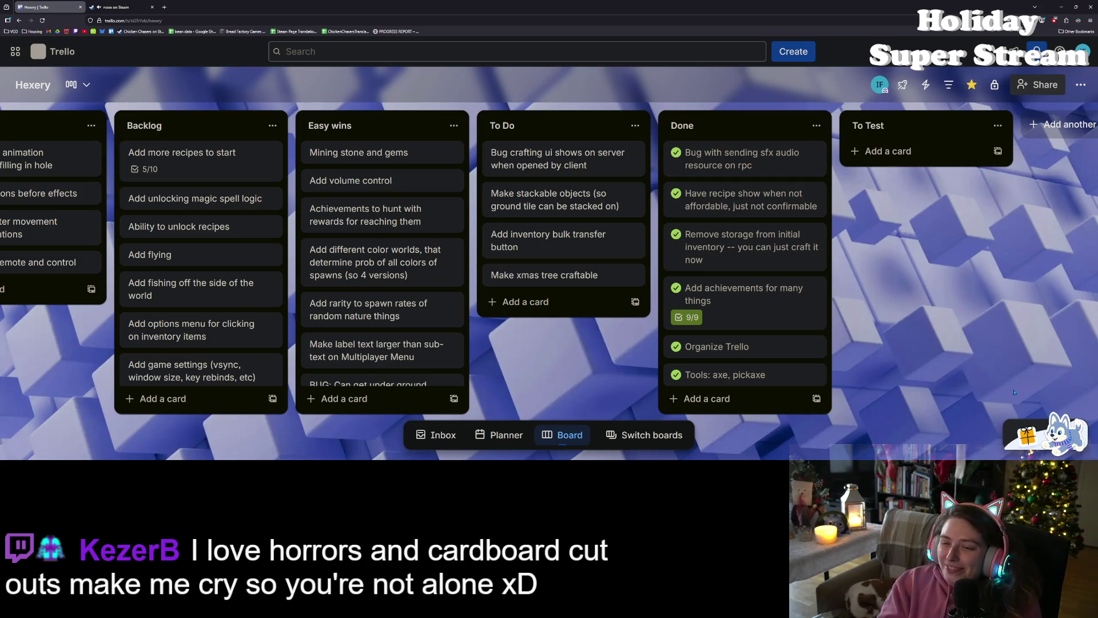
left_click(1062, 8)
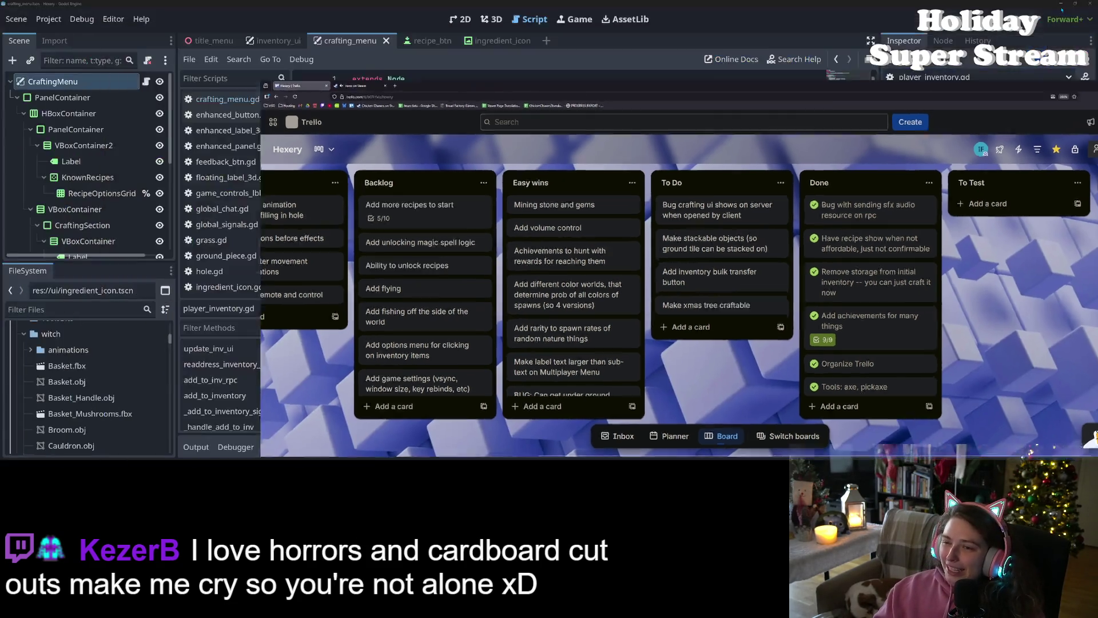
scroll(606, 297, "down", 1)
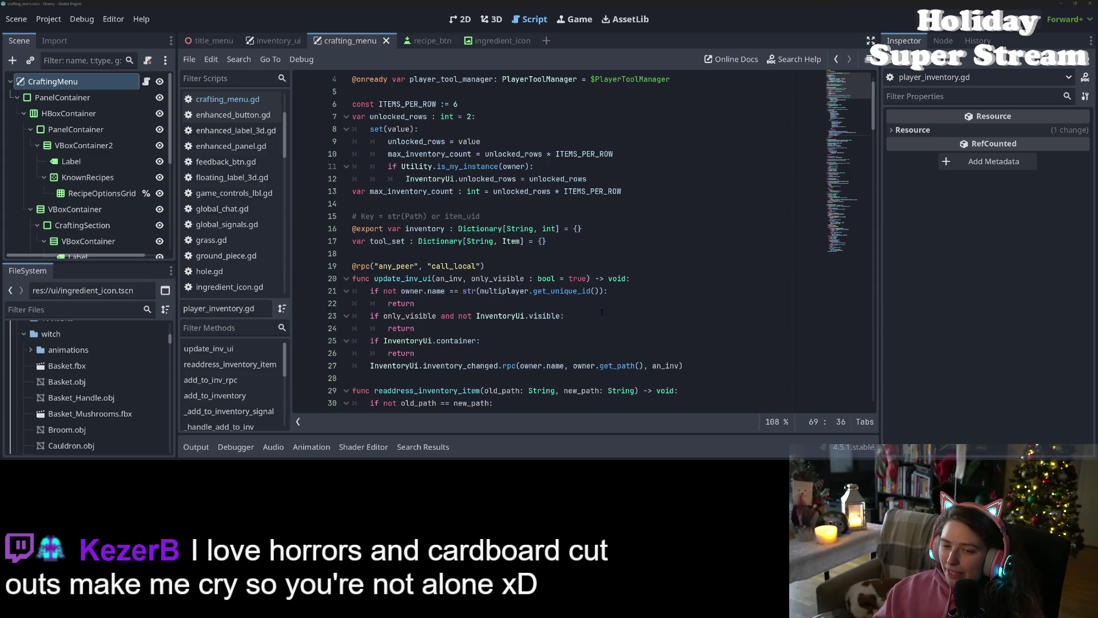
left_click(590, 303)
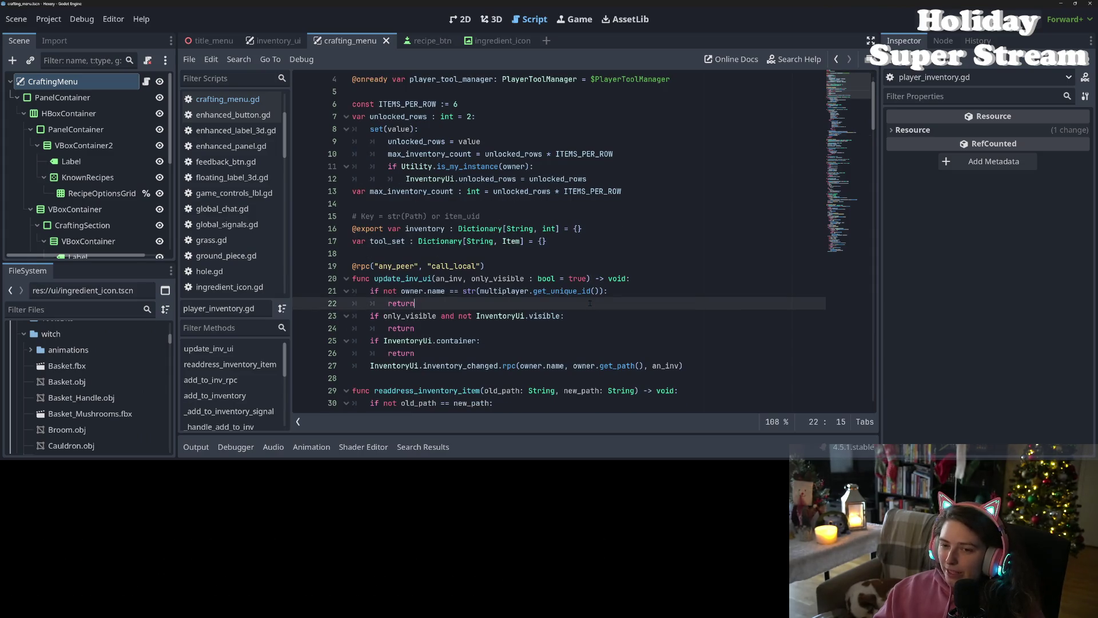
scroll(585, 304, "up", 1)
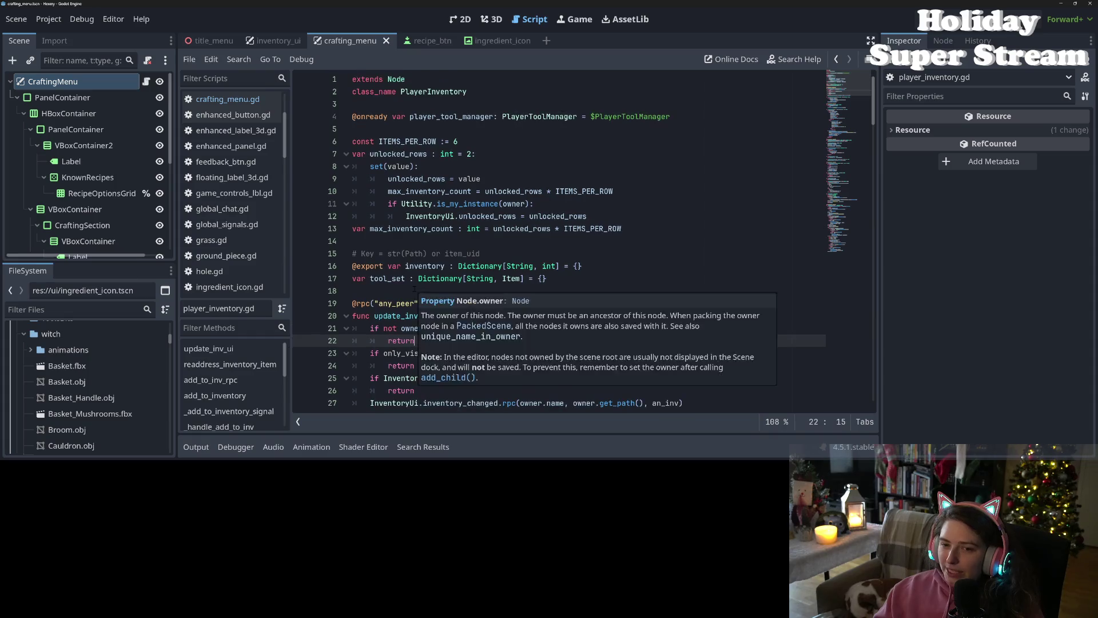
left_click(575, 291)
left_click(574, 266)
left_click(569, 280)
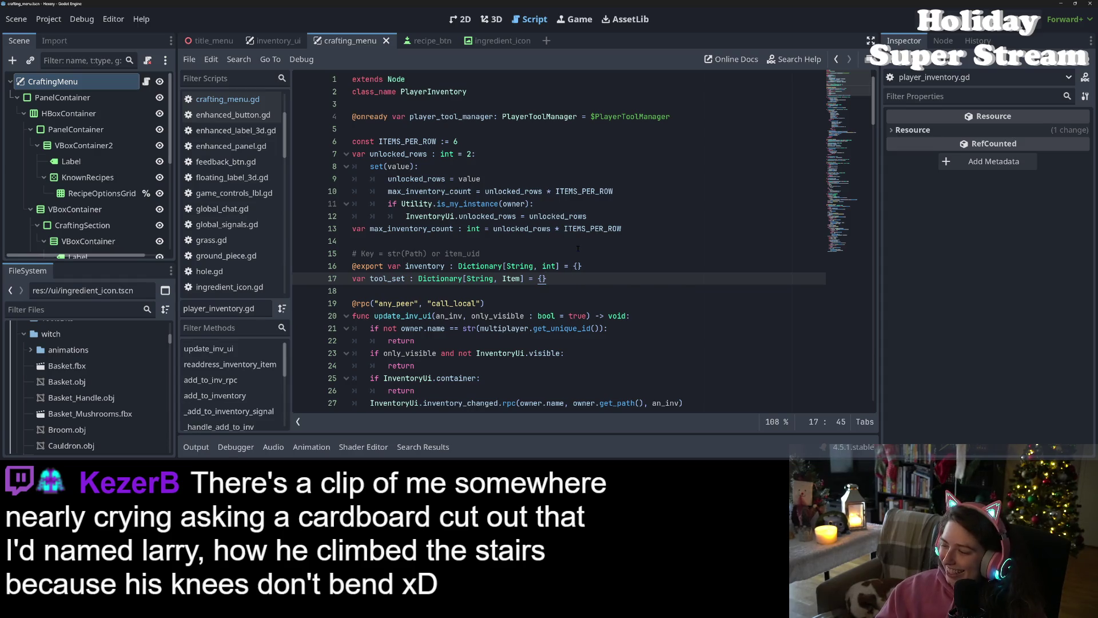
scroll(556, 277, "down", 5)
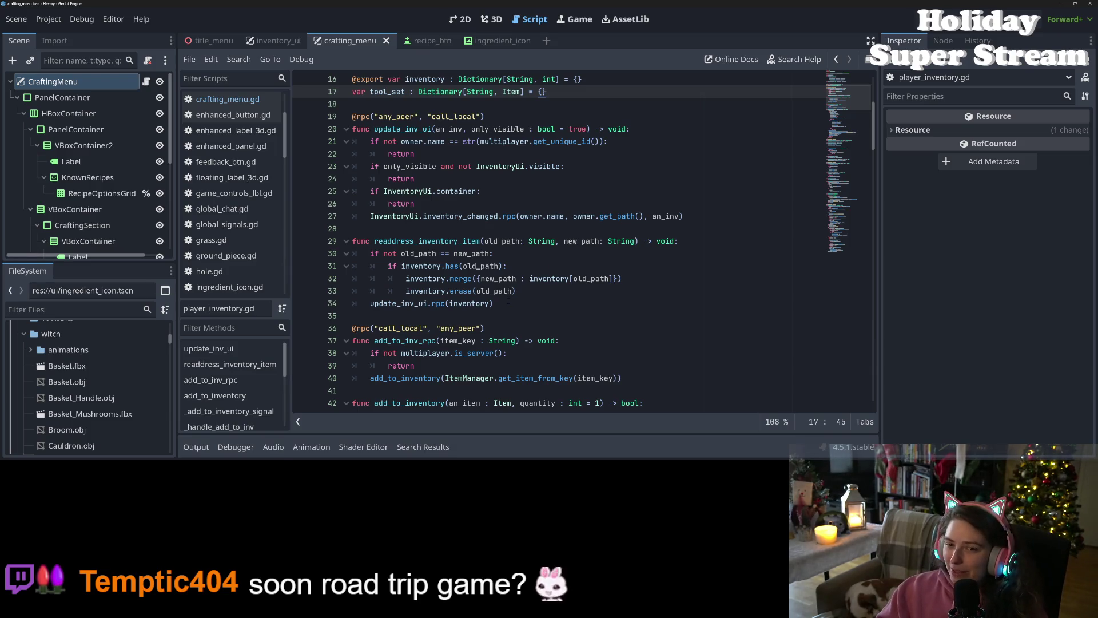
left_click(433, 241)
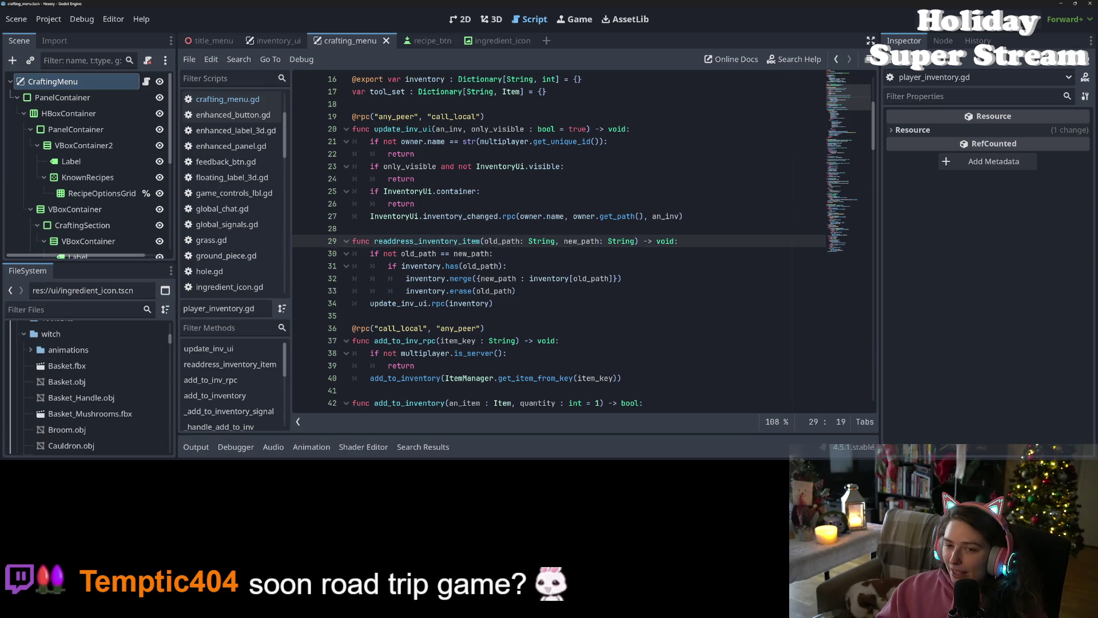
left_click(394, 303, "ctrl")
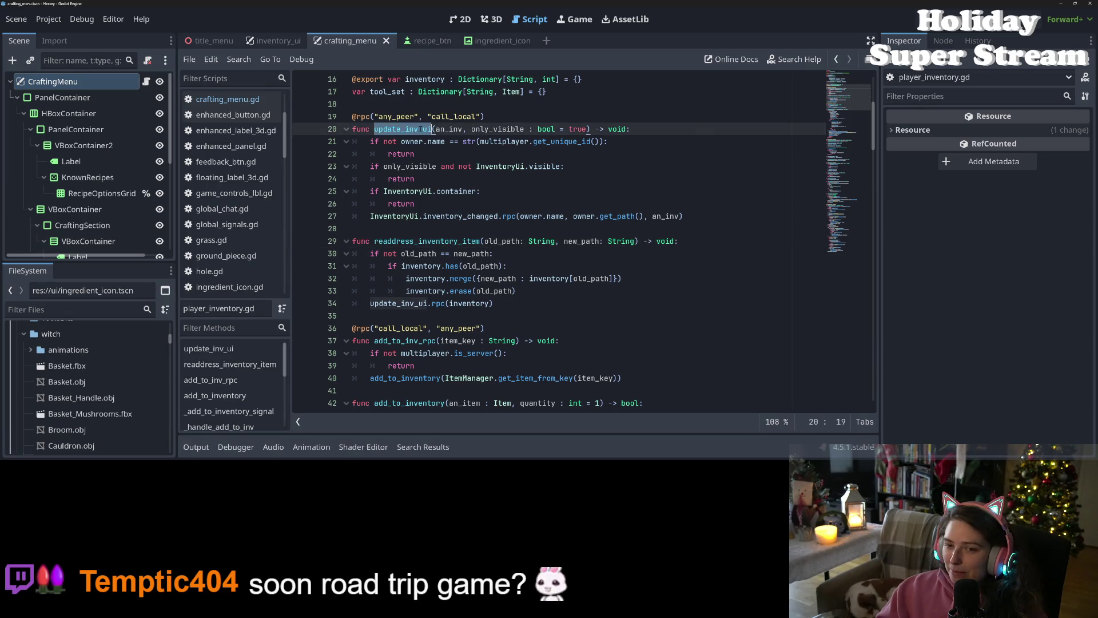
double_click(457, 216)
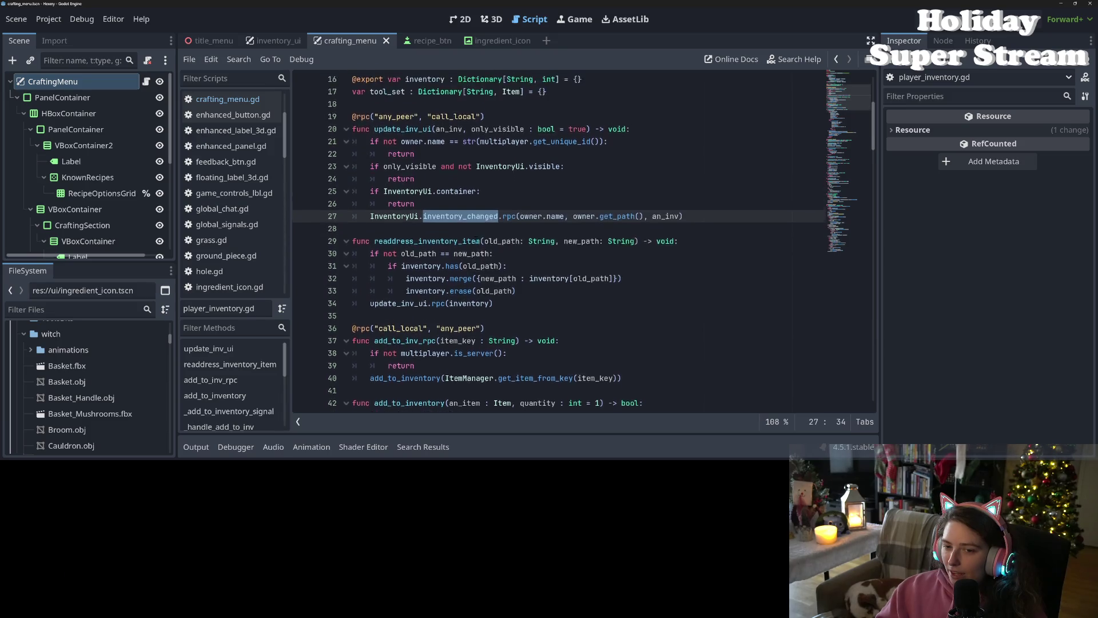
scroll(476, 203, "up", 1)
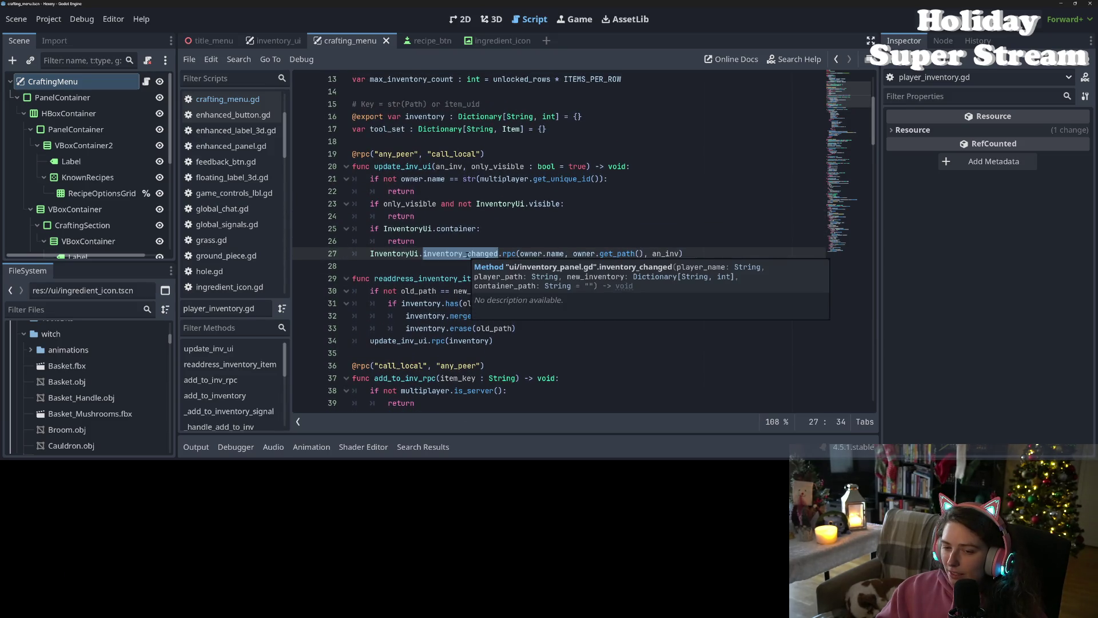
mouse_move(468, 254)
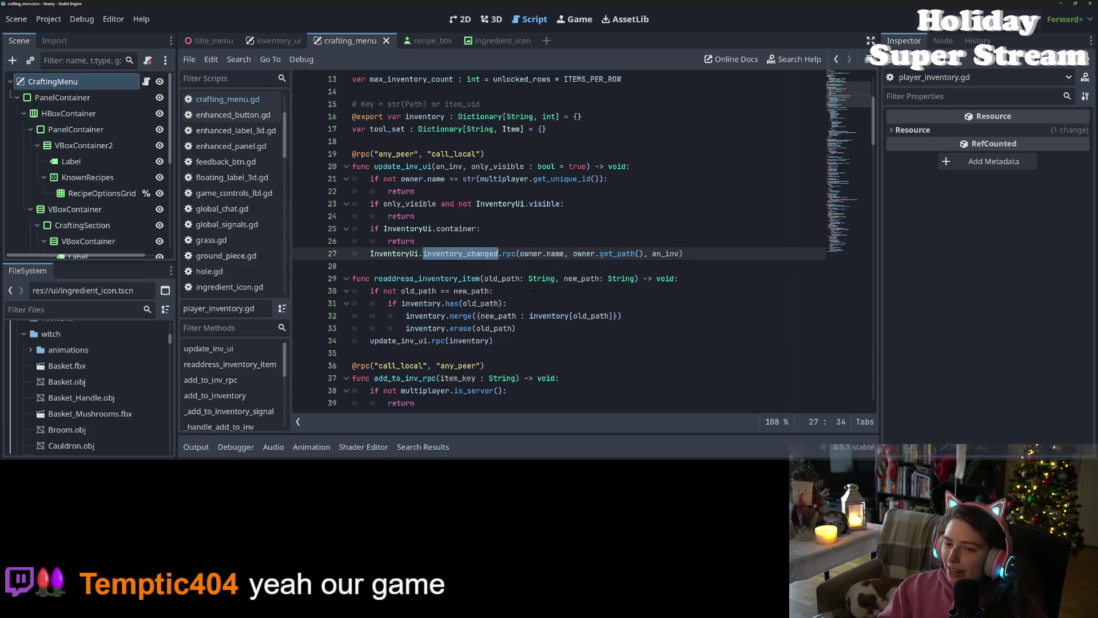
left_click(533, 291)
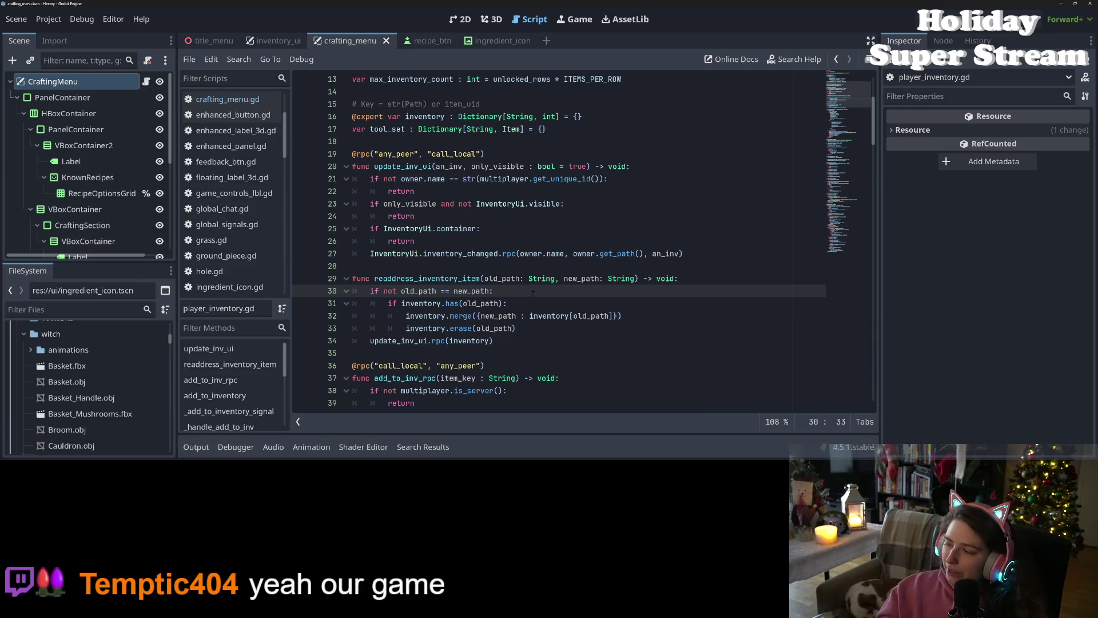
mouse_move(538, 280)
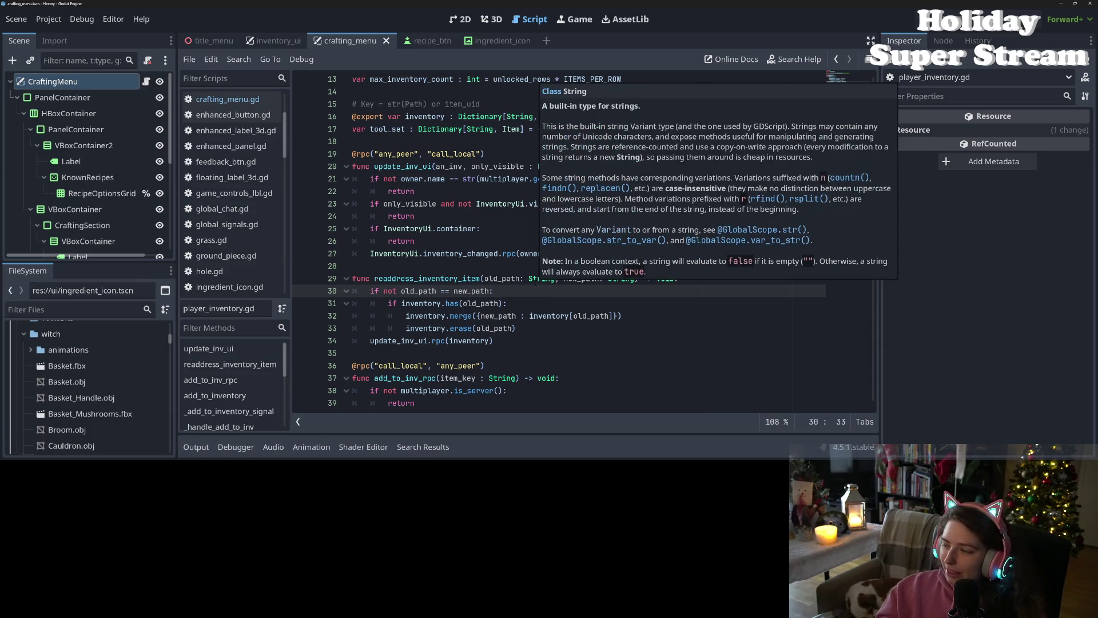
key("Down")
key("Down")
key("Down")
scroll(626, 294, "down", 2)
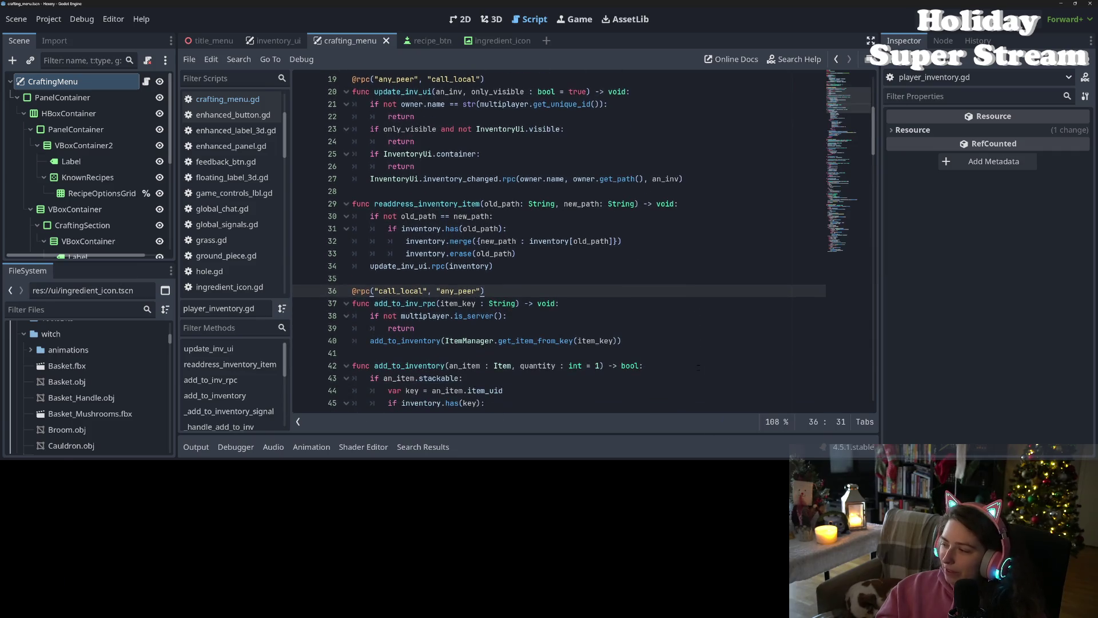
left_click(603, 280)
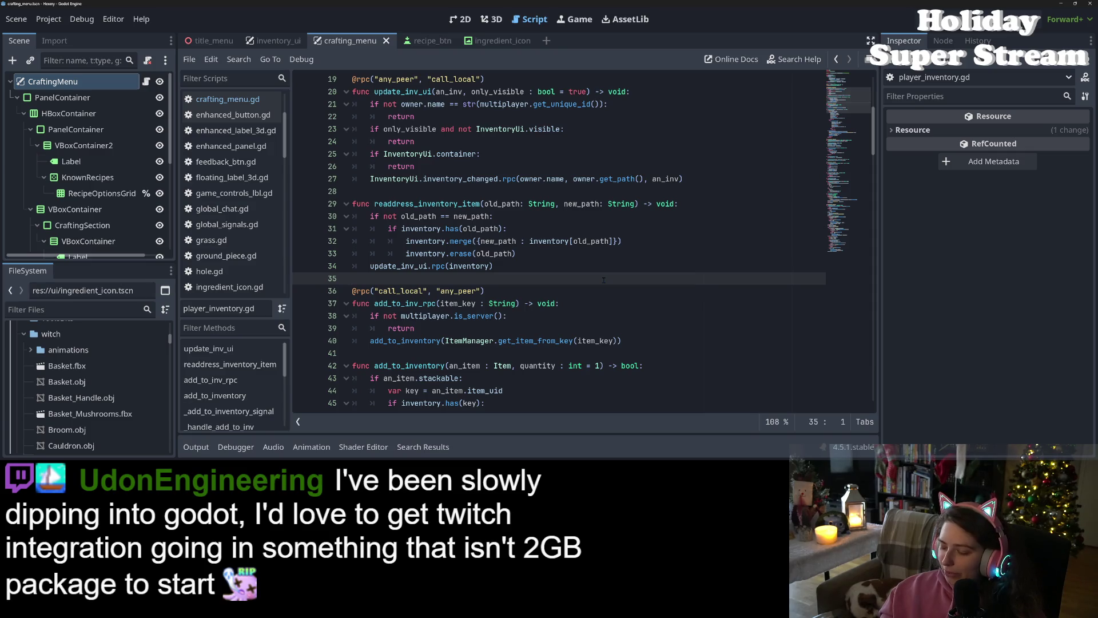
left_click(633, 293)
scroll(656, 344, "down", 1)
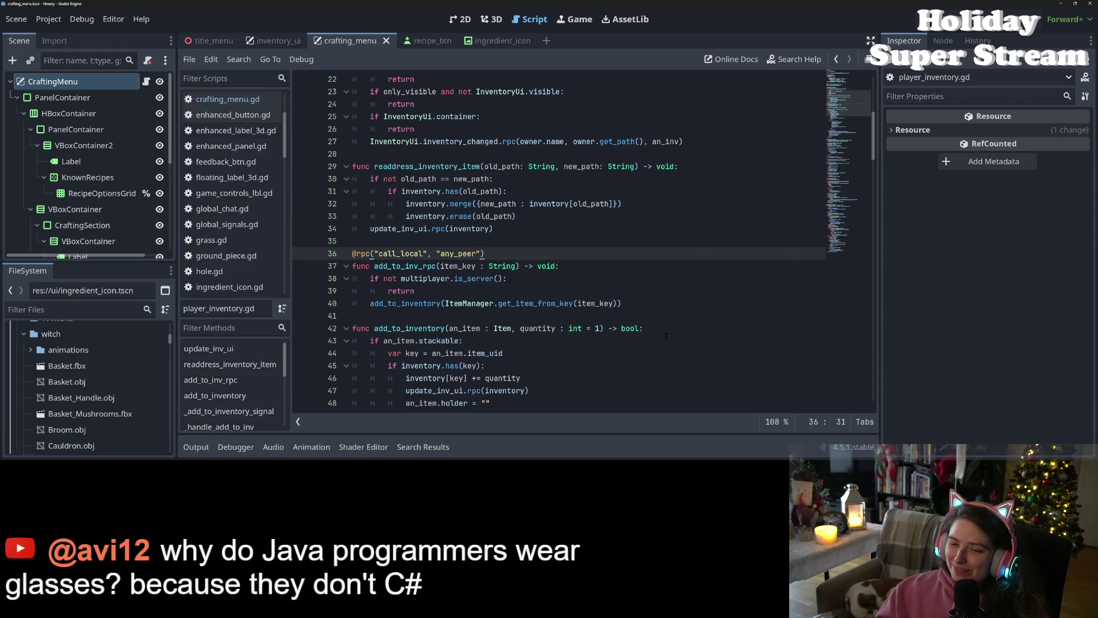
left_click(492, 376)
scroll(498, 372, "down", 6)
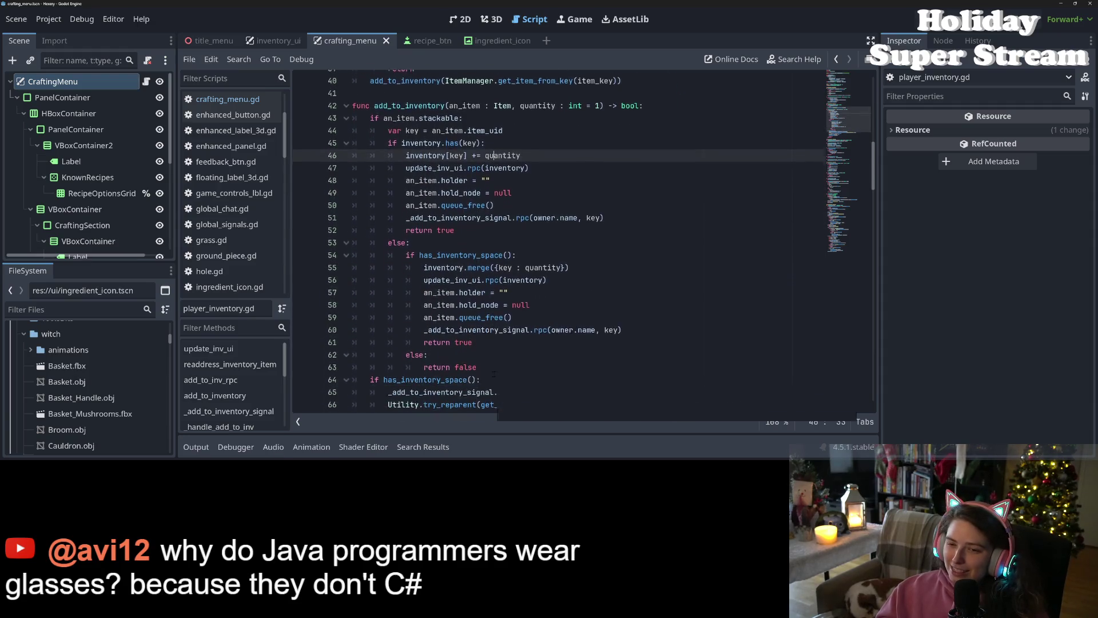
scroll(508, 364, "down", 8)
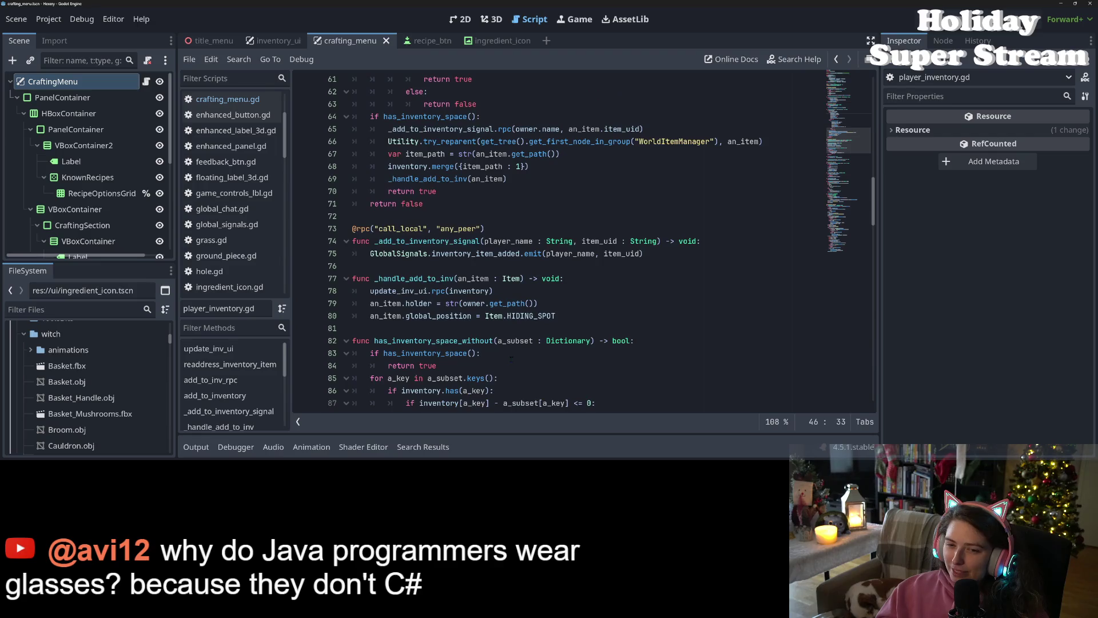
scroll(511, 356, "down", 2)
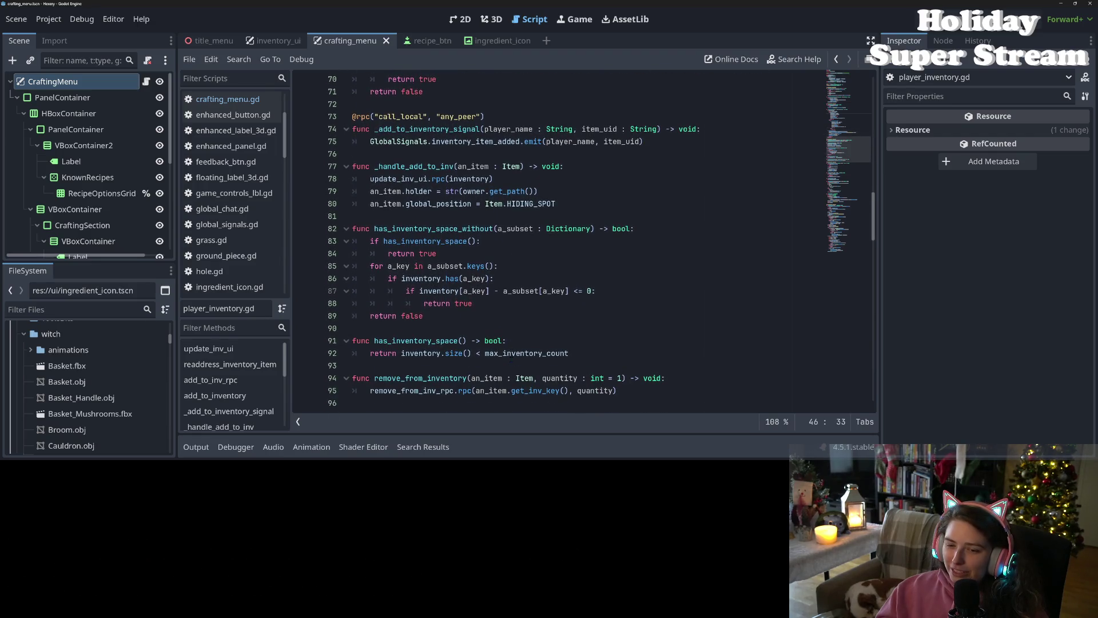
scroll(510, 359, "down", 18)
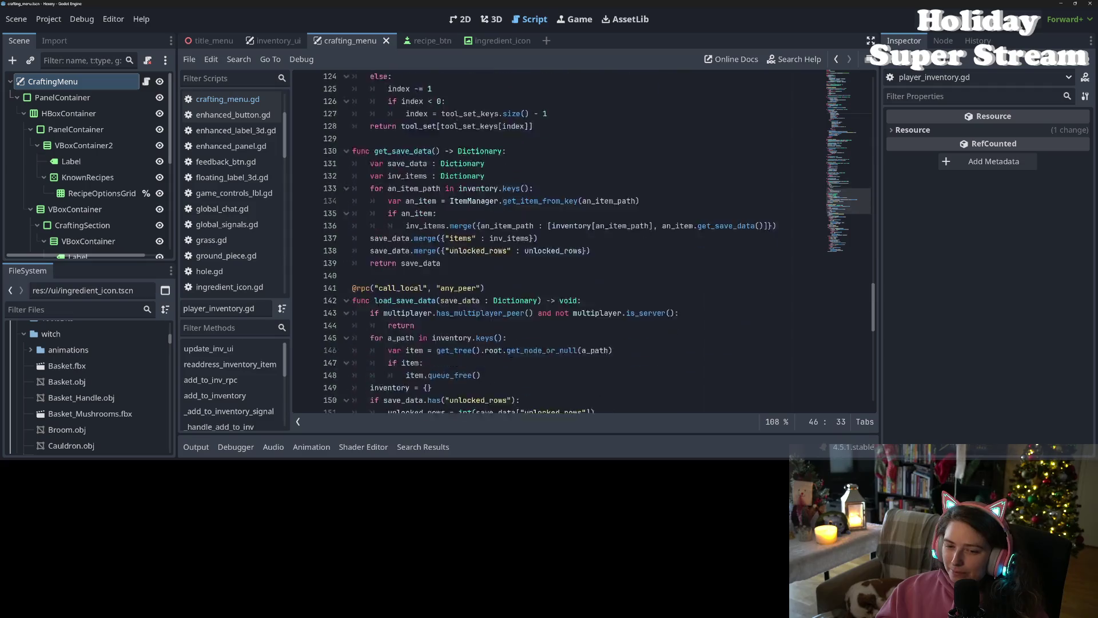
scroll(862, 123, "up", 20)
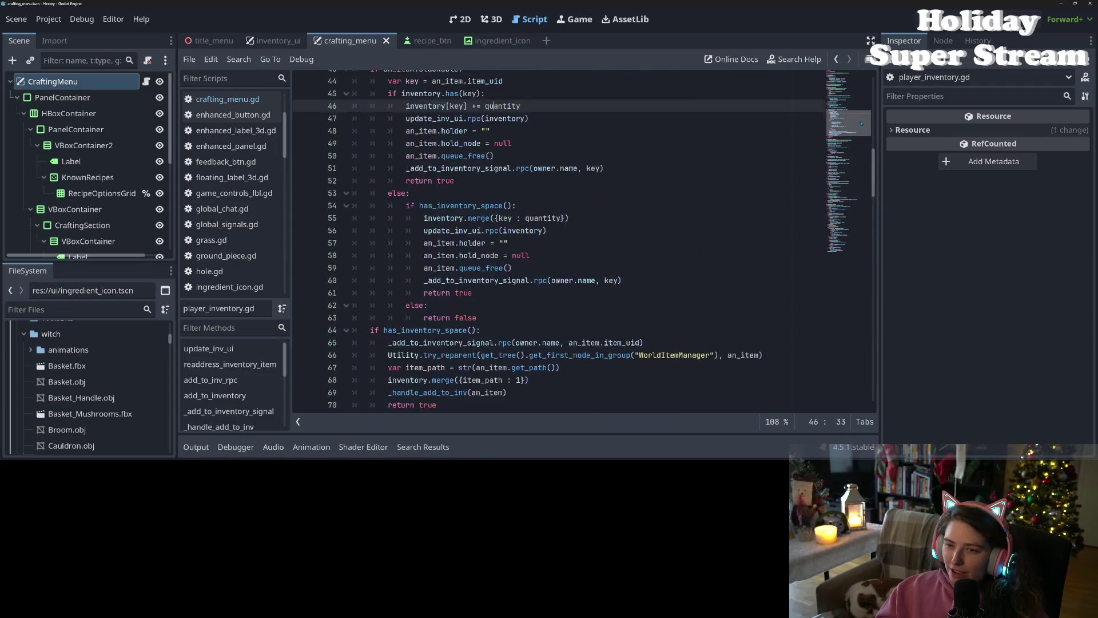
scroll(861, 123, "up", 14)
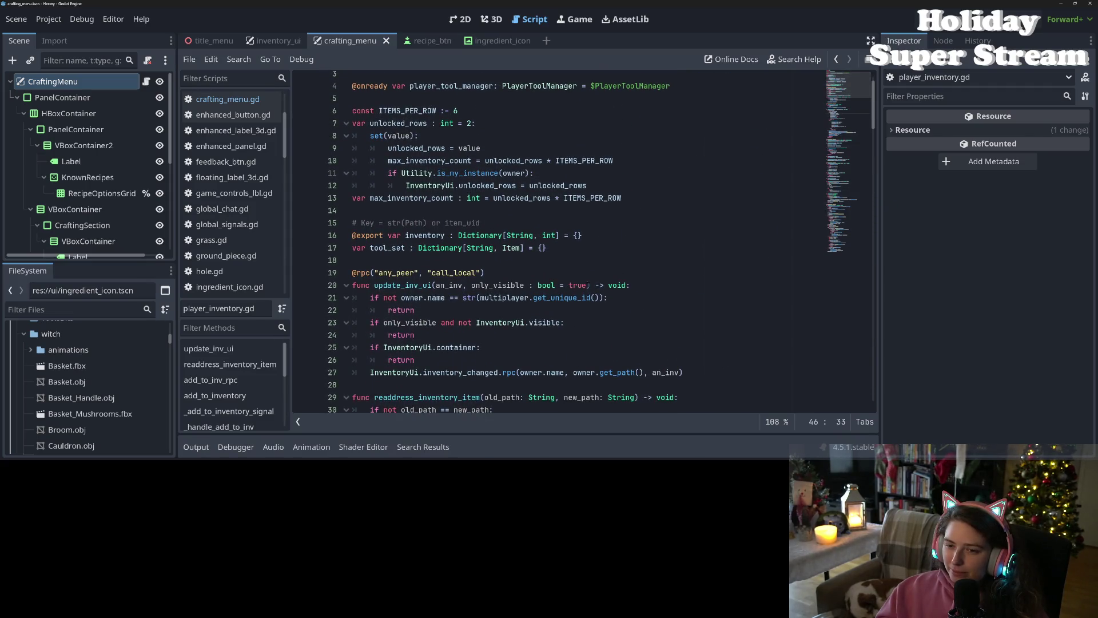
left_click(605, 235)
double_click(424, 235)
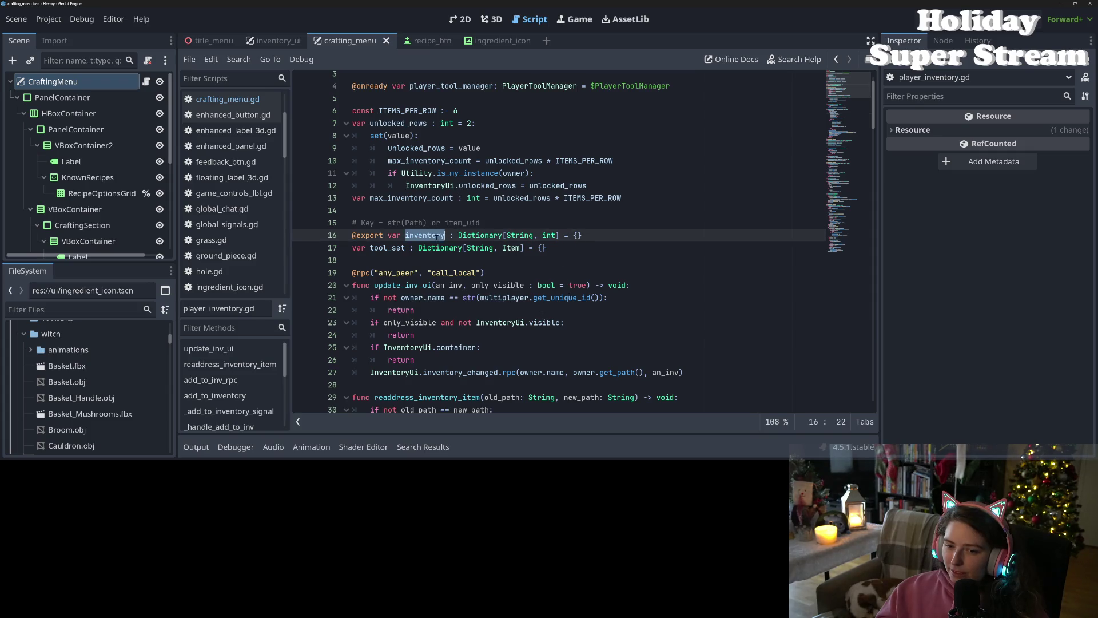
scroll(506, 340, "down", 6)
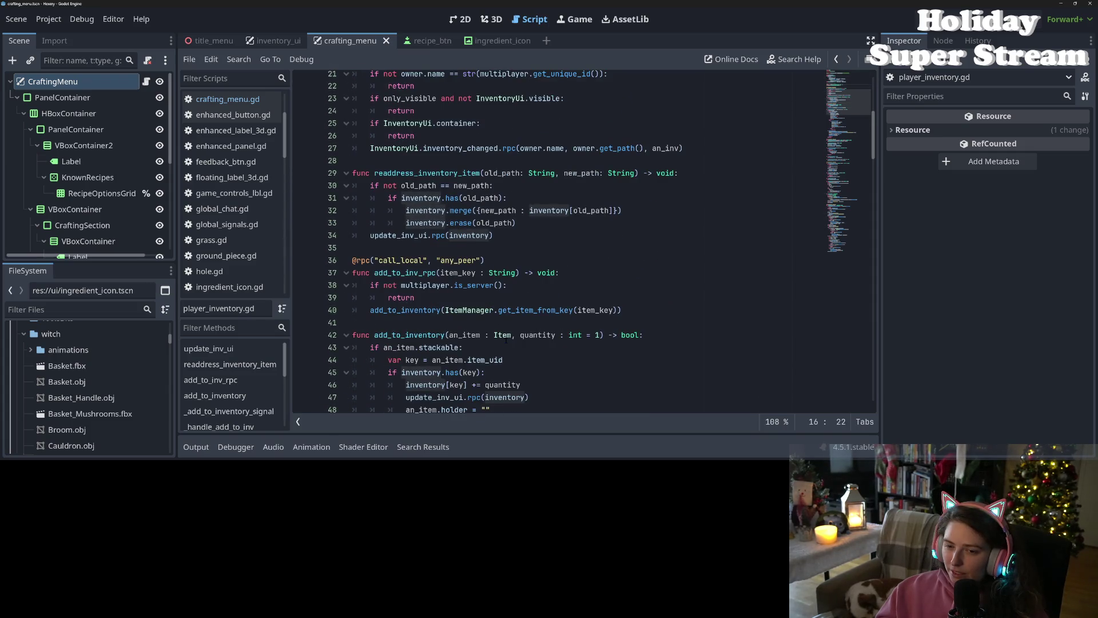
scroll(506, 339, "down", 2)
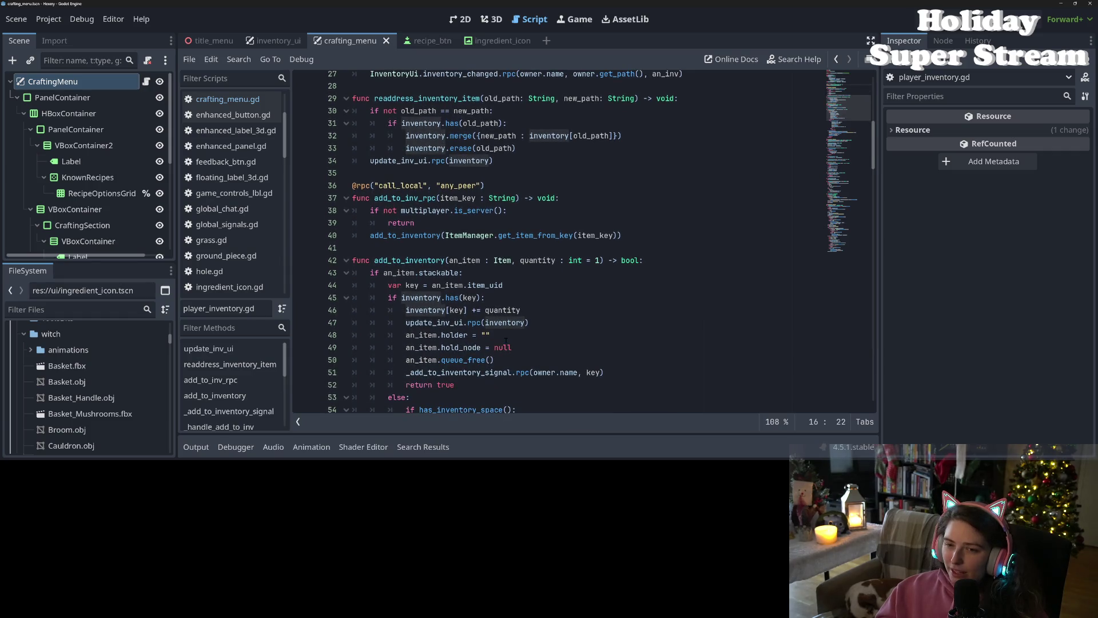
scroll(506, 340, "down", 4)
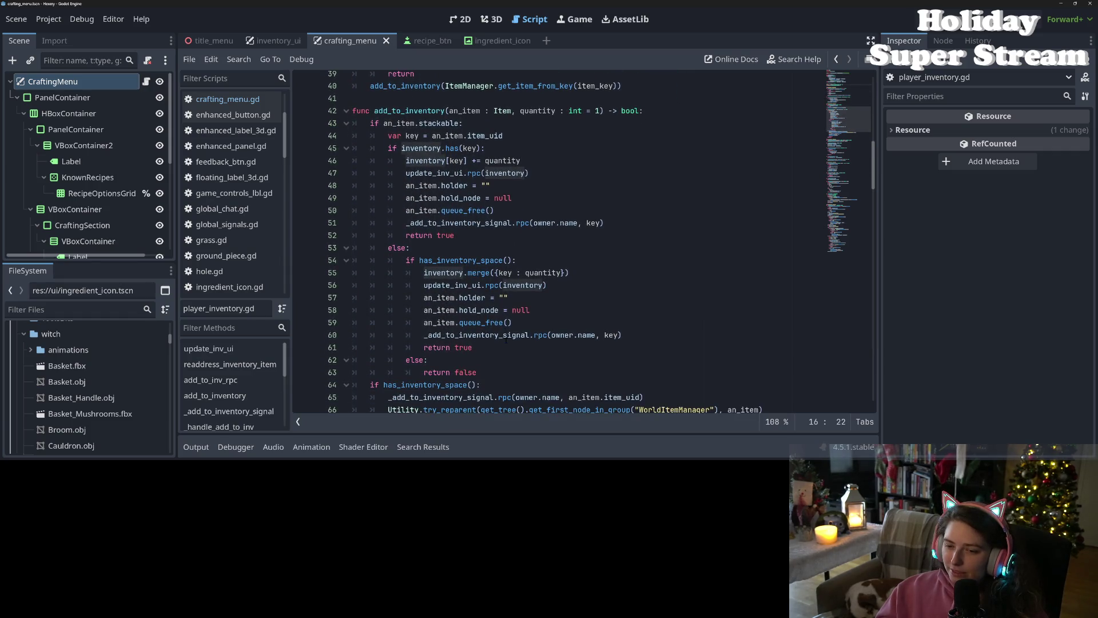
scroll(505, 339, "up", 3)
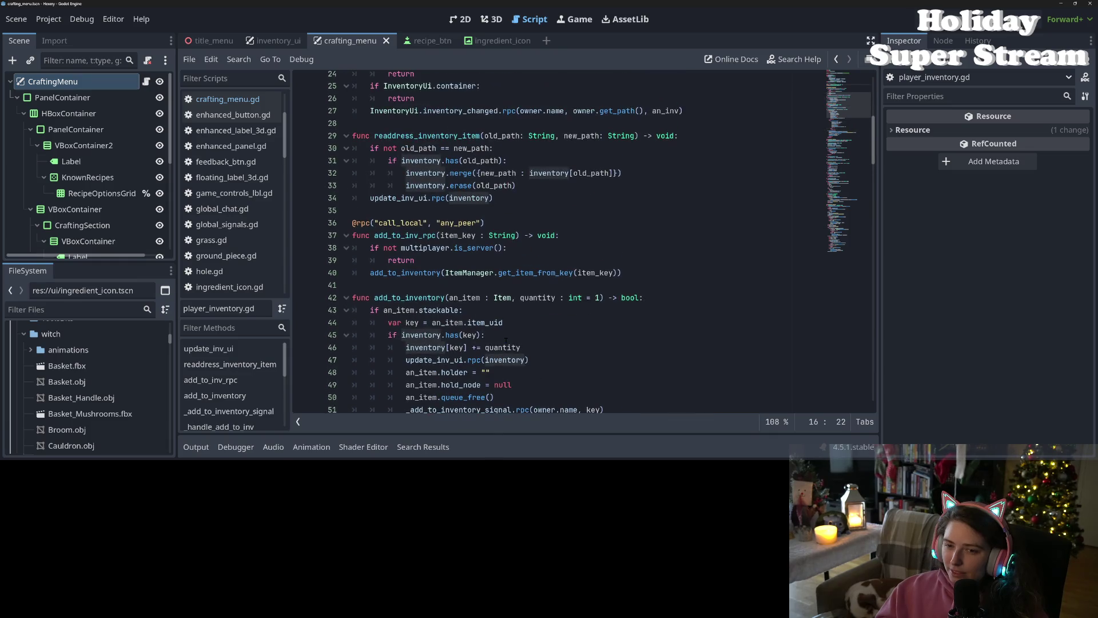
scroll(506, 340, "down", 2)
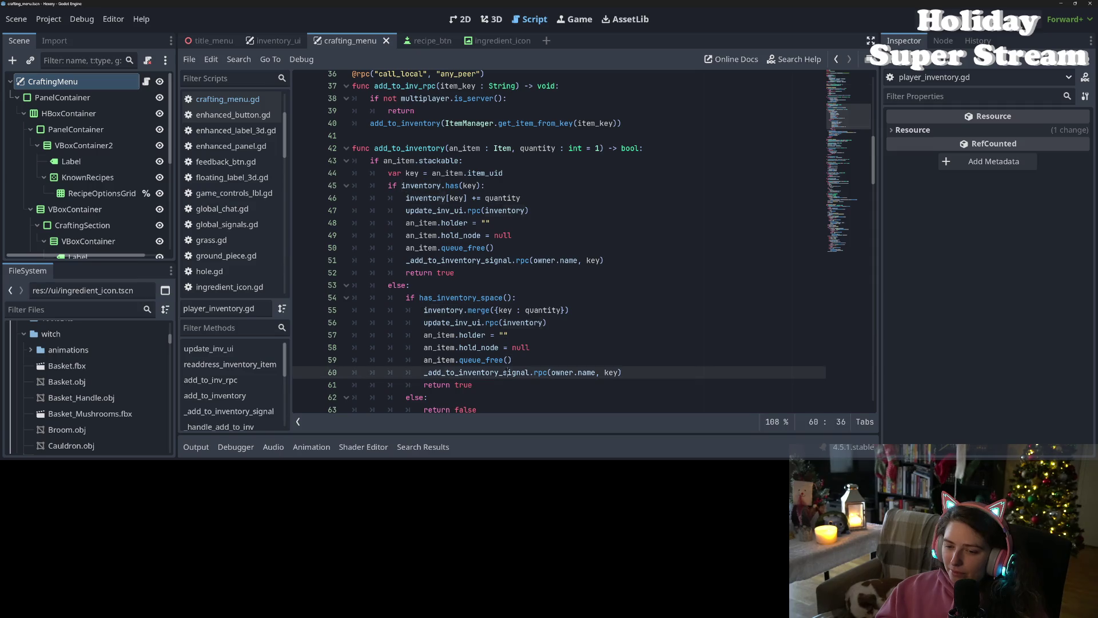
double_click(474, 373)
scroll(475, 373, "down", 5)
scroll(507, 372, "down", 4)
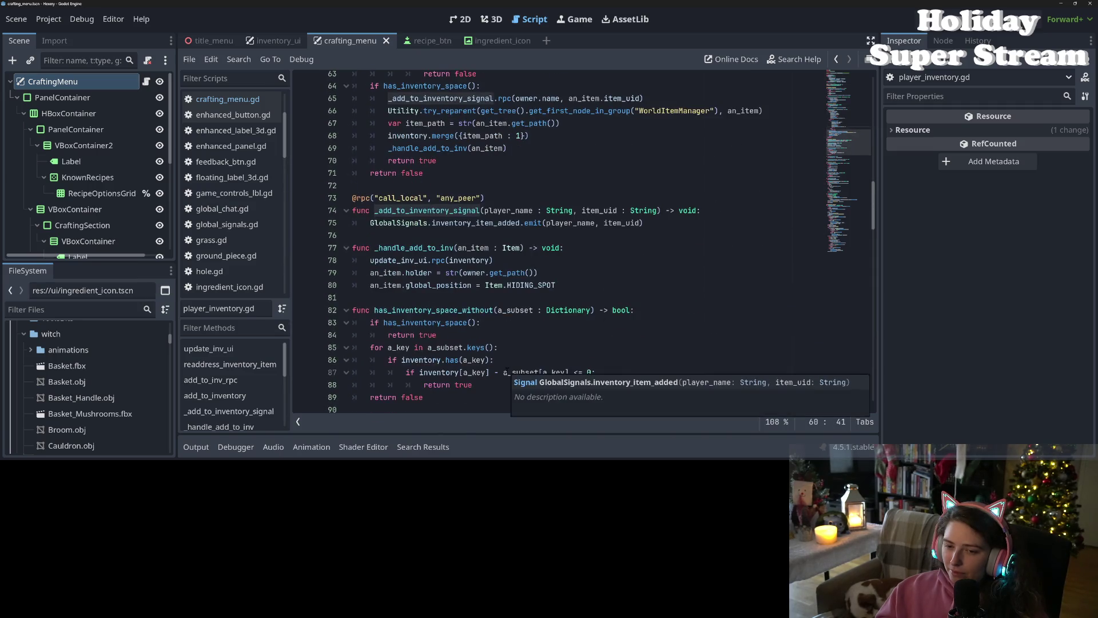
double_click(488, 225)
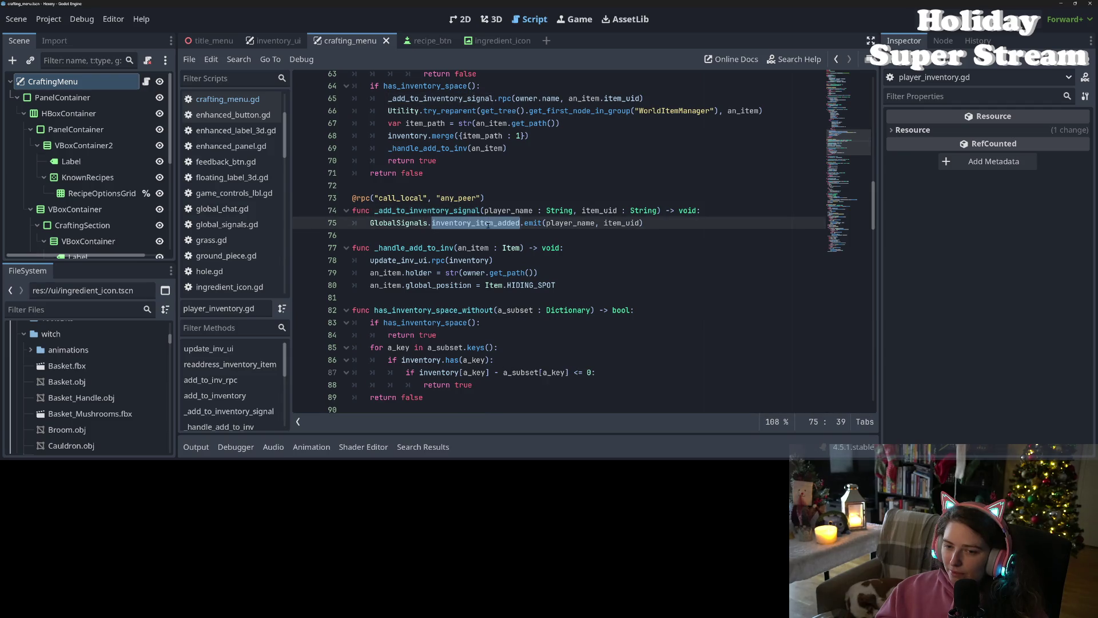
left_click(488, 237)
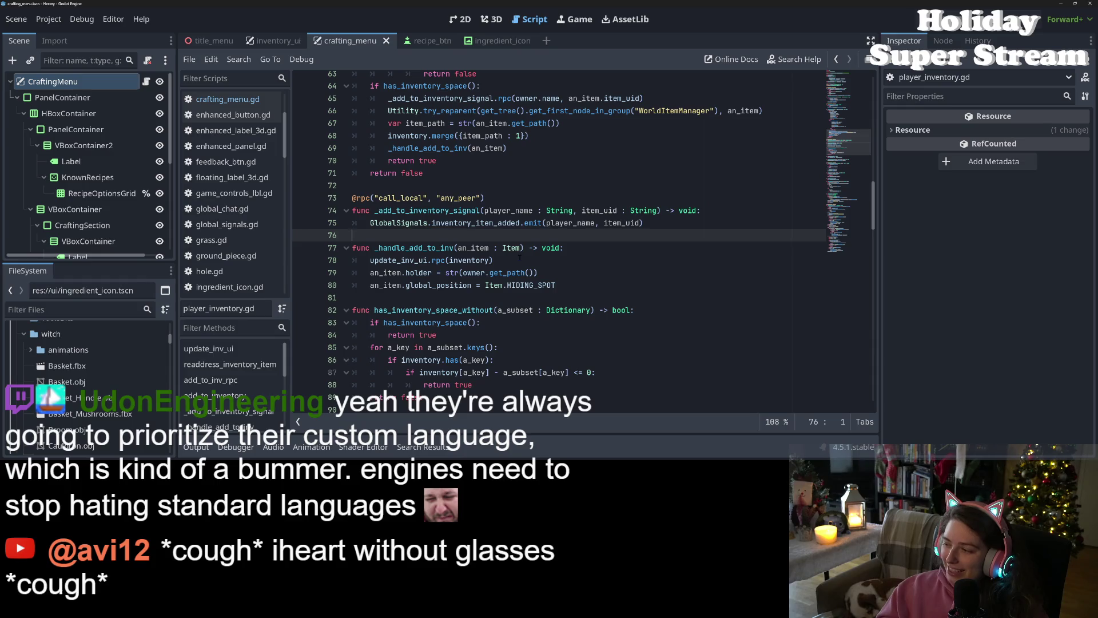
scroll(508, 322, "up", 20)
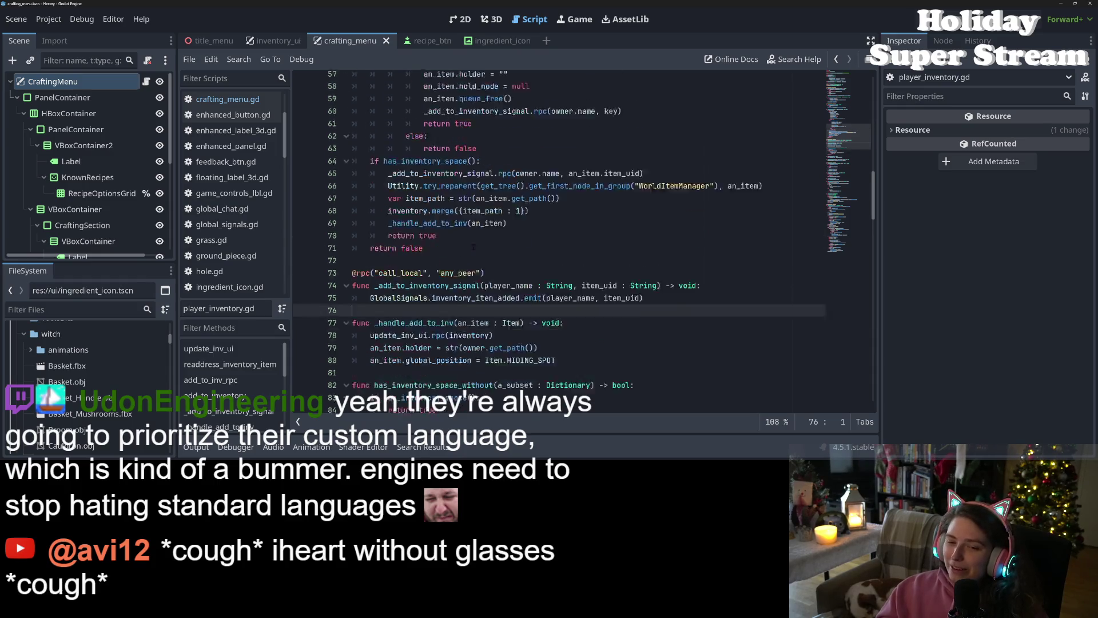
scroll(508, 322, "up", 1)
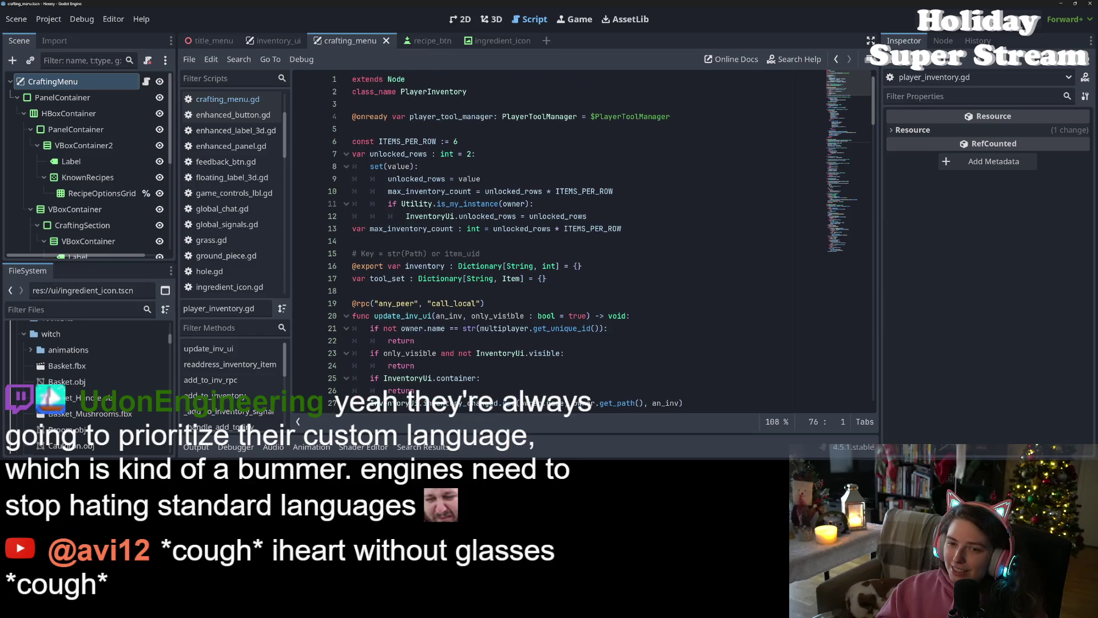
Step: Declare 'signal inventory_changed(new_inventory)' below the inventory dictionary, without the Dictionary hint, and save
left_click(479, 242)
left_click(584, 265)
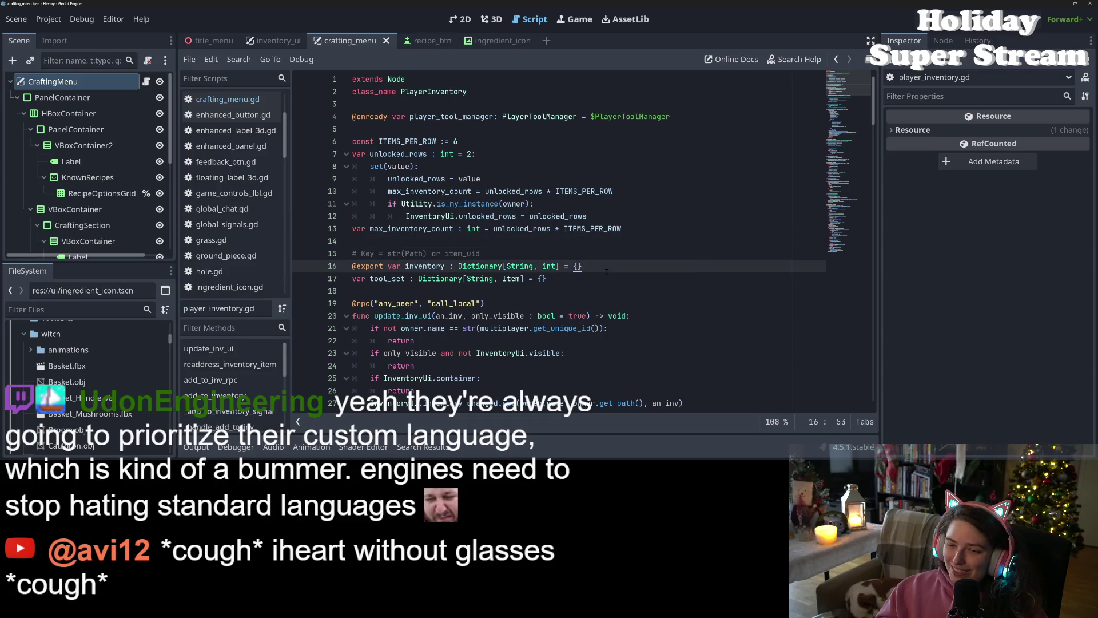
key("Return")
key("Return")
key("Up")
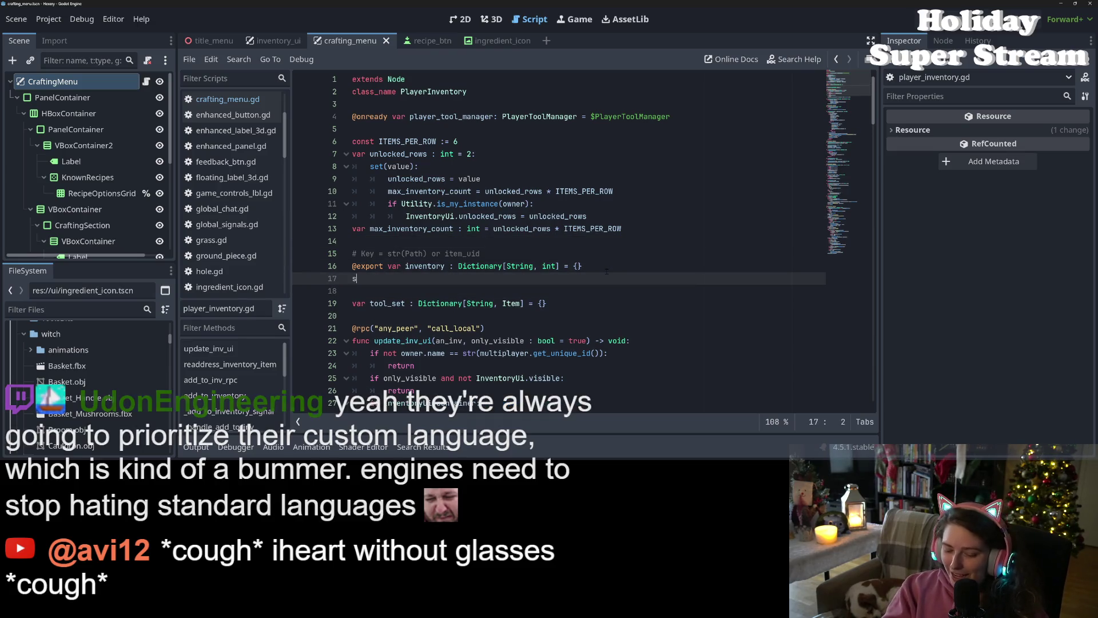
type("signal invent")
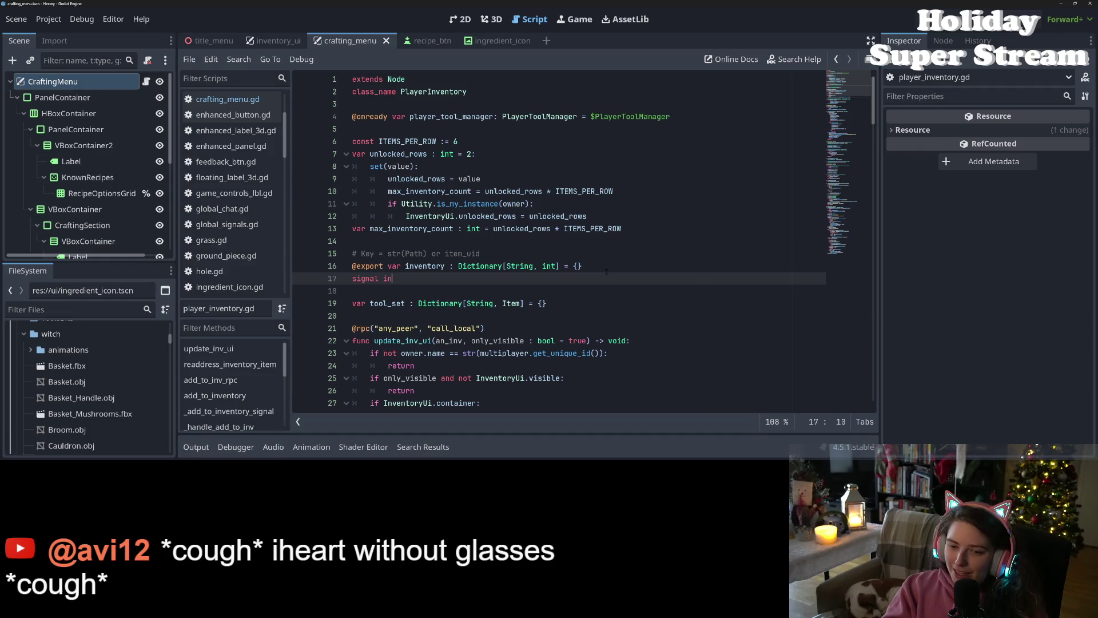
type("ory")
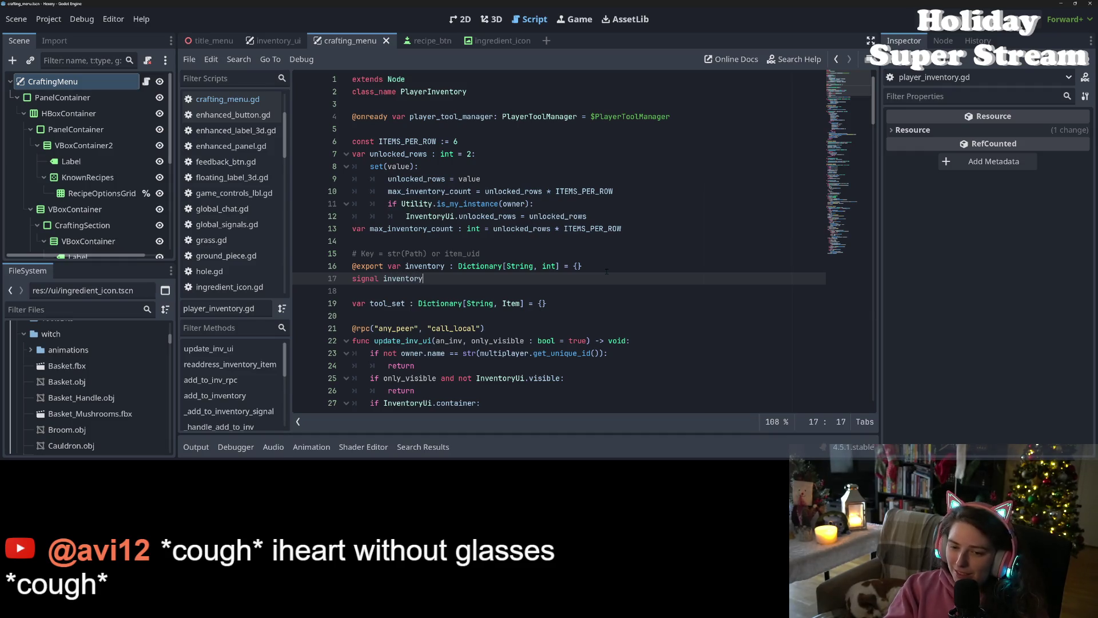
type("_changed")
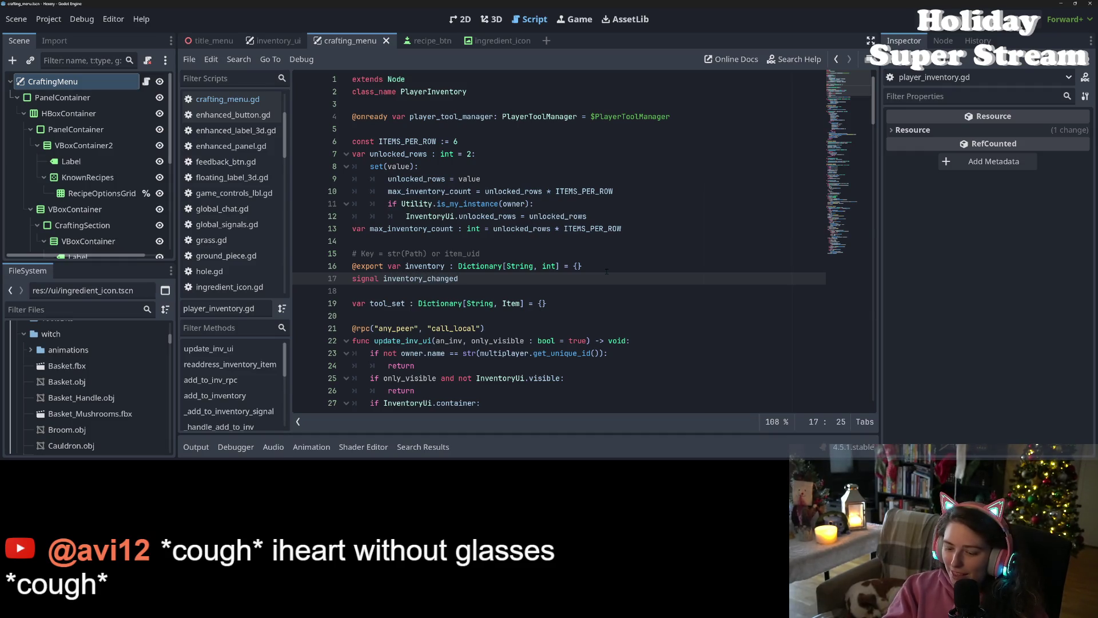
type("(")
type("new_inven")
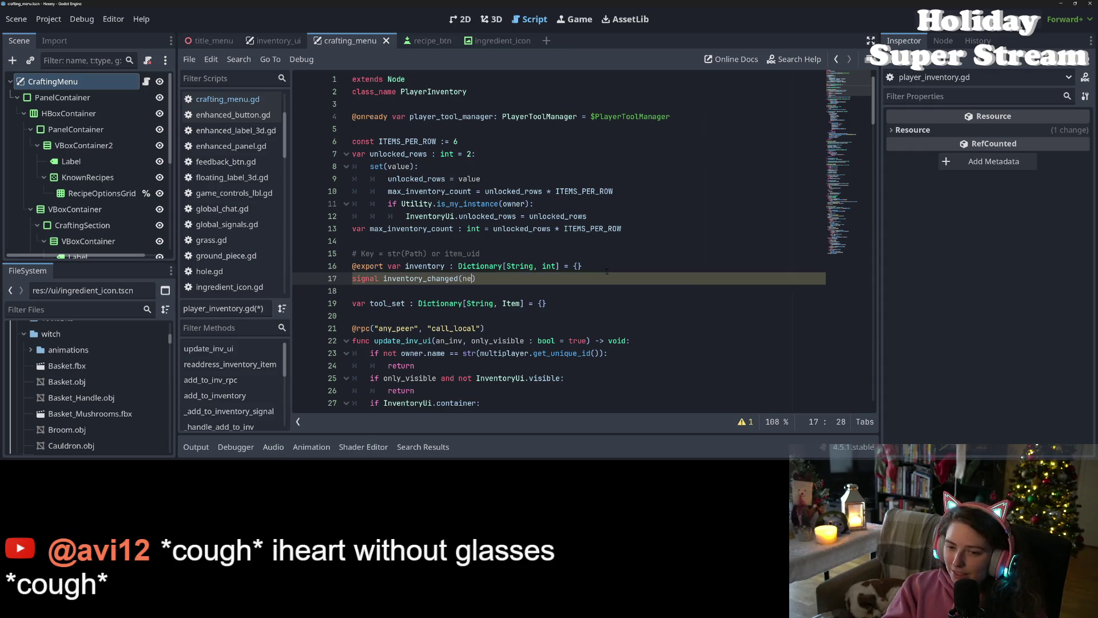
type("tory")
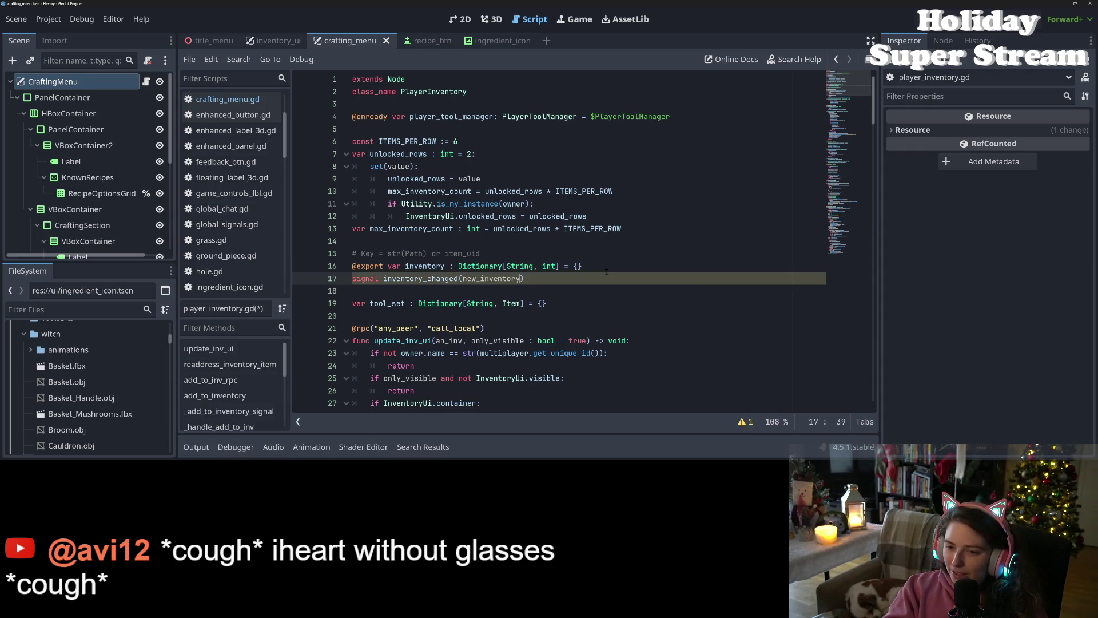
type(" : Dictionar")
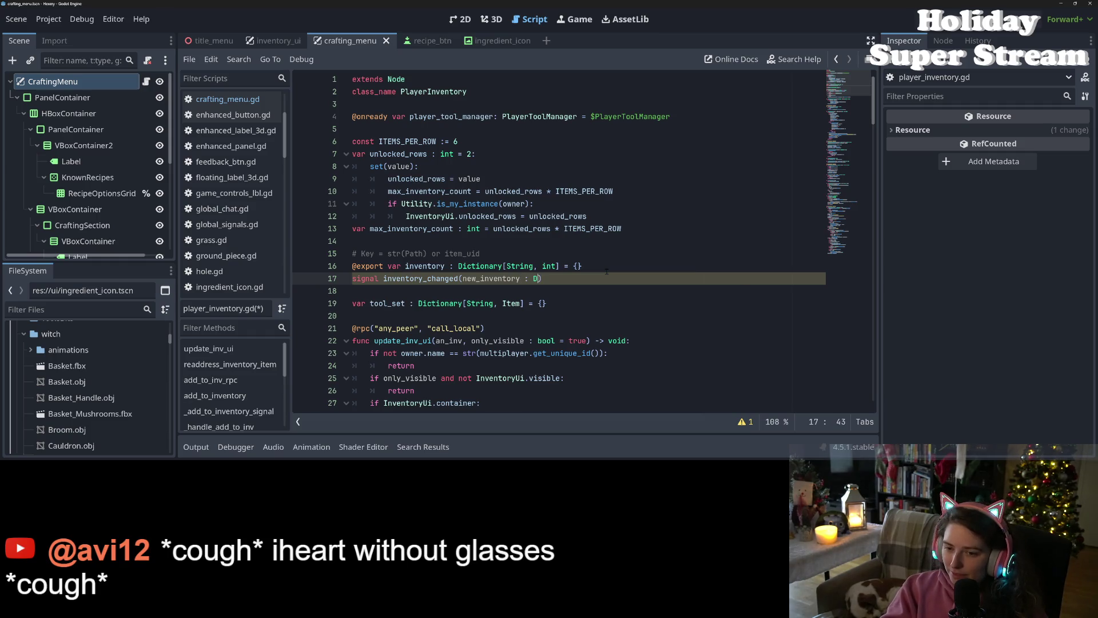
type("y")
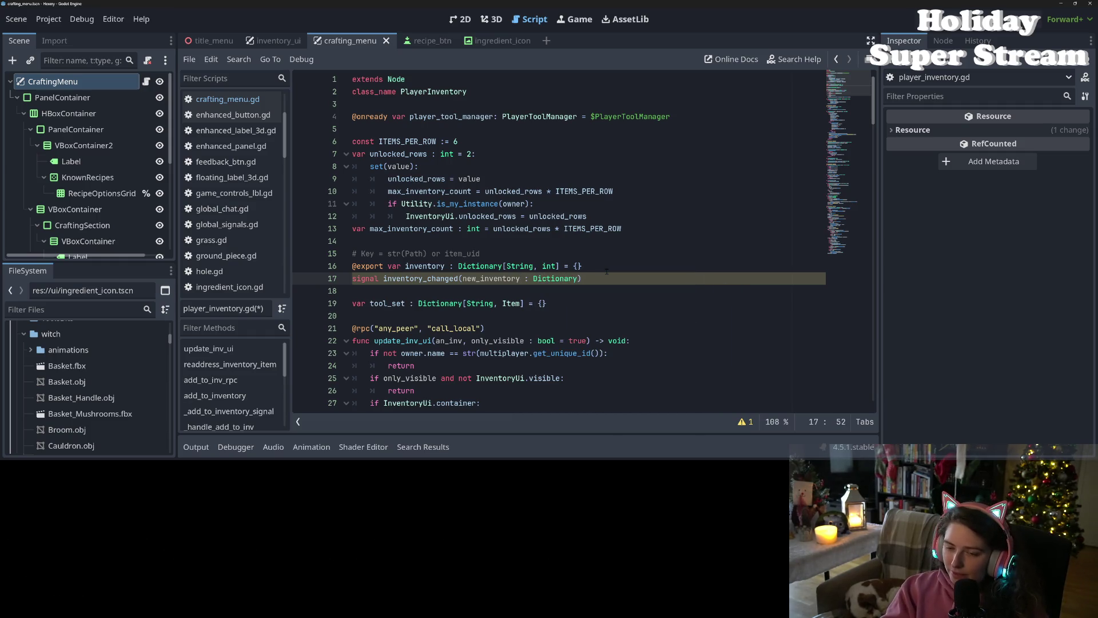
key("BackSpace")
key("BackSpace")
key("BackSpace")
key("ctrl+s")
Step: Locate the existing InventoryUi.inventory_changed call further down the script
double_click(427, 279)
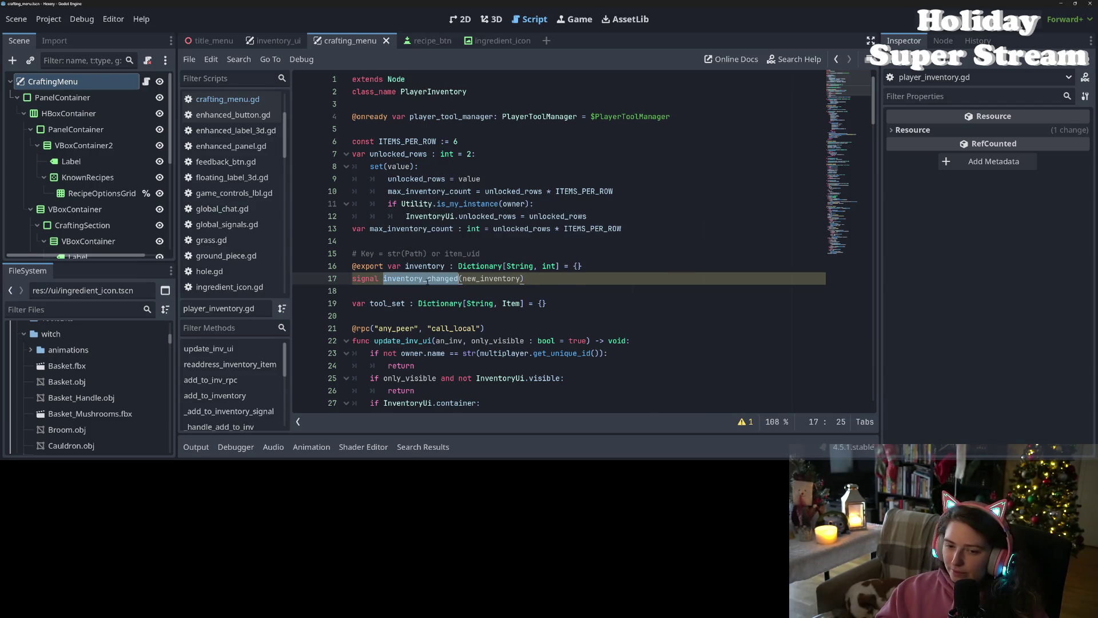
scroll(429, 287, "down", 5)
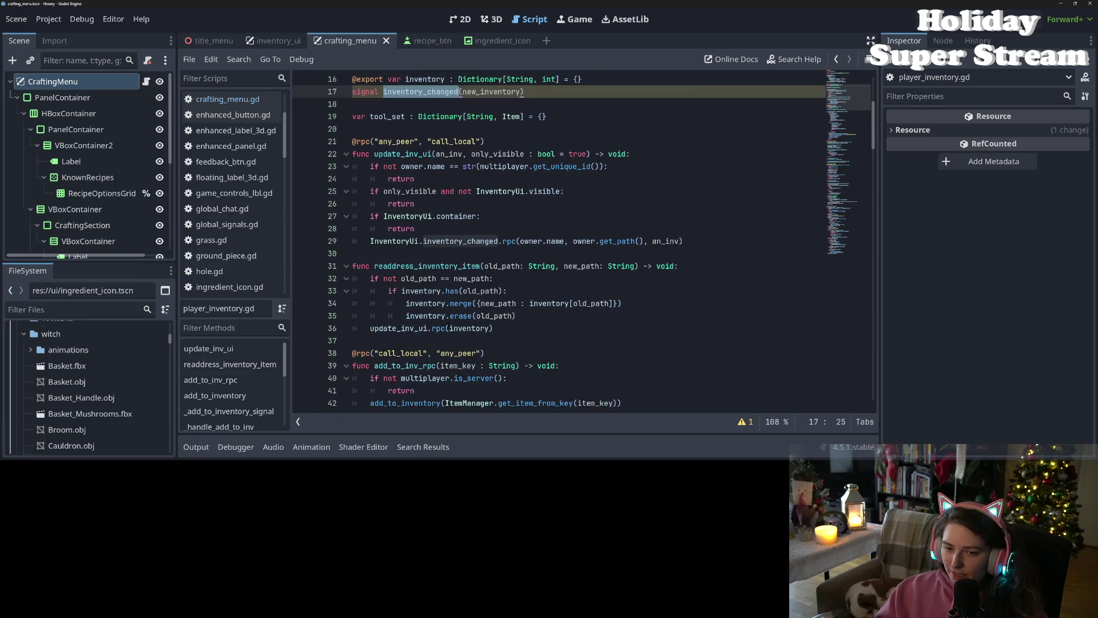
left_click(480, 241)
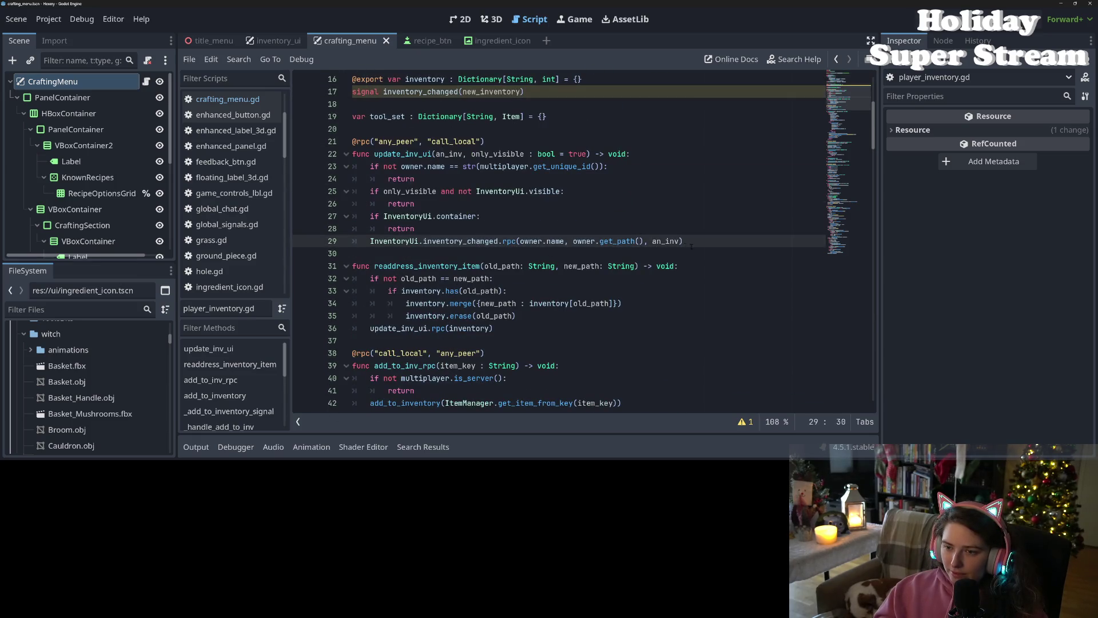
Step: Make update_inv_ui start with inventory_changed.emit(inventory) and save the script
double_click(403, 154)
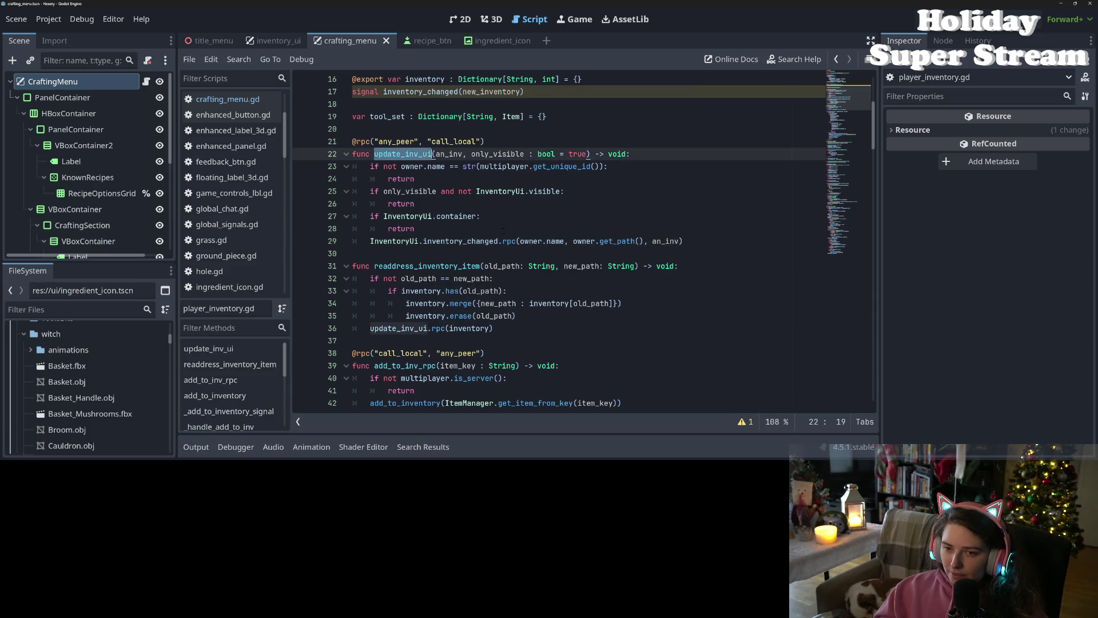
left_click(498, 240)
left_click(403, 179)
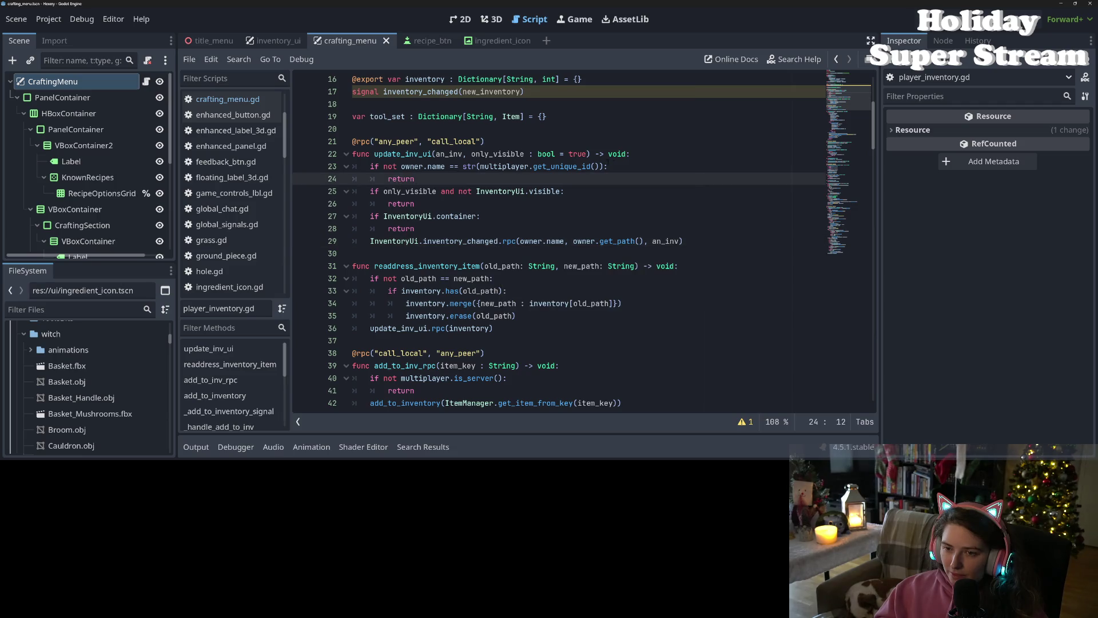
left_click(639, 155)
key("Return")
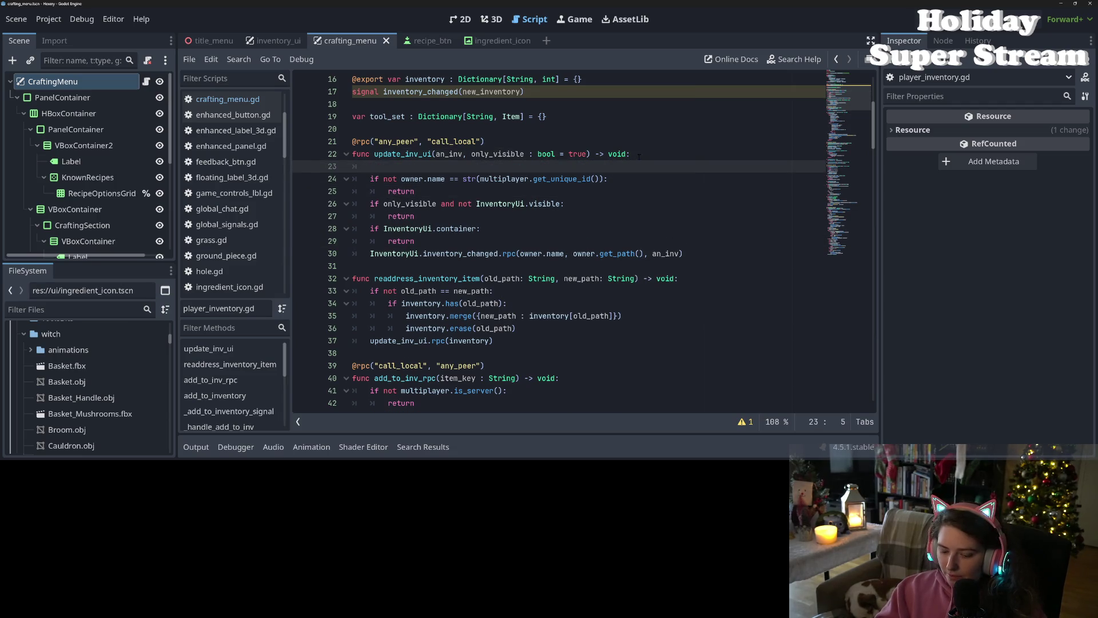
type("inventory_changed.emit")
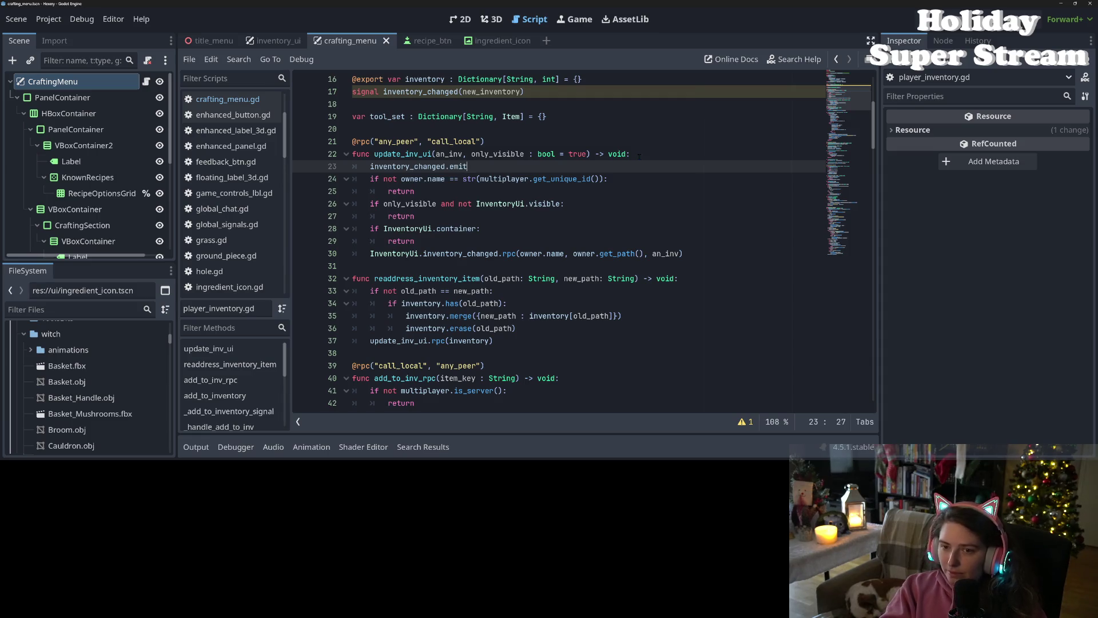
type("(i")
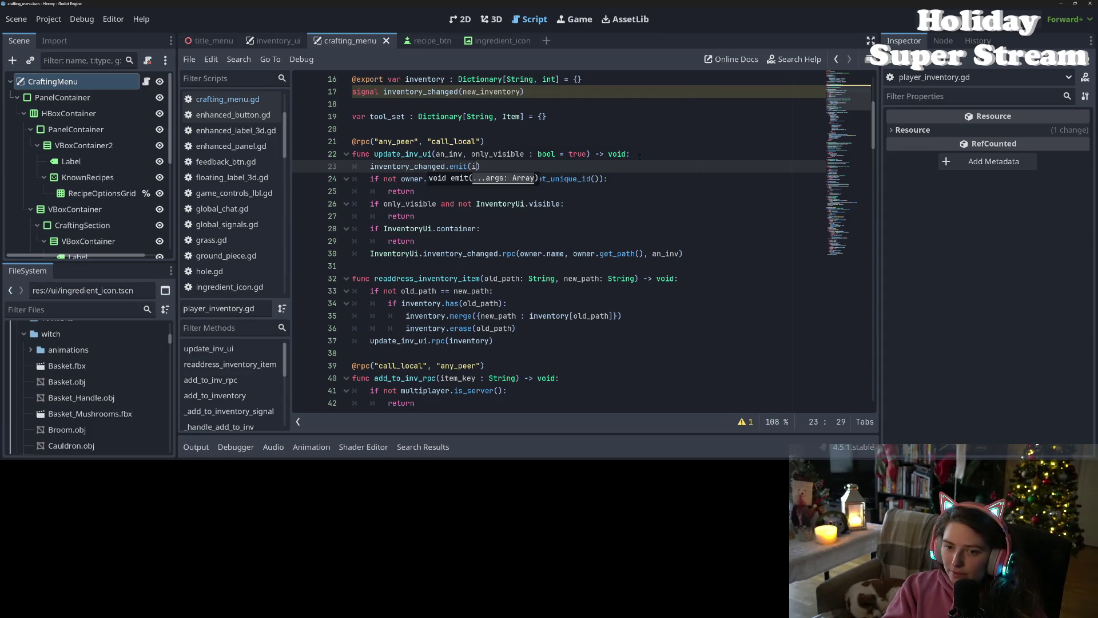
type("n")
key("Tab")
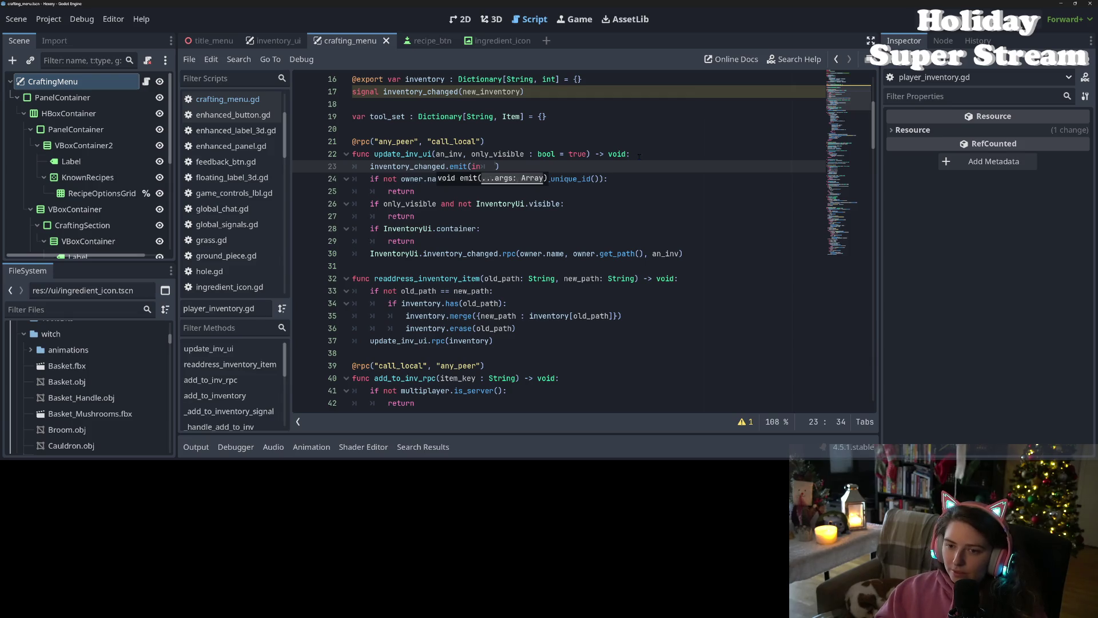
key("BackSpace")
type("v")
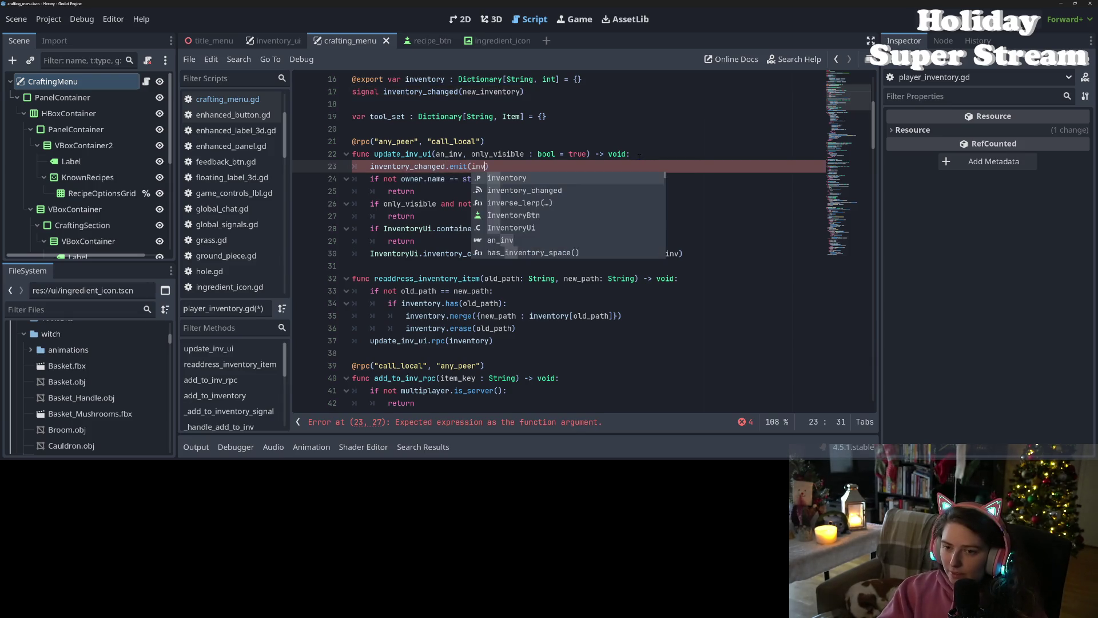
key("Return")
key("ctrl+s")
Step: Inspect the an_inv parameter and the update_inv_ui(inventory) call on line 37
double_click(438, 154)
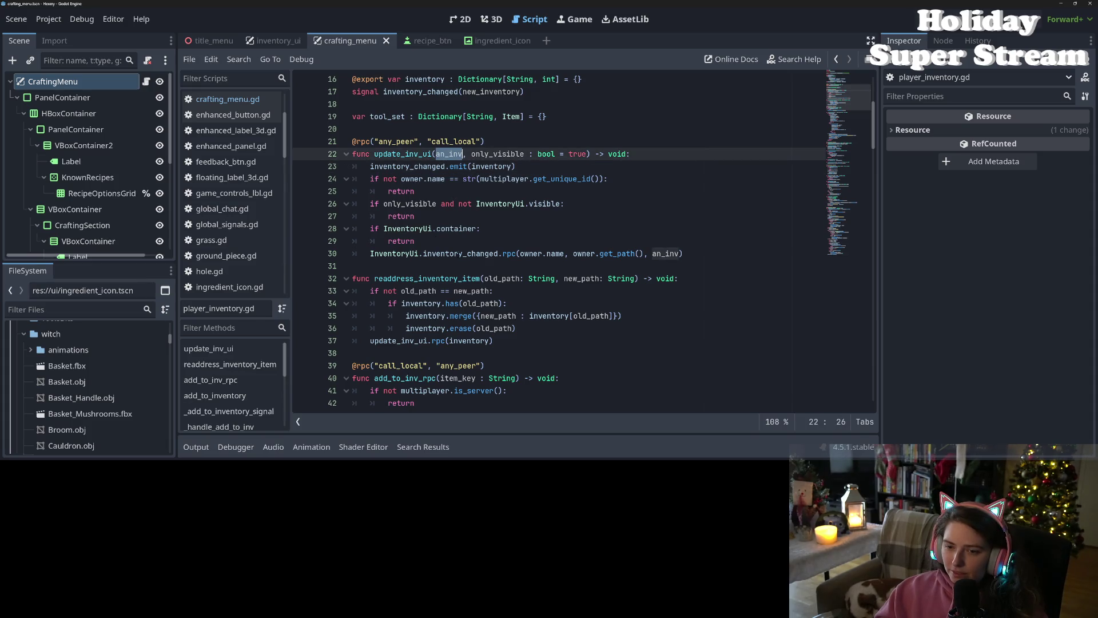
double_click(403, 155)
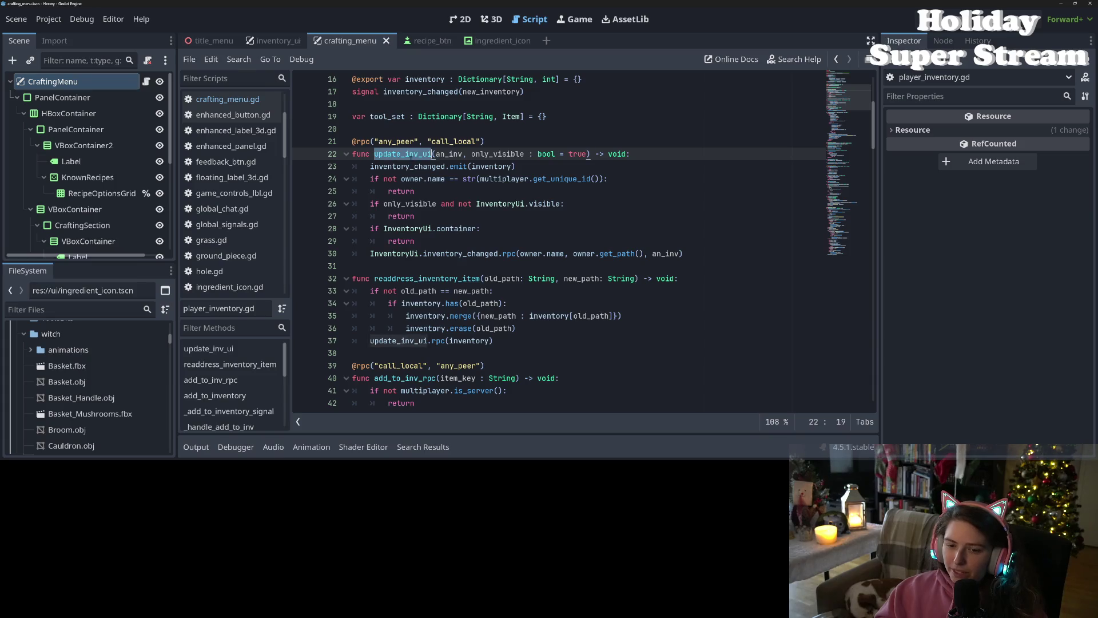
double_click(450, 341)
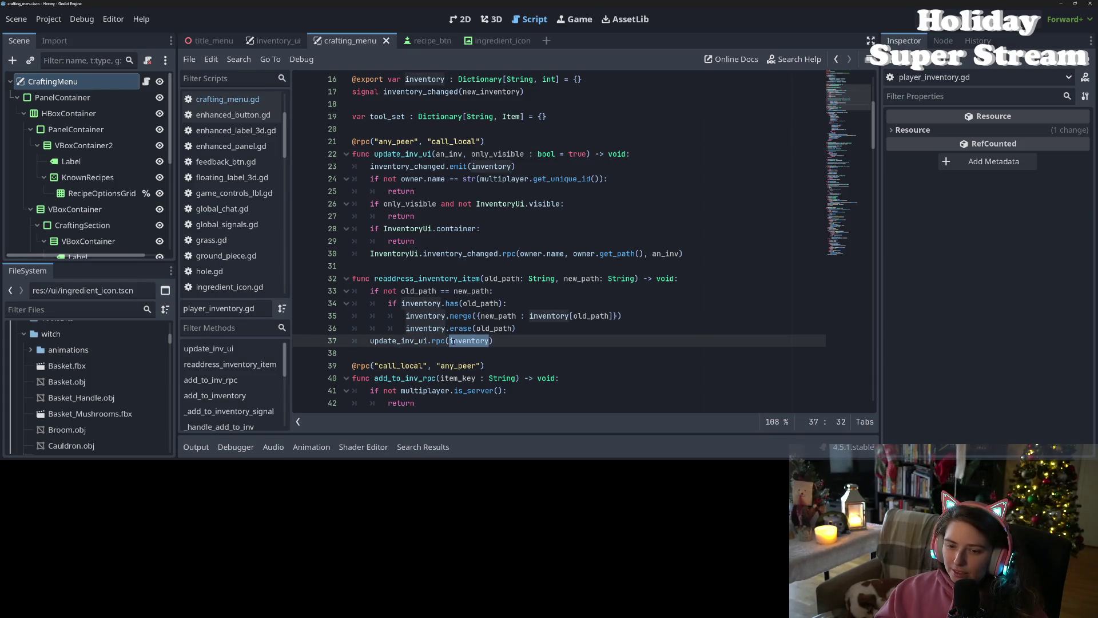
double_click(422, 341)
scroll(422, 343, "down", 4)
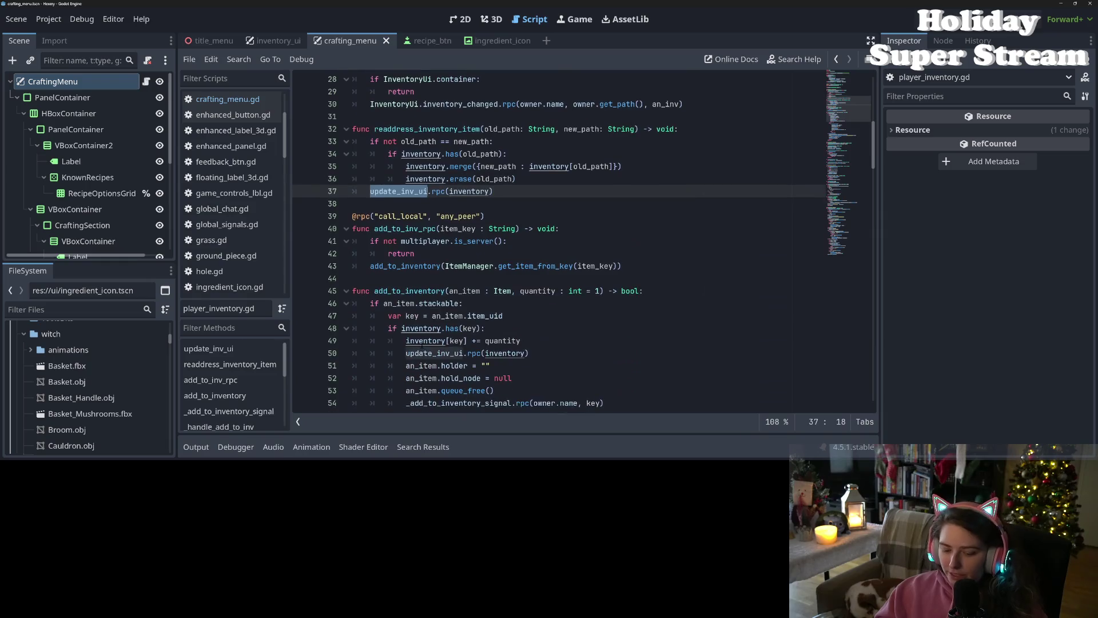
key("ctrl+shift+f")
key("Return")
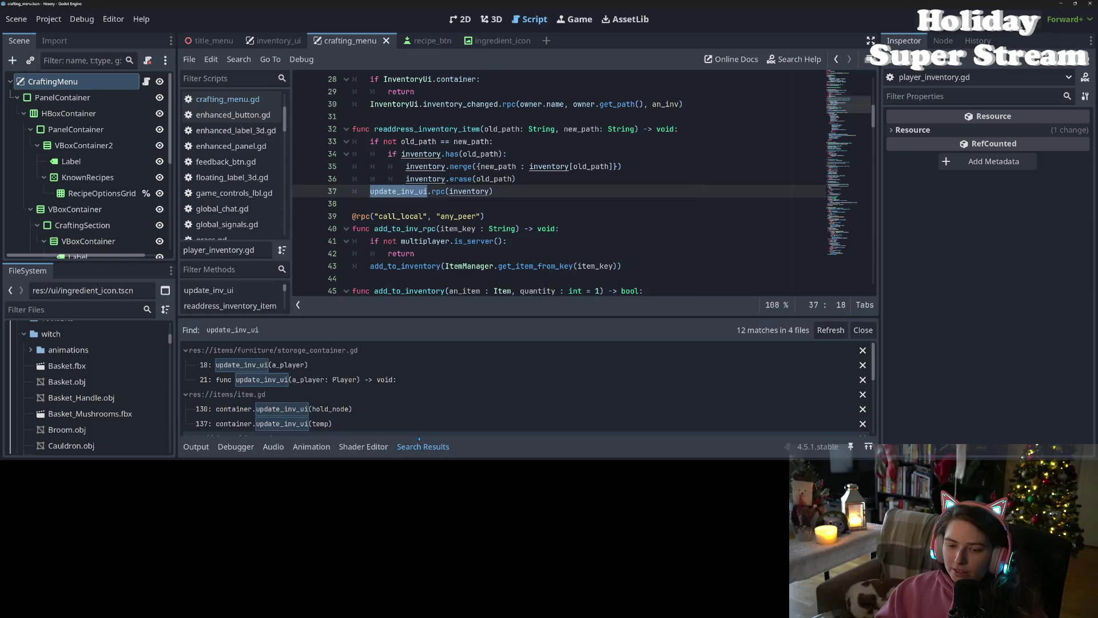
scroll(386, 396, "down", 2)
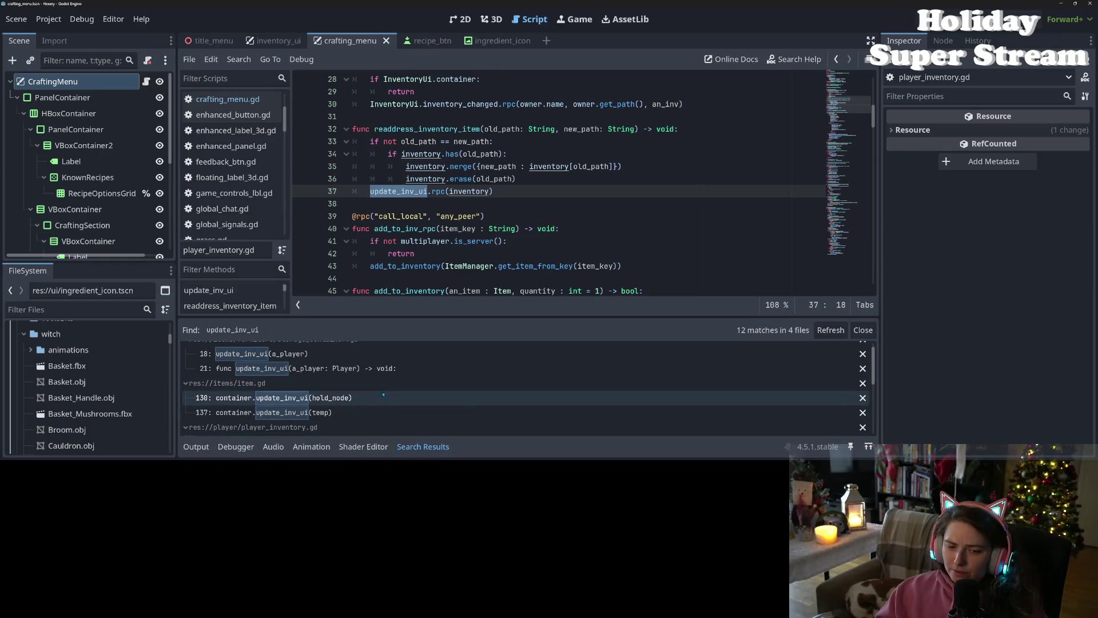
scroll(384, 395, "down", 2)
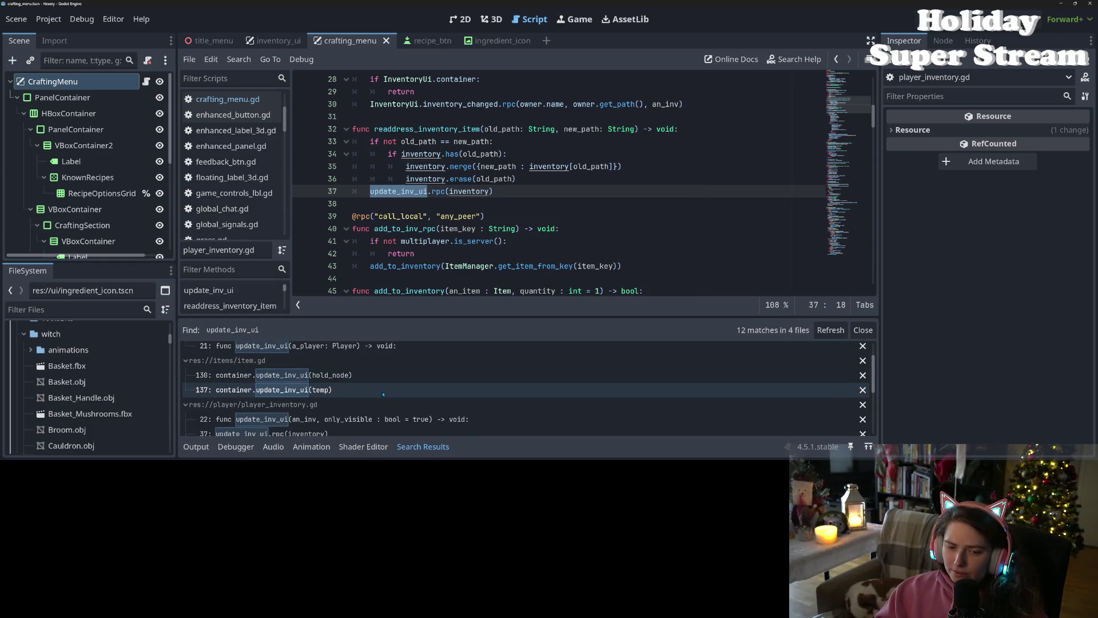
scroll(383, 394, "down", 1)
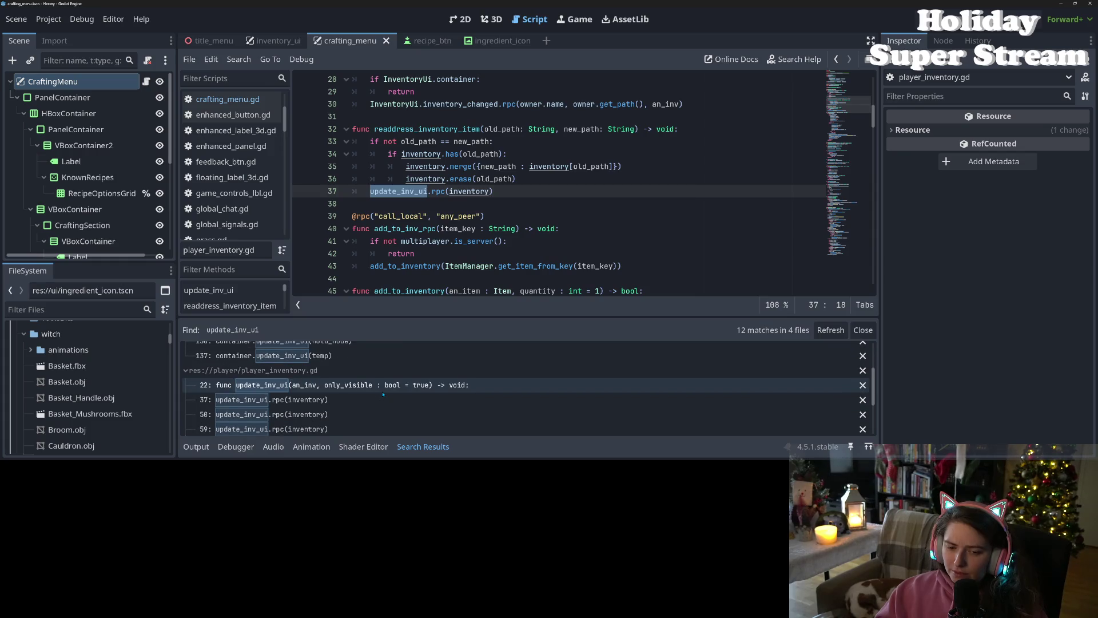
scroll(383, 394, "down", 6)
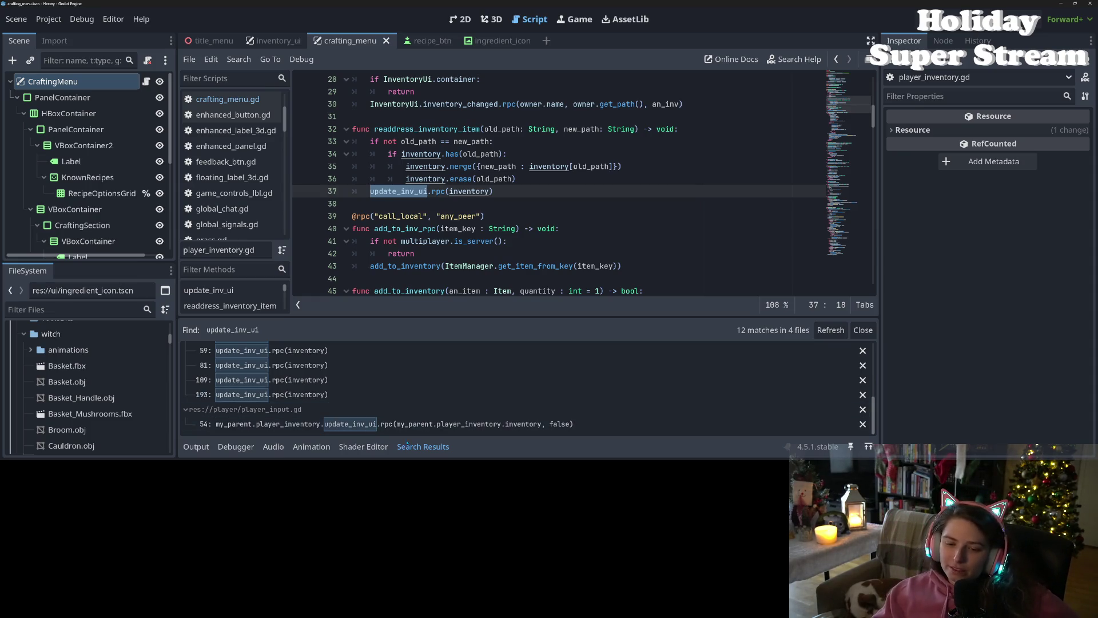
left_click(424, 447)
left_click(429, 241)
left_click(415, 216)
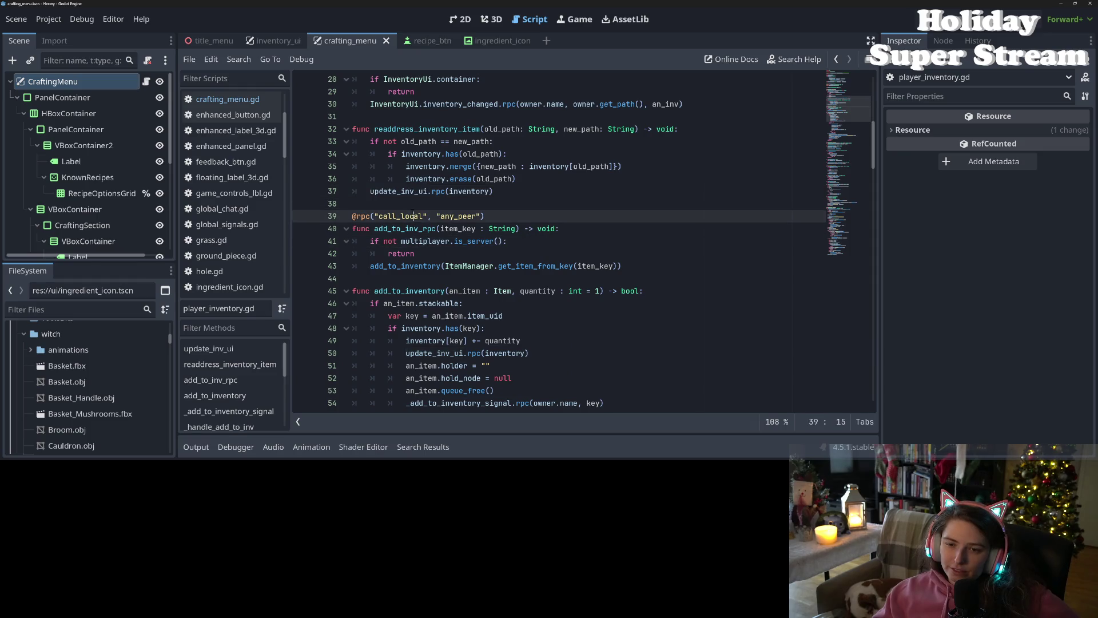
double_click(401, 192)
scroll(421, 273, "up", 6)
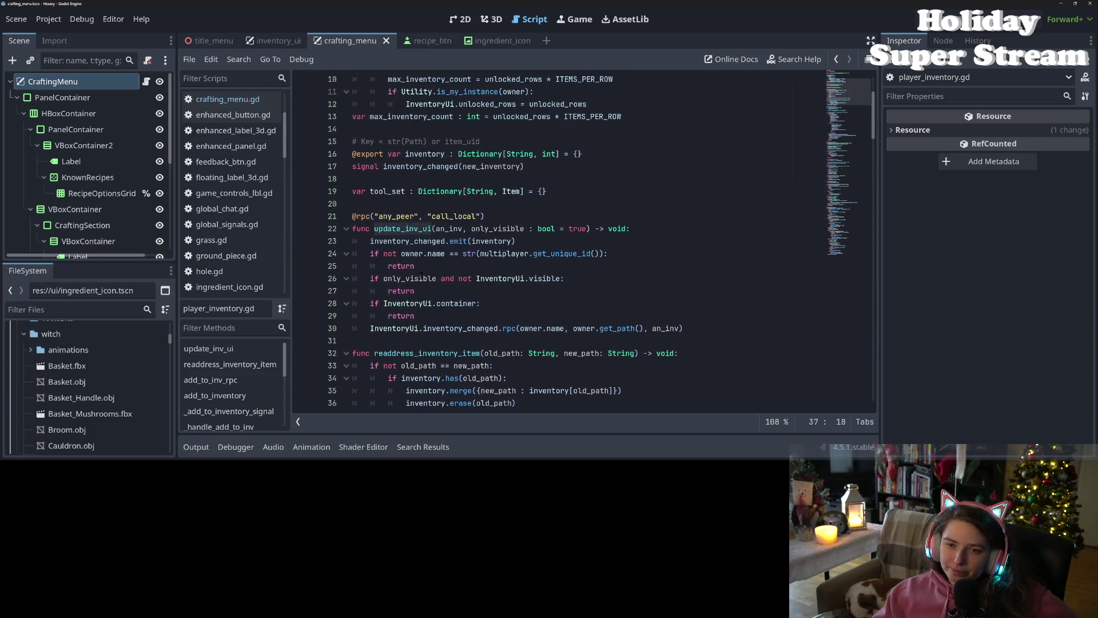
double_click(411, 242)
key("ctrl+c")
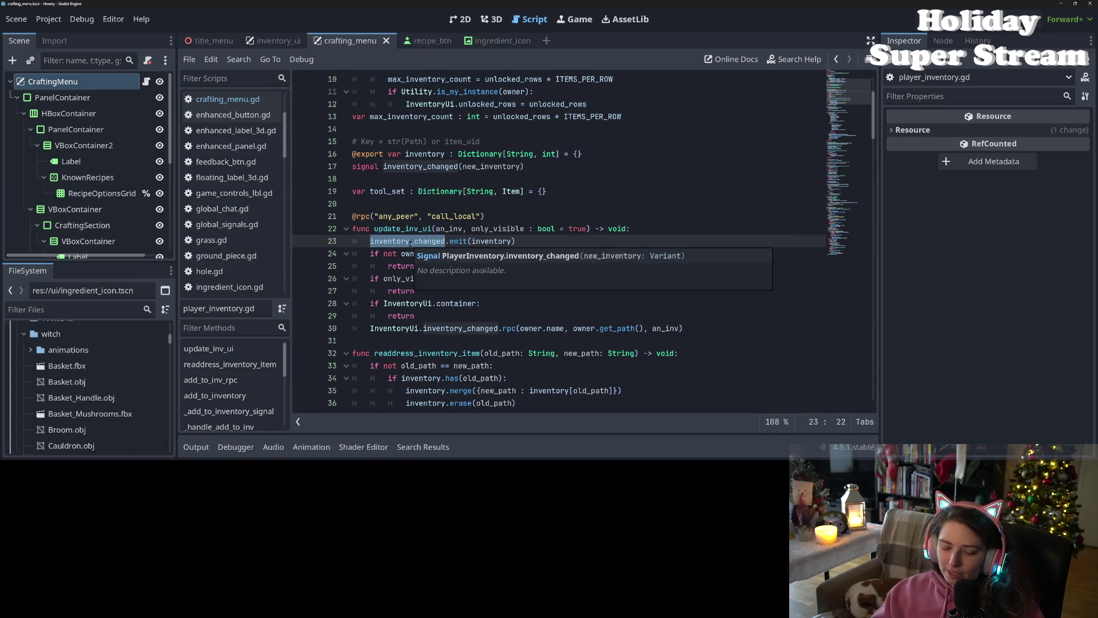
left_click(388, 241)
scroll(229, 272, "up", 2)
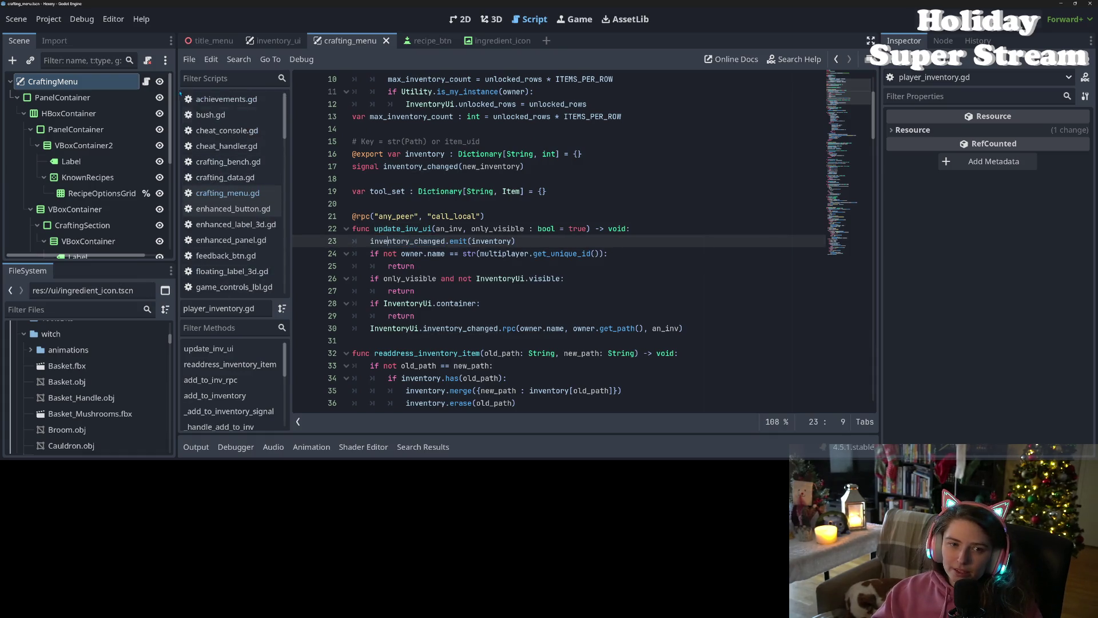
Step: Open the CraftingMenu's crafting_menu.gd and scroll down to set_inventory_and_open
left_click(146, 81)
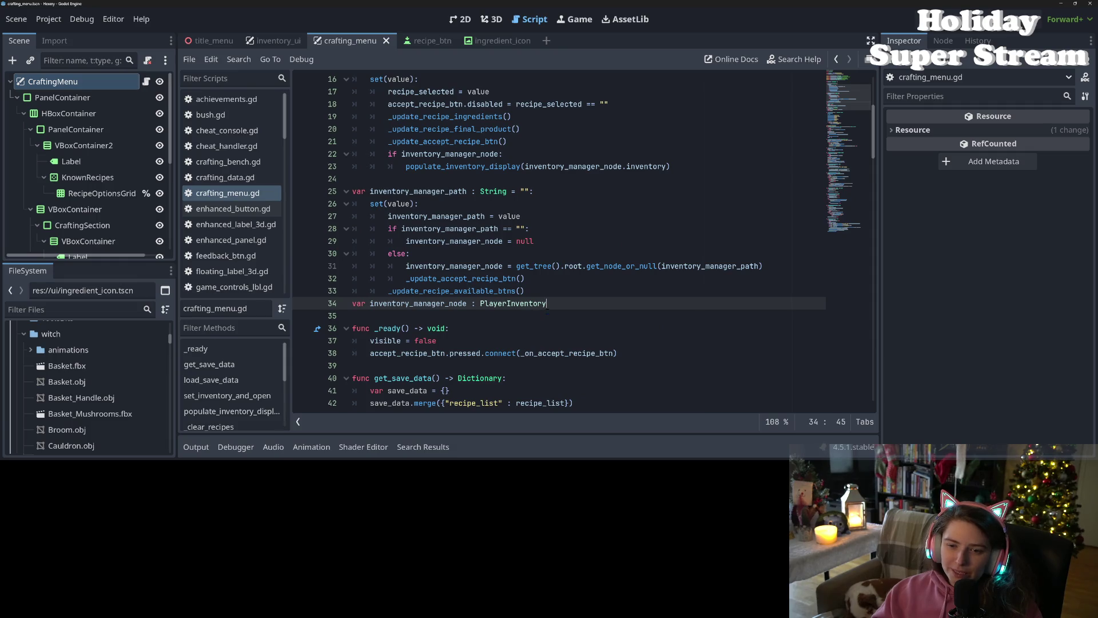
scroll(503, 286, "down", 4)
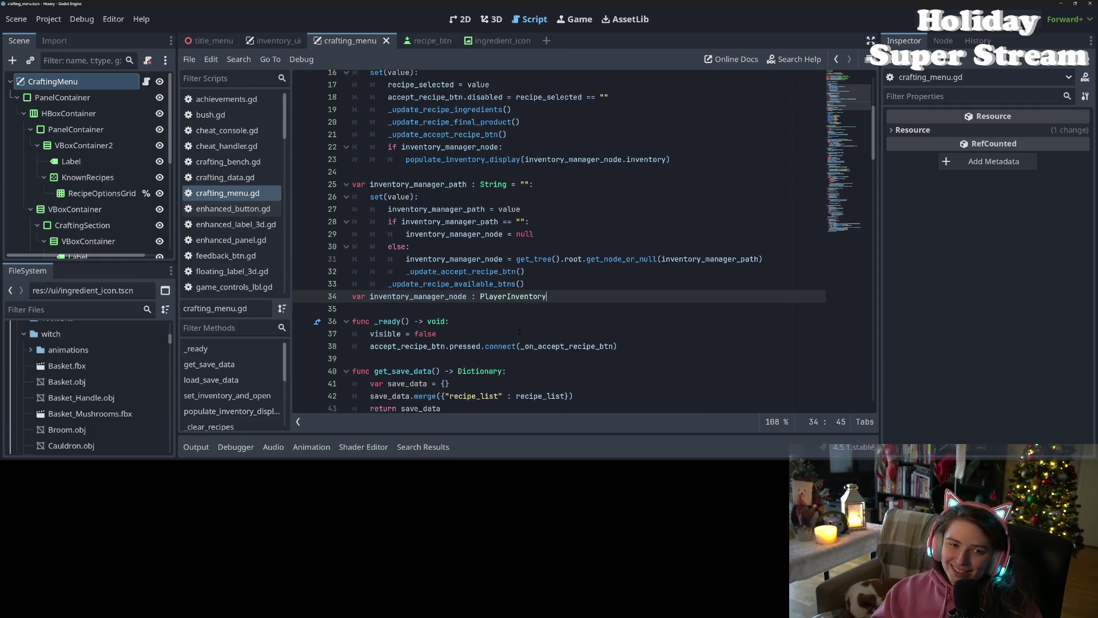
scroll(519, 331, "down", 8)
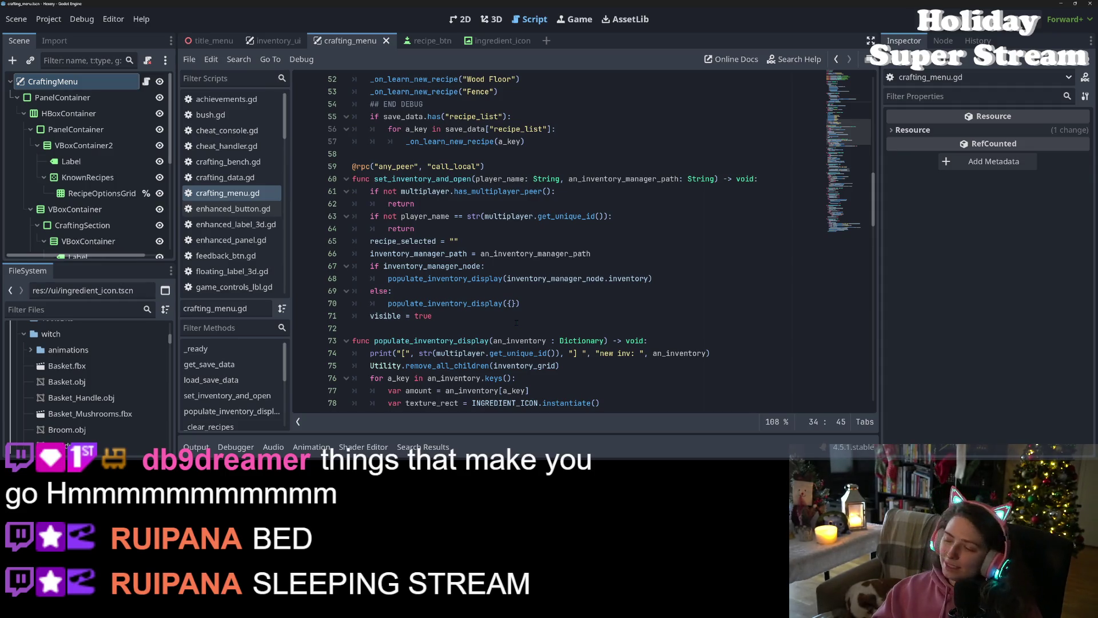
left_click(513, 321)
left_click(520, 303)
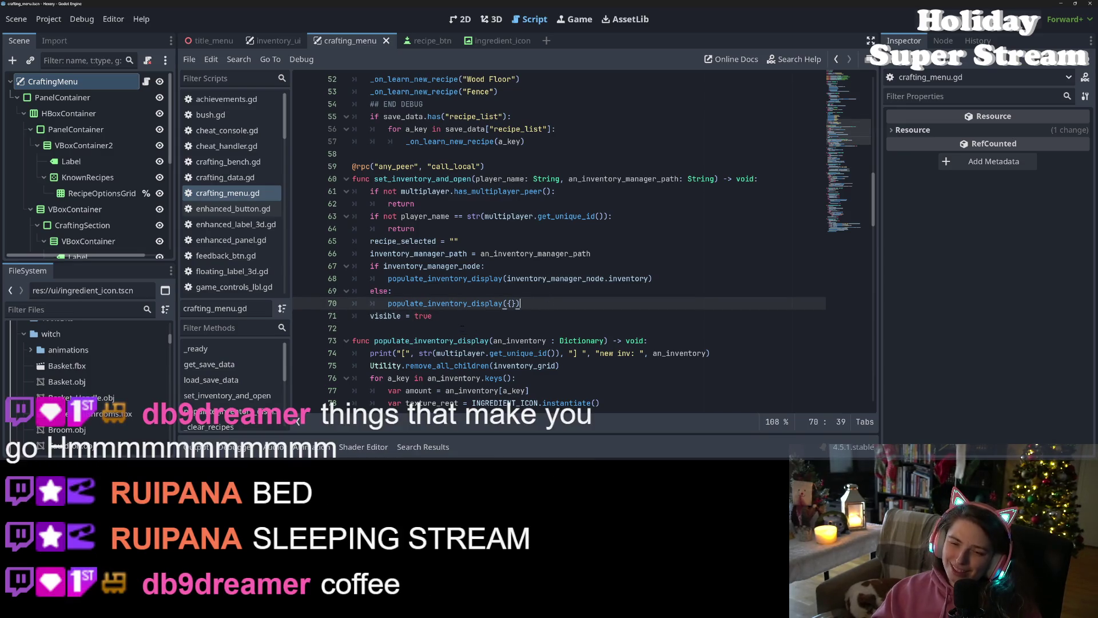
Step: Review the function's an_inventory_manager_path parameter and place the caret at the end of line 67
double_click(439, 179)
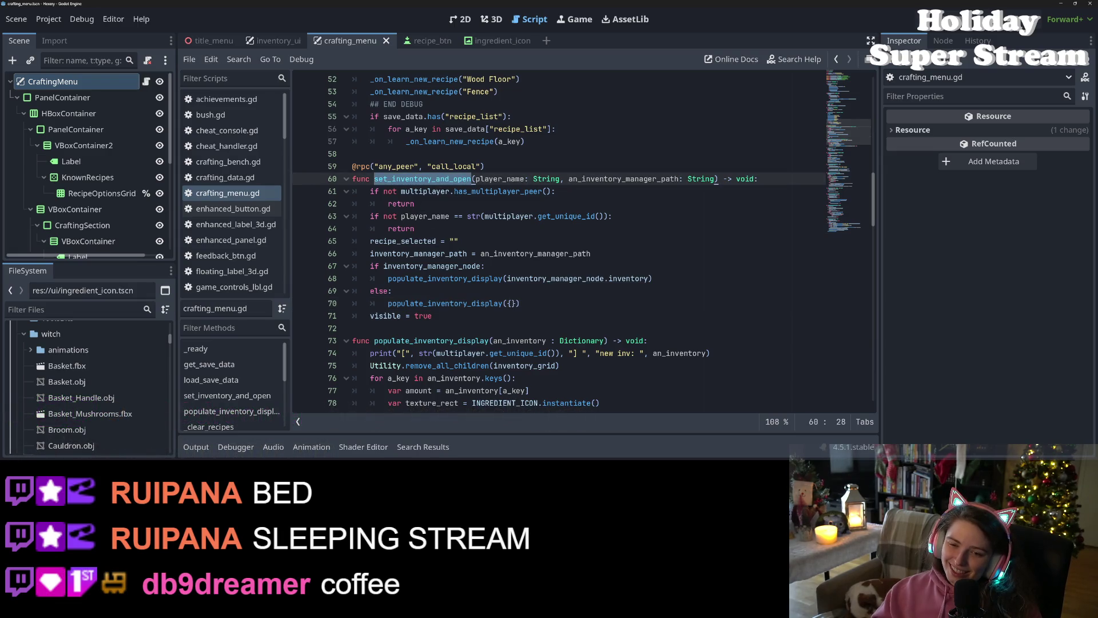
double_click(603, 180)
left_click(423, 253)
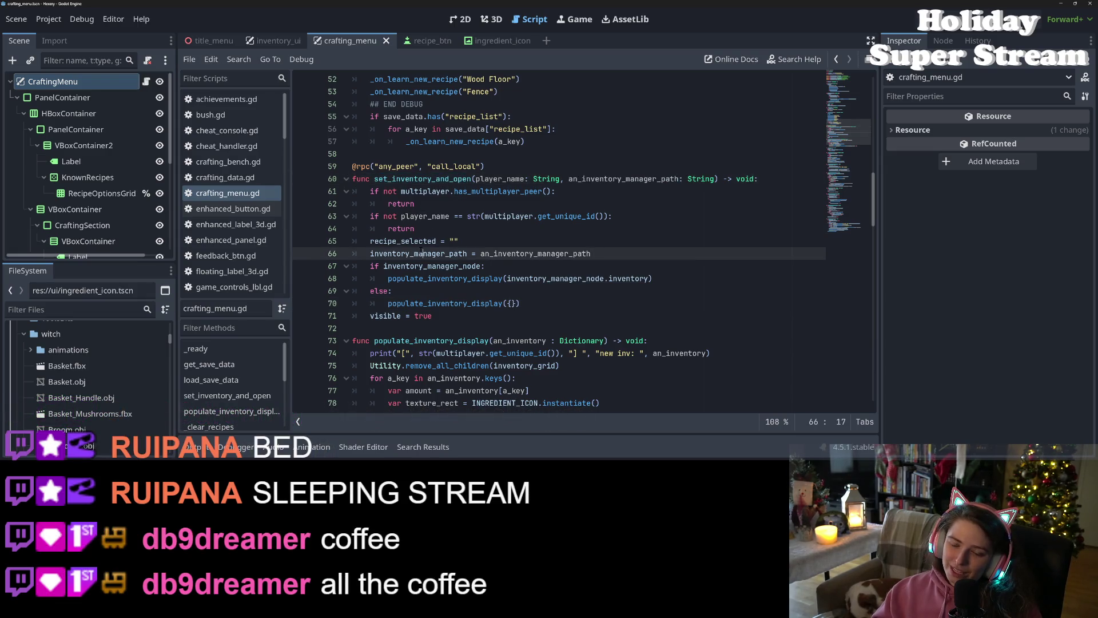
double_click(433, 266)
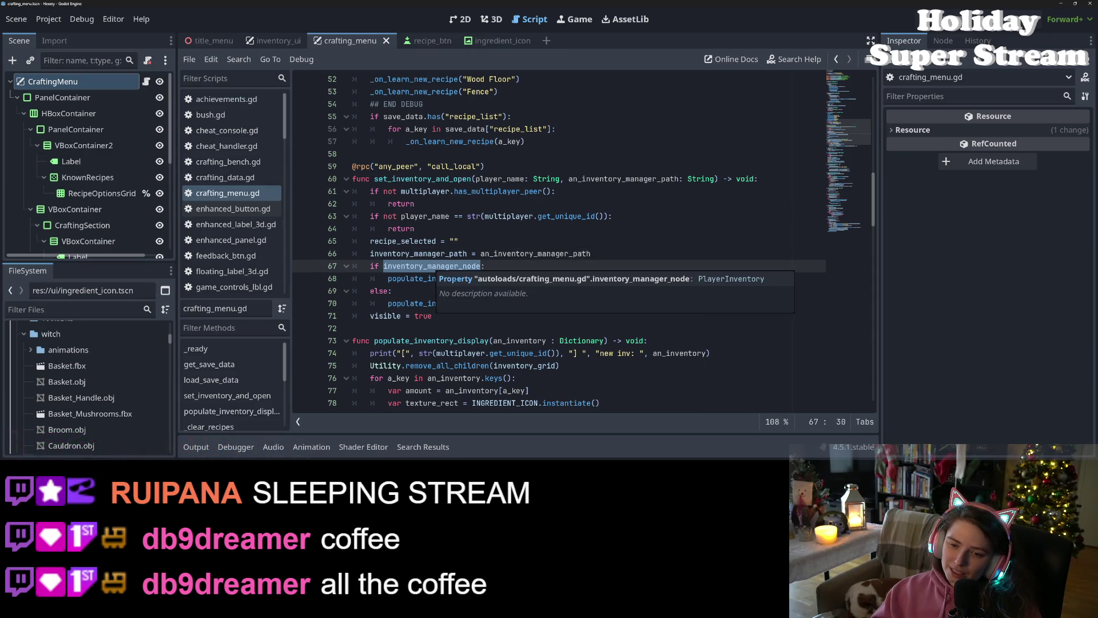
left_click(547, 262)
left_click(650, 279)
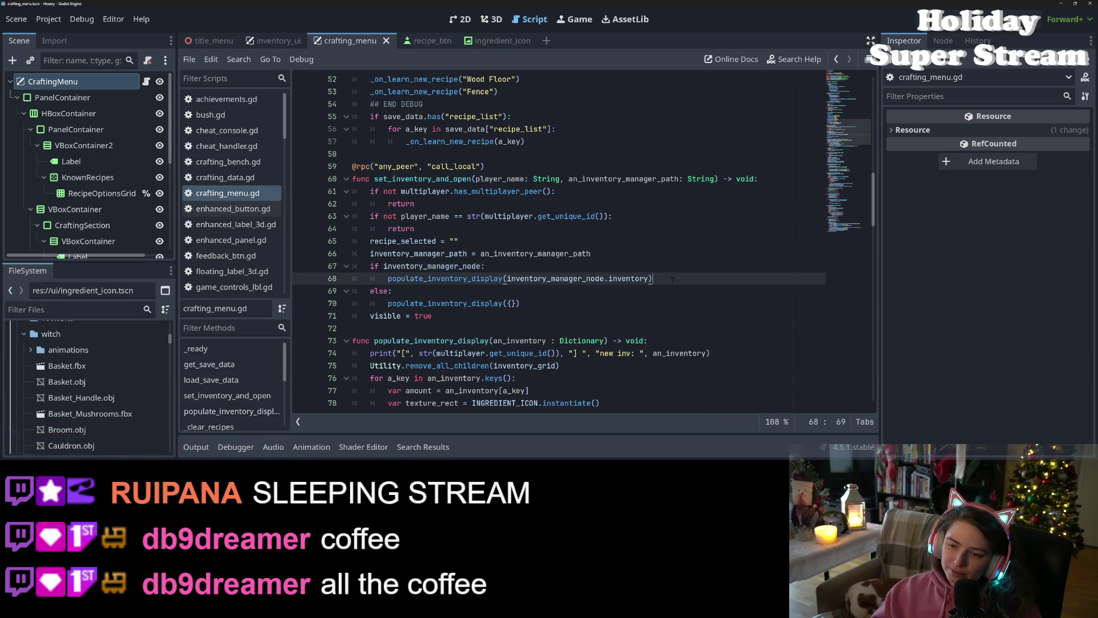
Step: Start a Utility.try_conn call under line 67 with inventory_manager_node as first argument
left_click(622, 265)
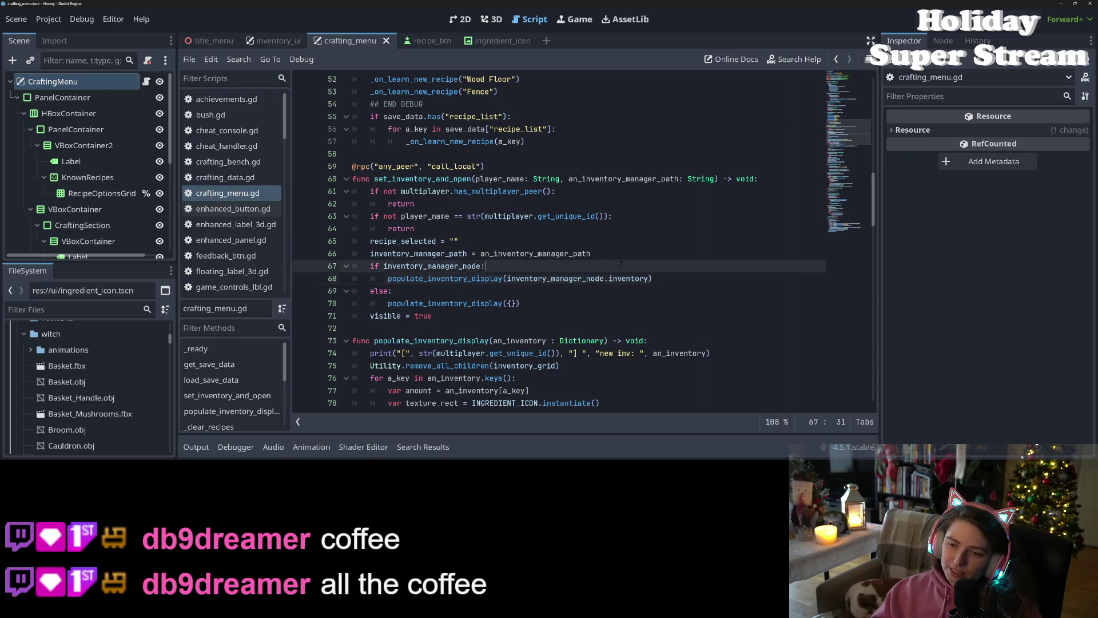
key("Return")
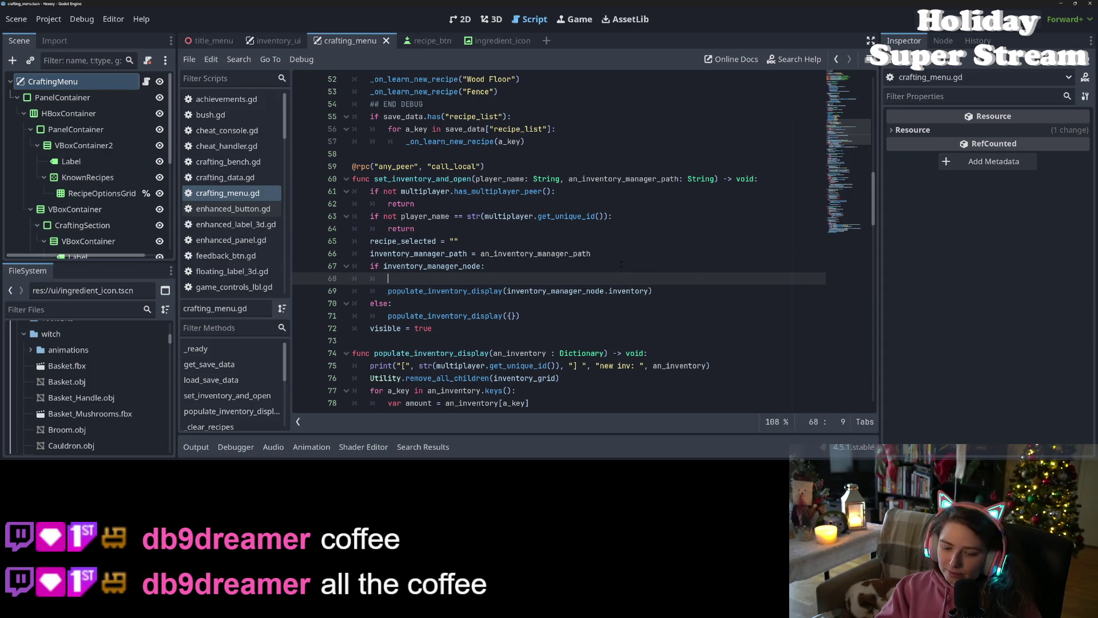
key("ctrl+v")
key("ctrl+z")
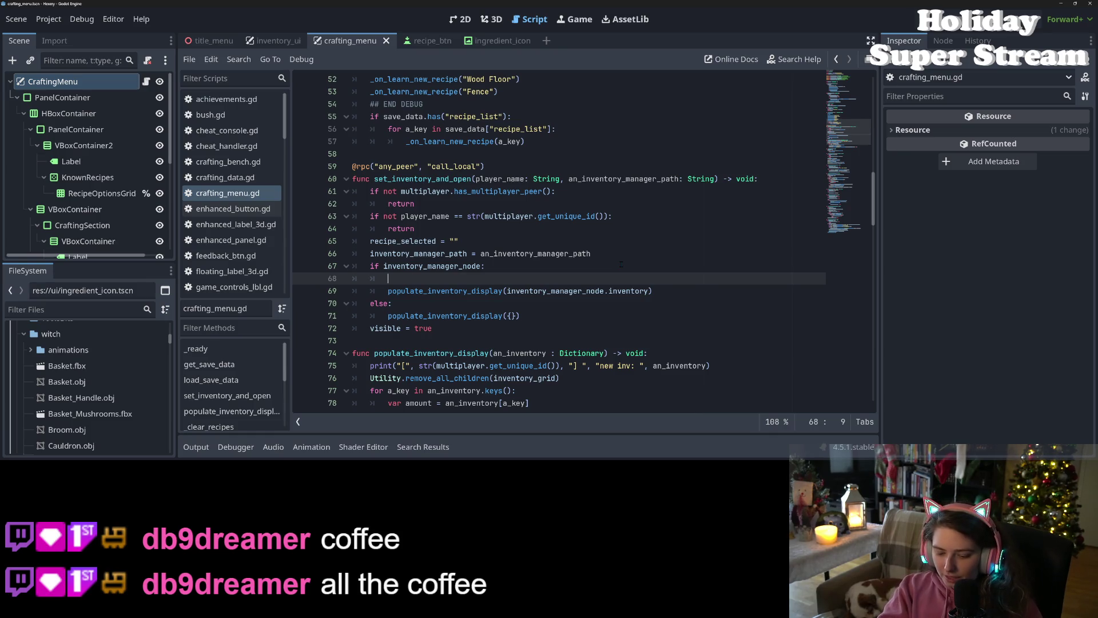
type("Utility.tr")
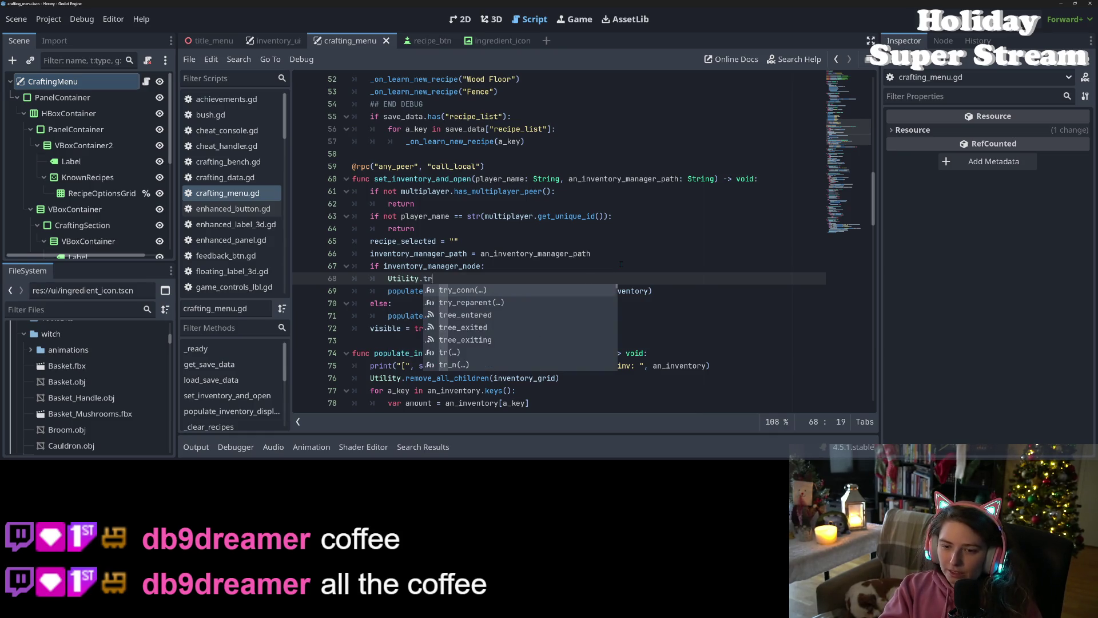
key("Return")
type("inventory_changed")
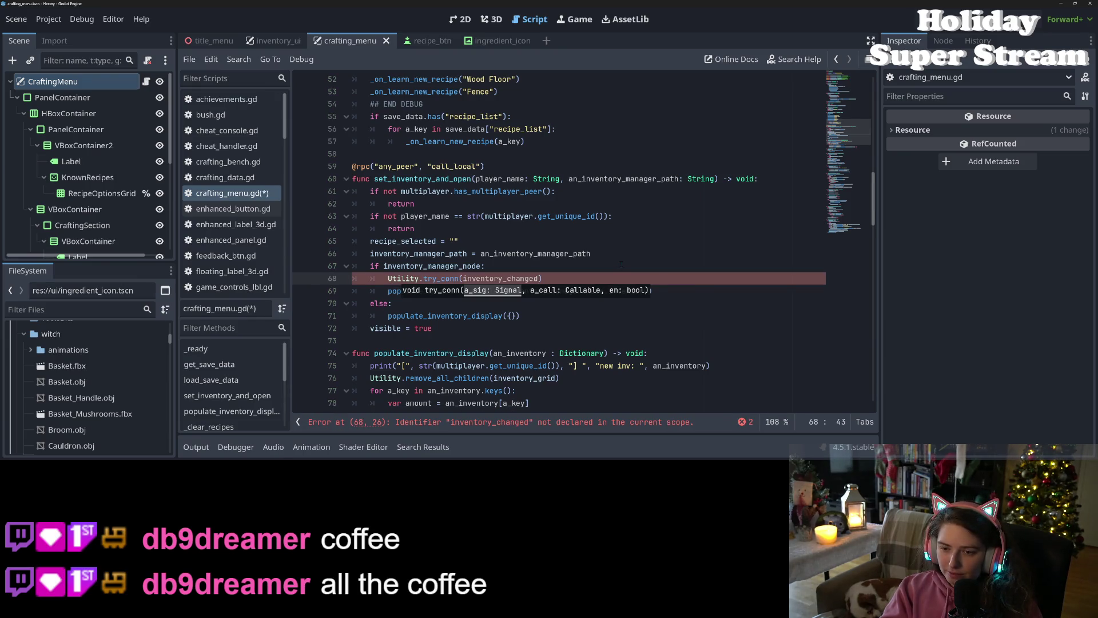
key("ctrl+BackSpace")
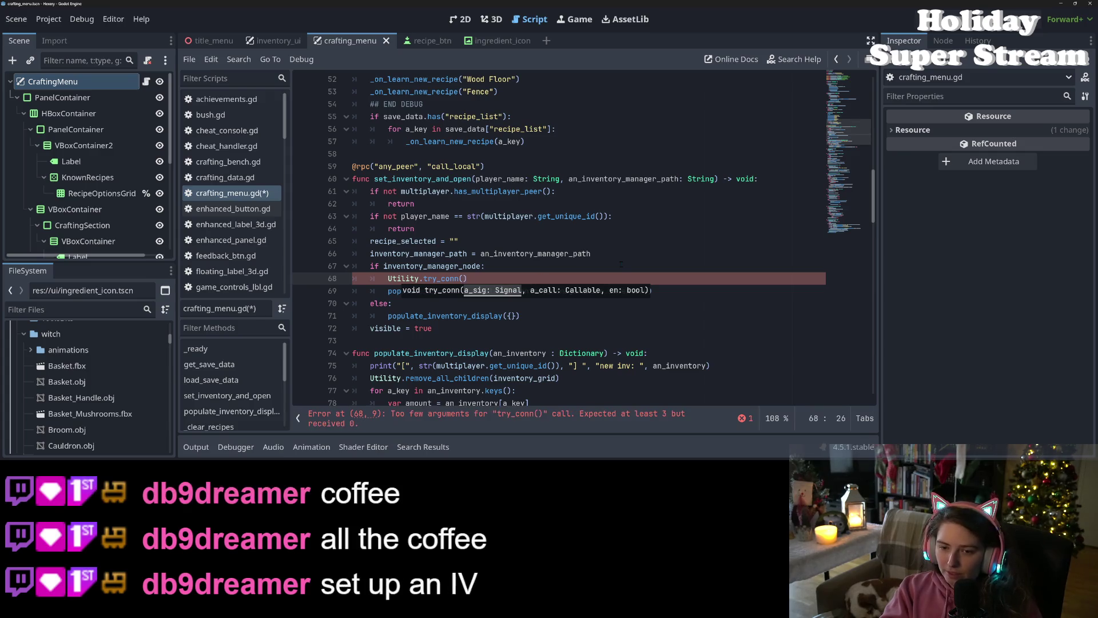
type("inv")
key("Return")
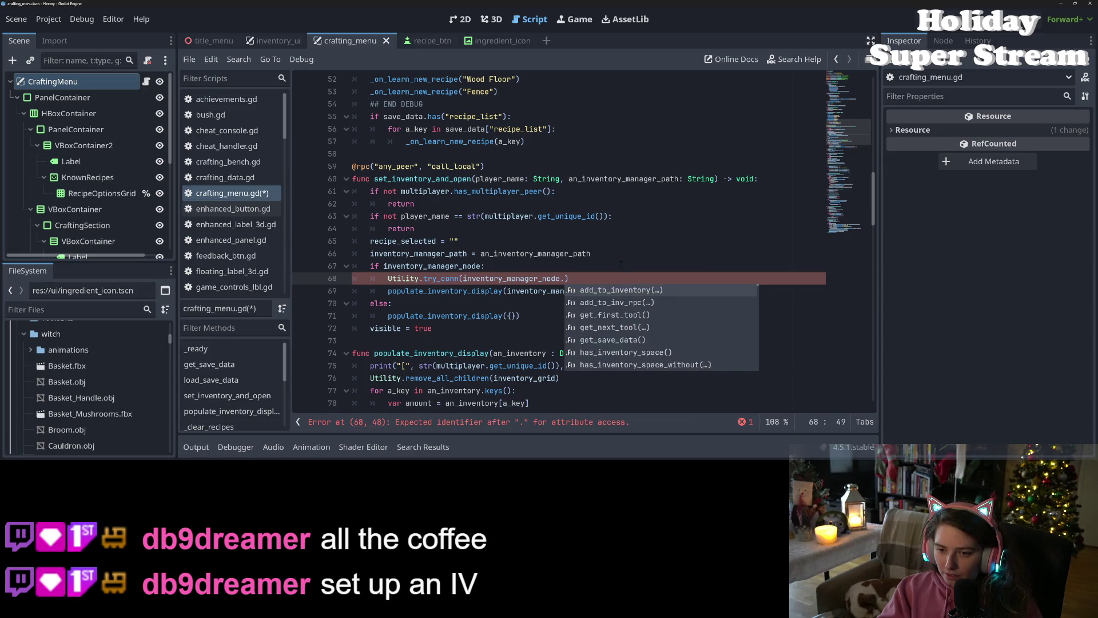
Step: Connect inventory_manager_node.inventory_changed to populate_inventory_display in try_conn and save
key("BackSpace")
type(".inventory_changed, ")
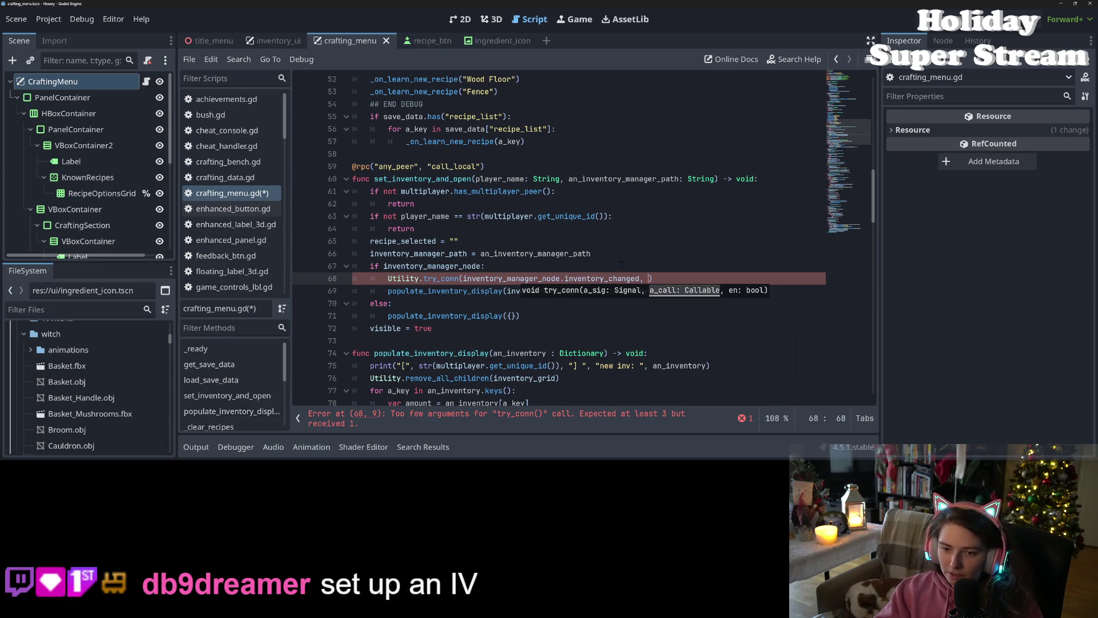
type("po")
key("Return")
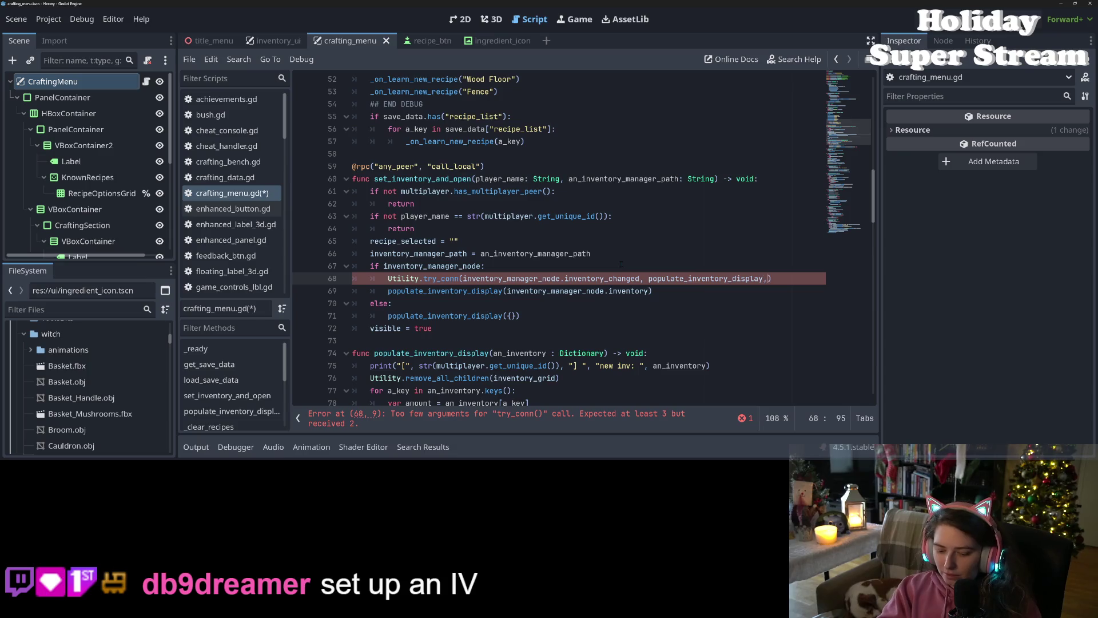
key("ctrl+s")
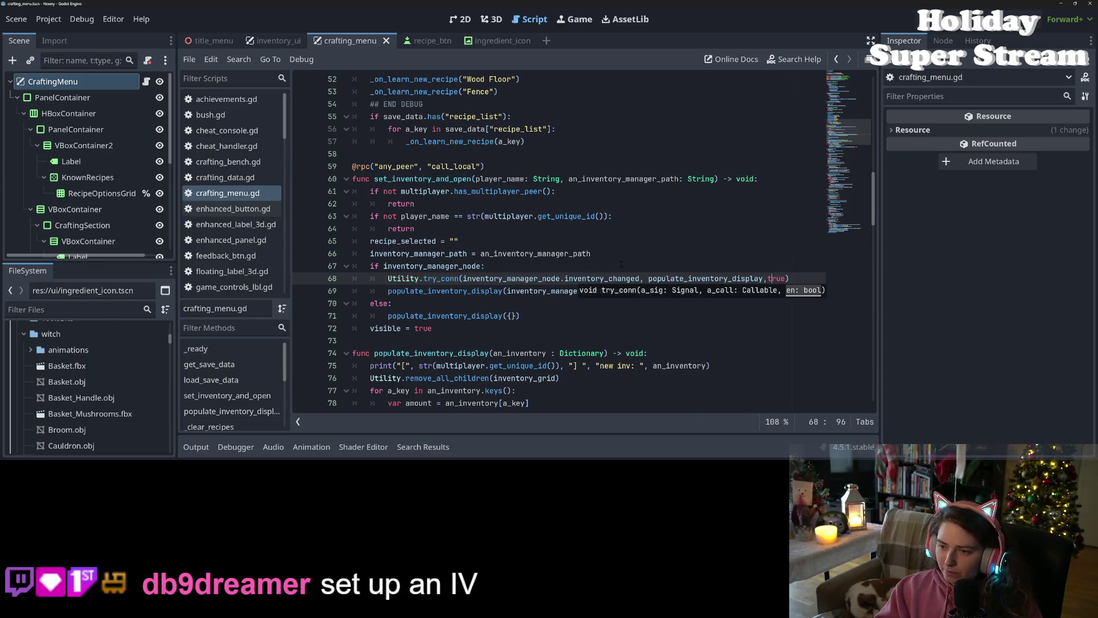
key("ctrl+s")
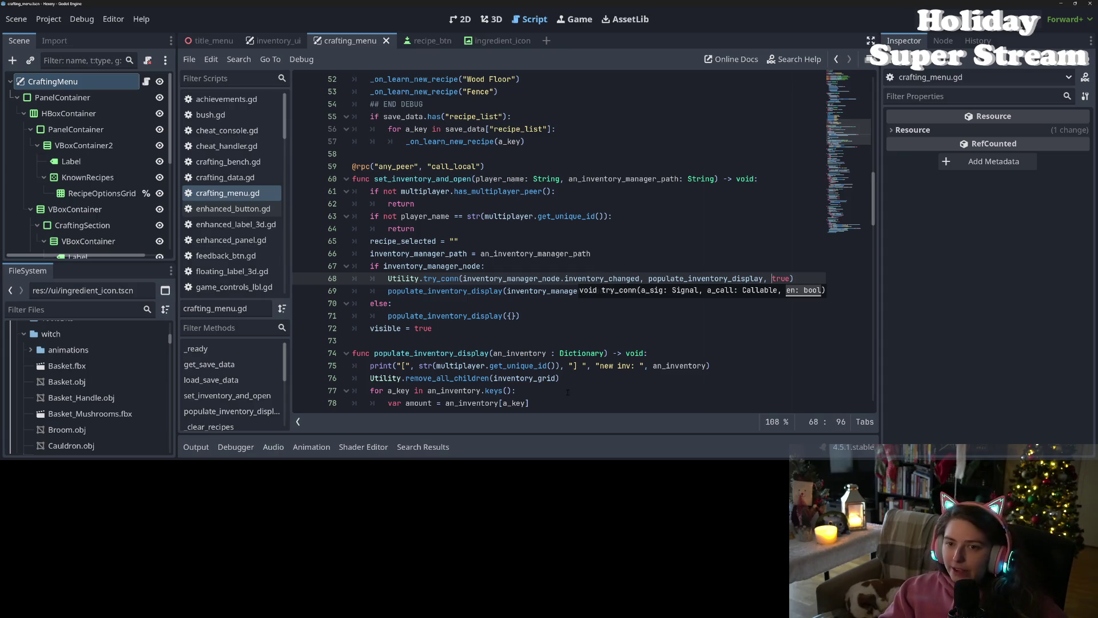
Step: Look up the populate_inventory_display function definition
scroll(568, 392, "down", 6)
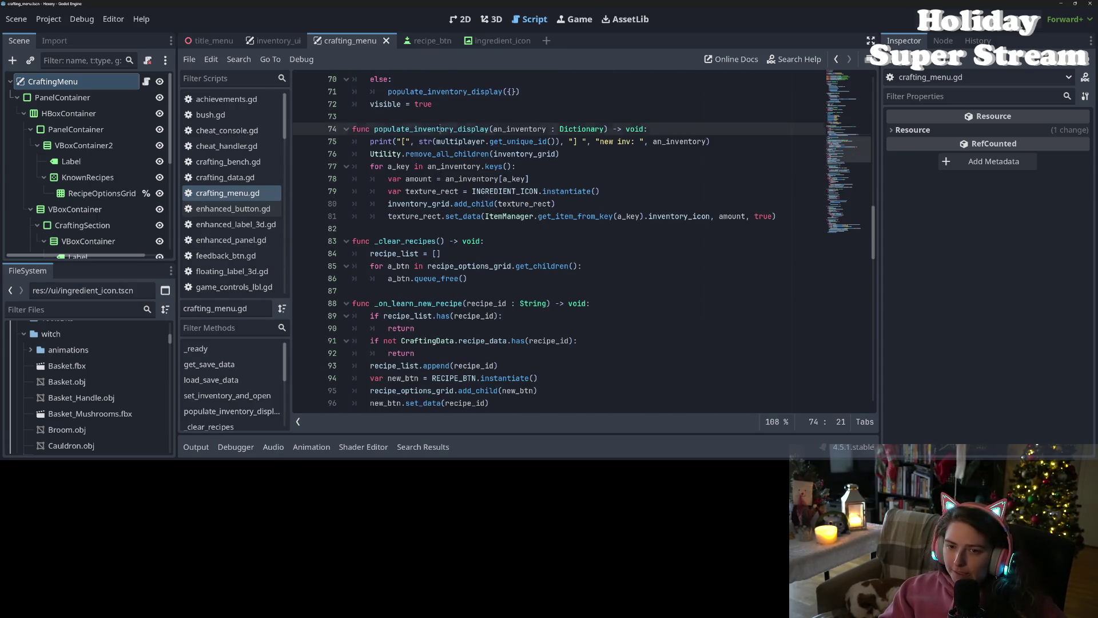
double_click(429, 128)
scroll(487, 343, "up", 4)
Step: Comment out the inventory_manager_node check and populate call on lines 22–23, then save
scroll(582, 241, "up", 12)
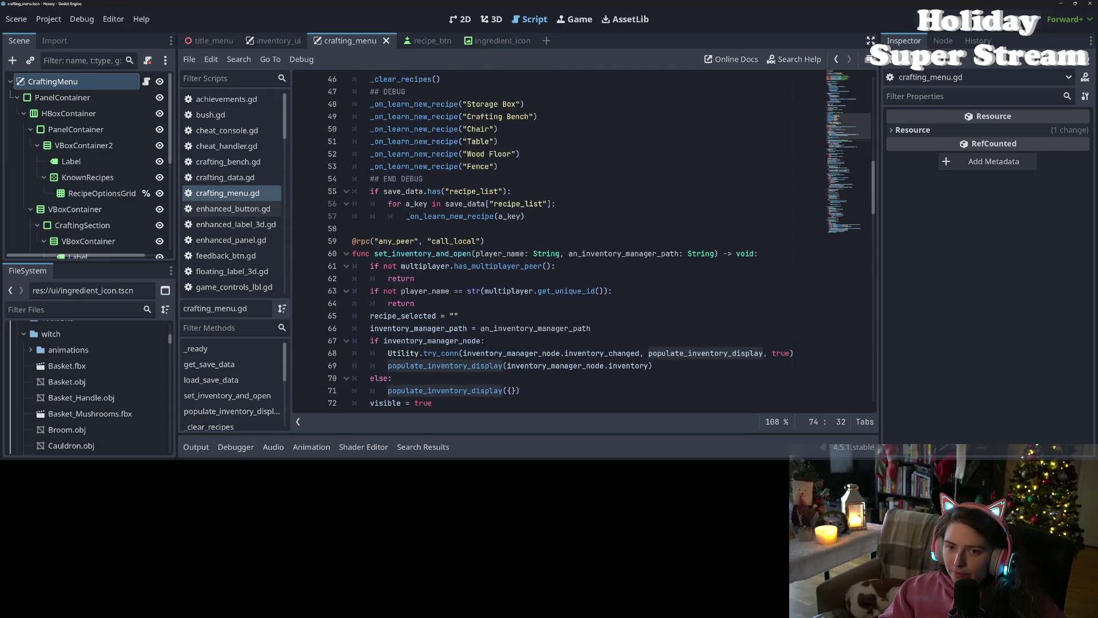
scroll(582, 240, "down", 8)
scroll(483, 343, "up", 10)
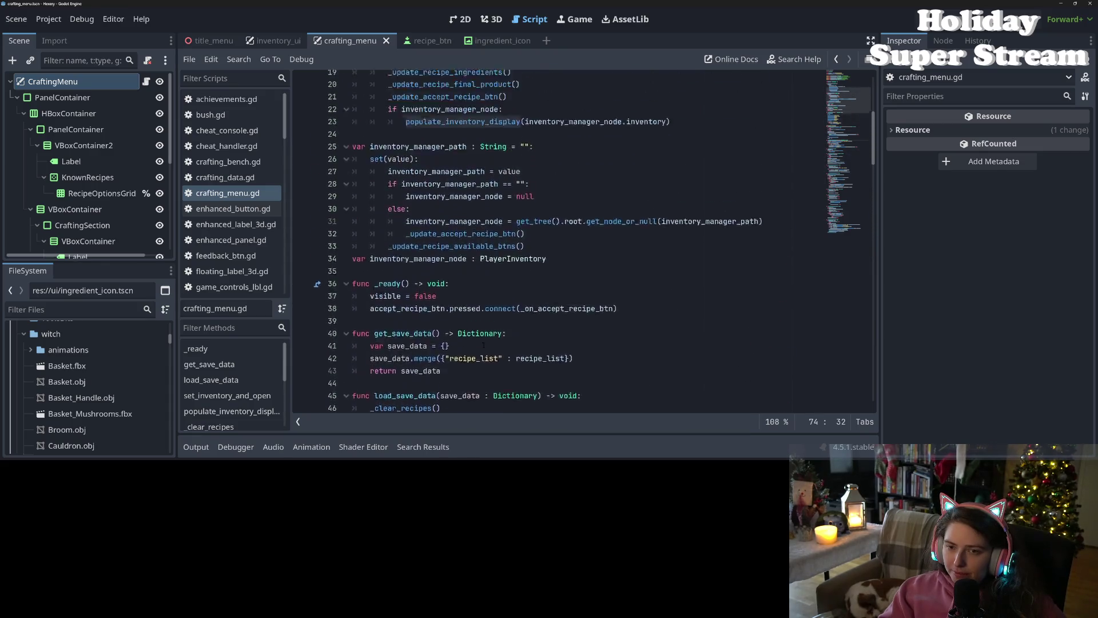
scroll(484, 343, "up", 1)
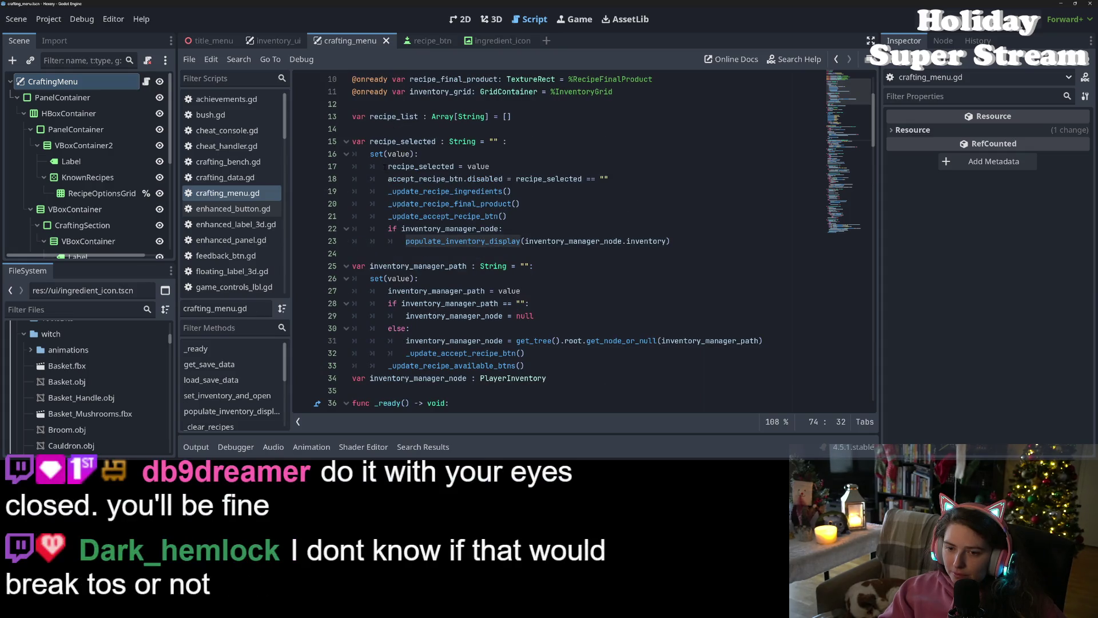
left_click(404, 216)
left_click(404, 229)
left_click_drag(392, 229, 441, 241)
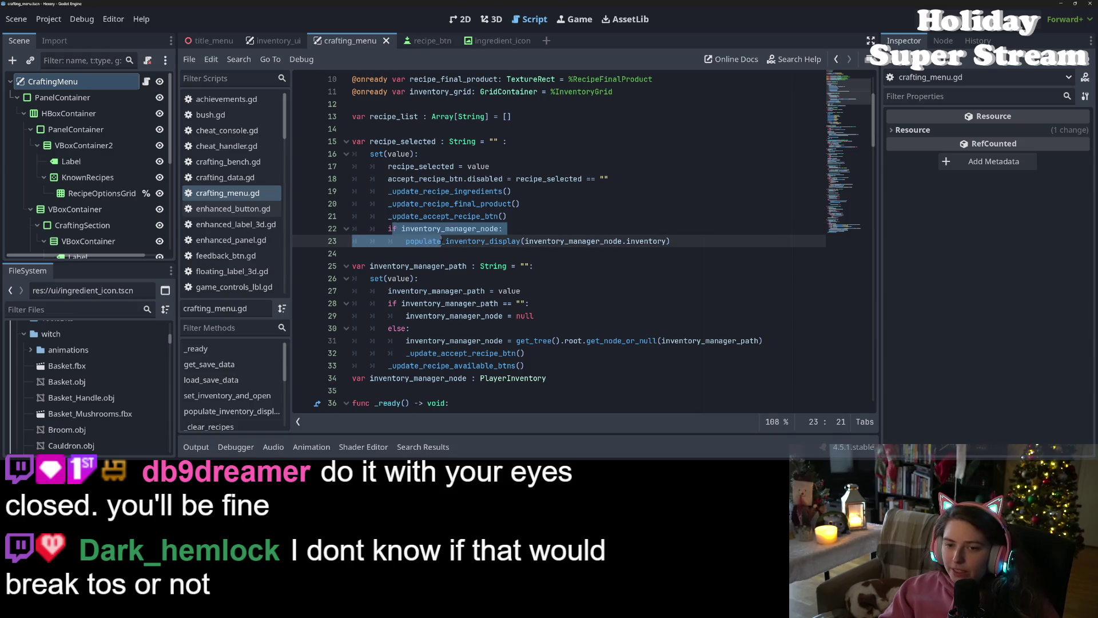
key("ctrl+k")
left_click(451, 228)
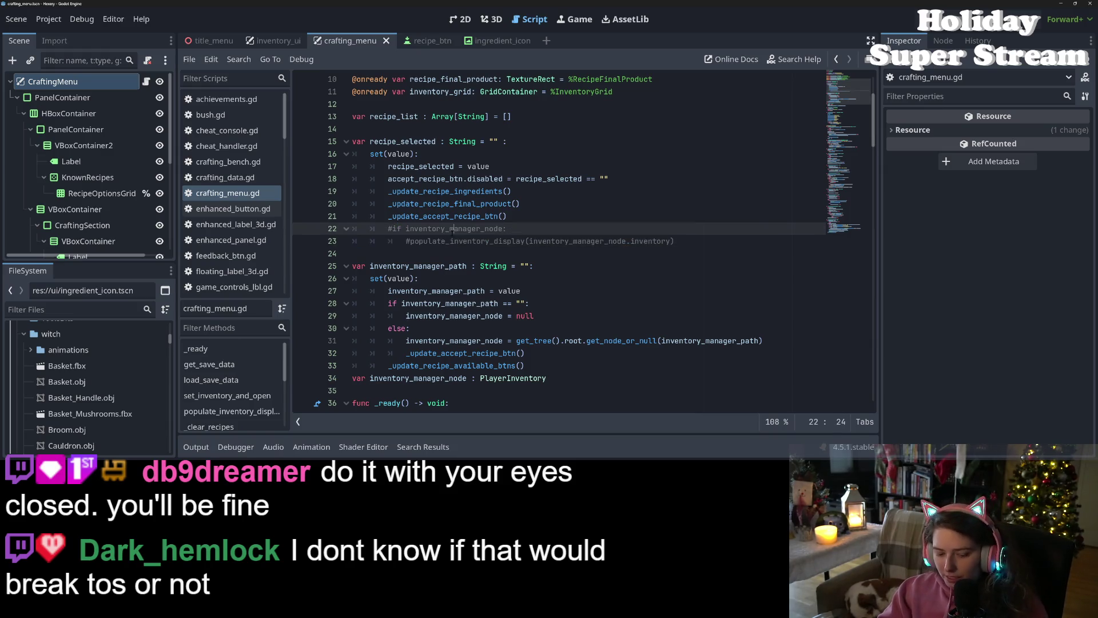
key("ctrl+s")
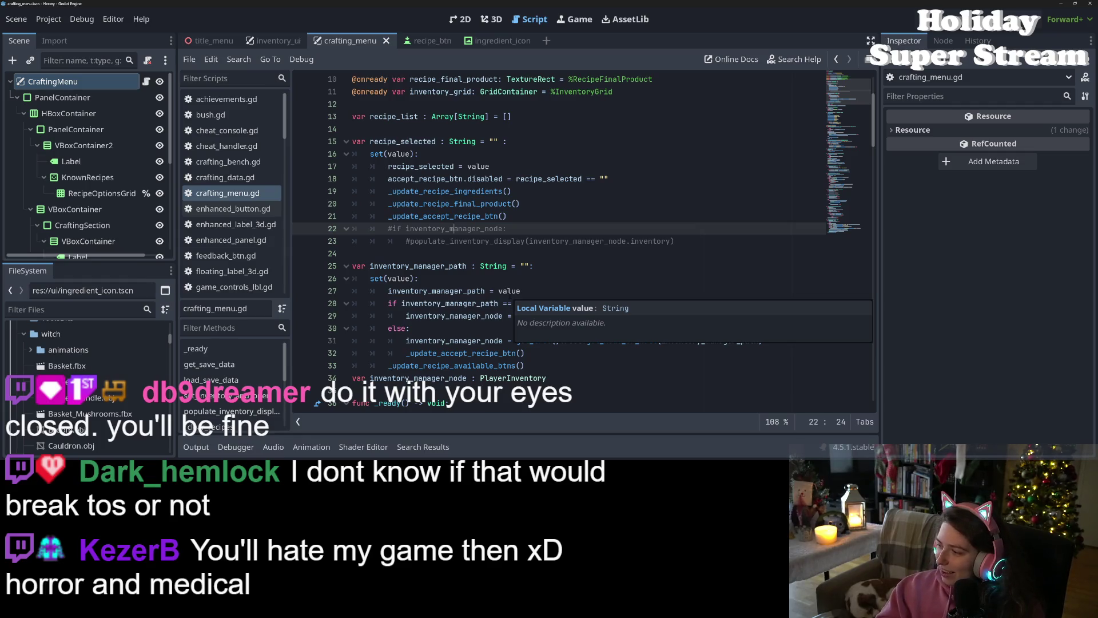
Step: Review the inventory_manager_path setter and the commented populate_inventory_display call
left_click(473, 280)
scroll(473, 280, "down", 5)
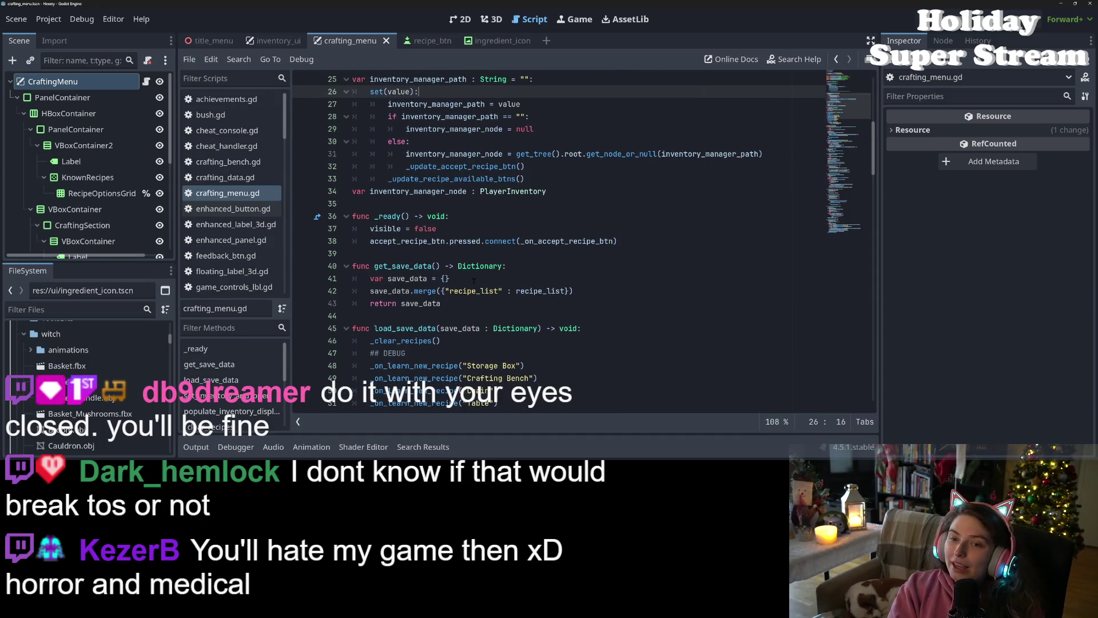
scroll(474, 281, "up", 1)
scroll(491, 167, "up", 2)
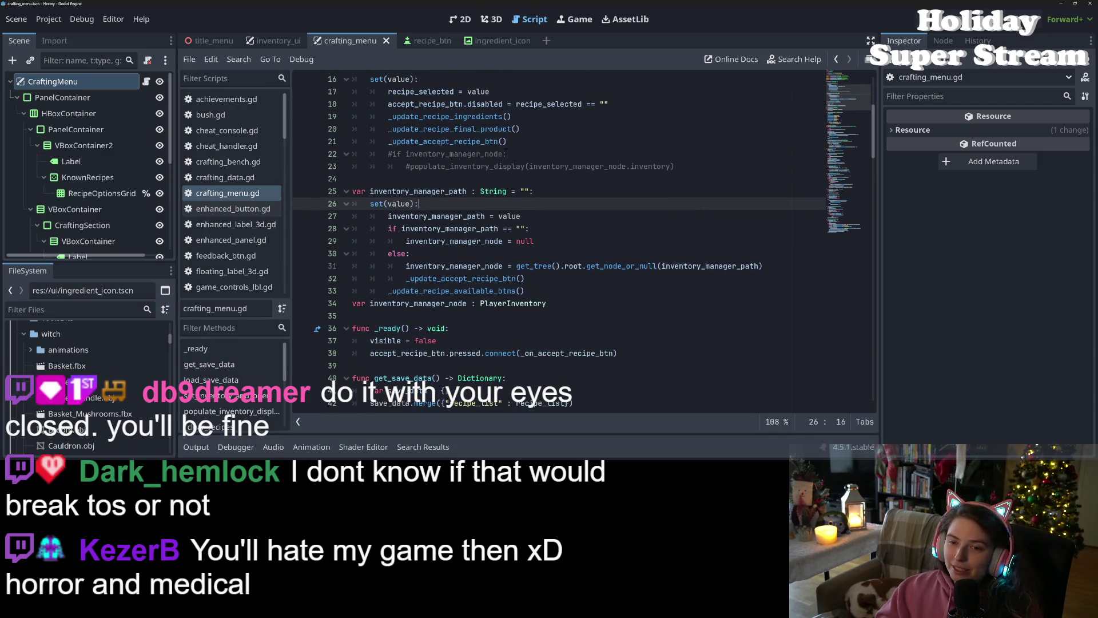
double_click(490, 166)
Step: Check the remove_from_inventory loop in _on_accept_recipe_btn, then return to the Hexery Trello board
scroll(490, 168, "down", 15)
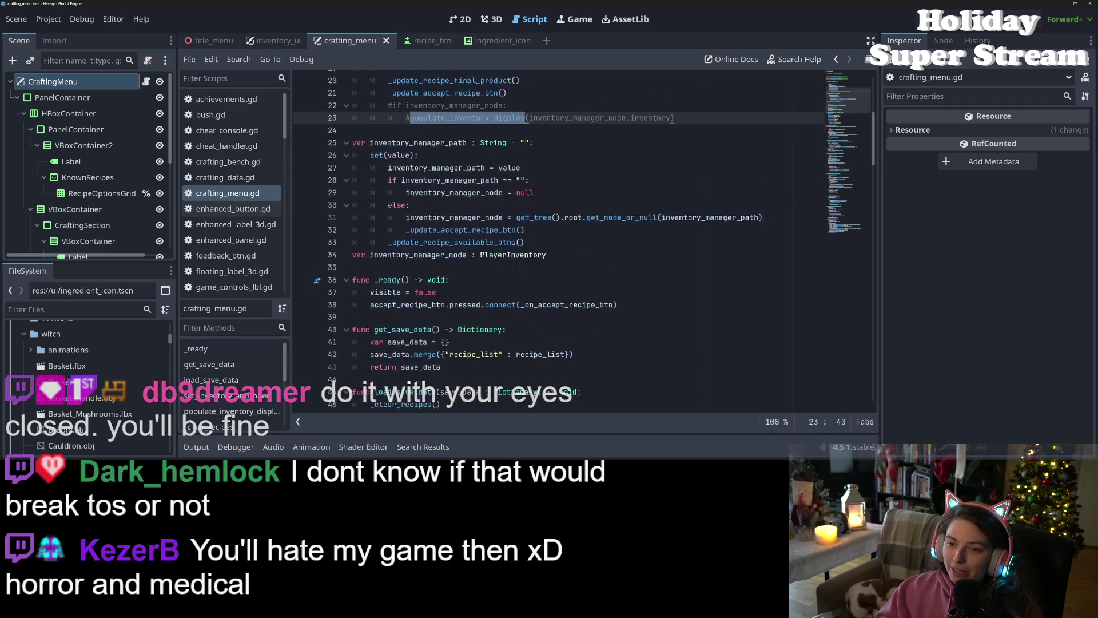
scroll(490, 168, "down", 9)
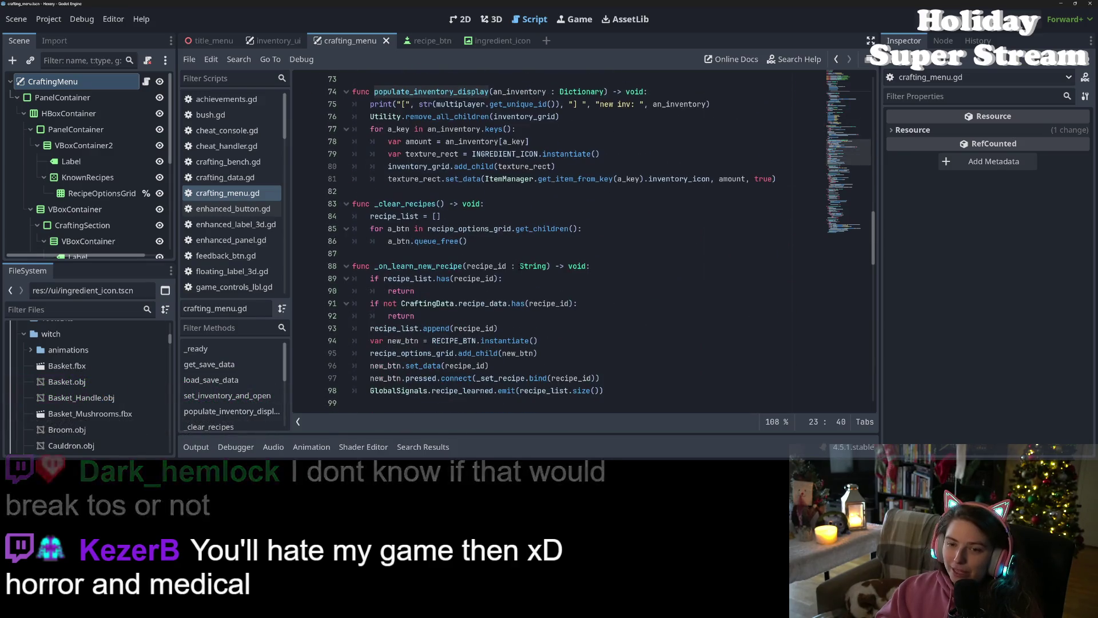
scroll(520, 262, "down", 16)
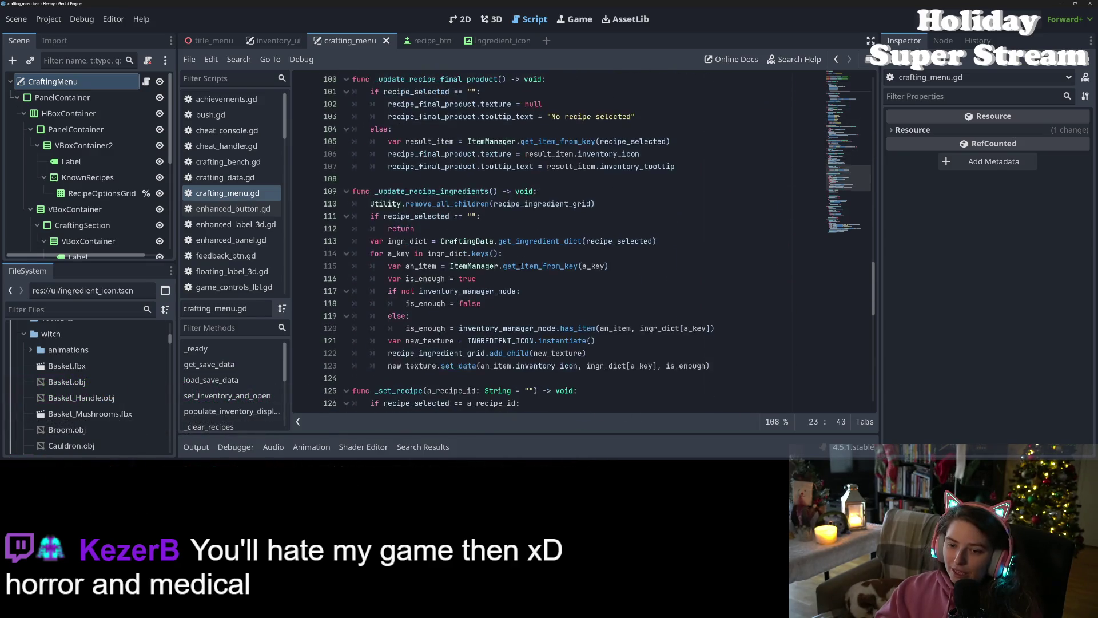
scroll(519, 262, "down", 2)
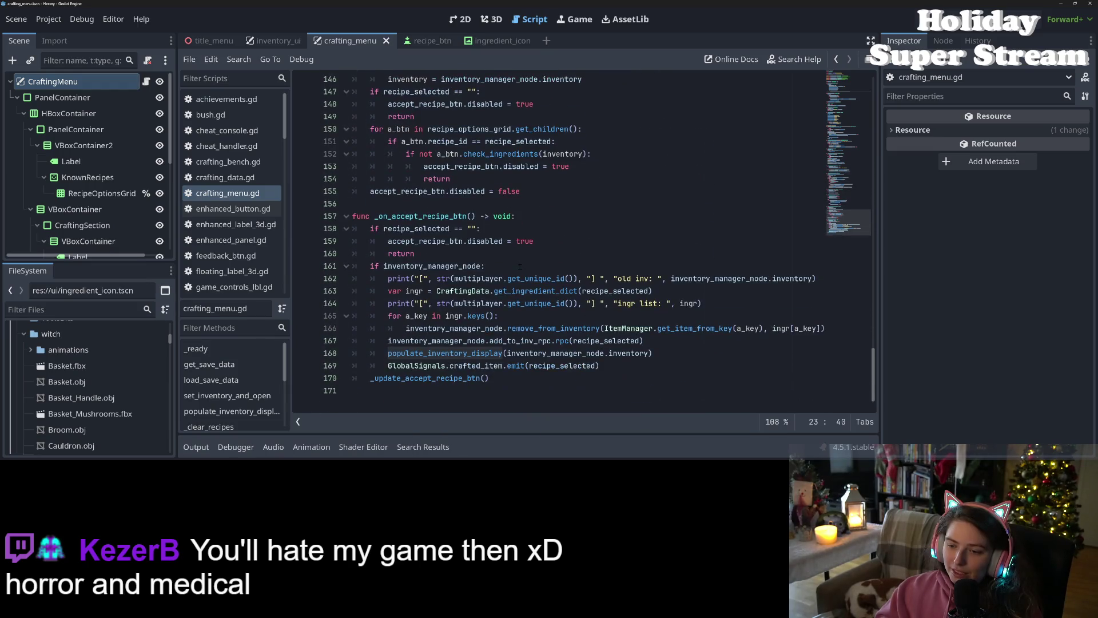
left_click(568, 328)
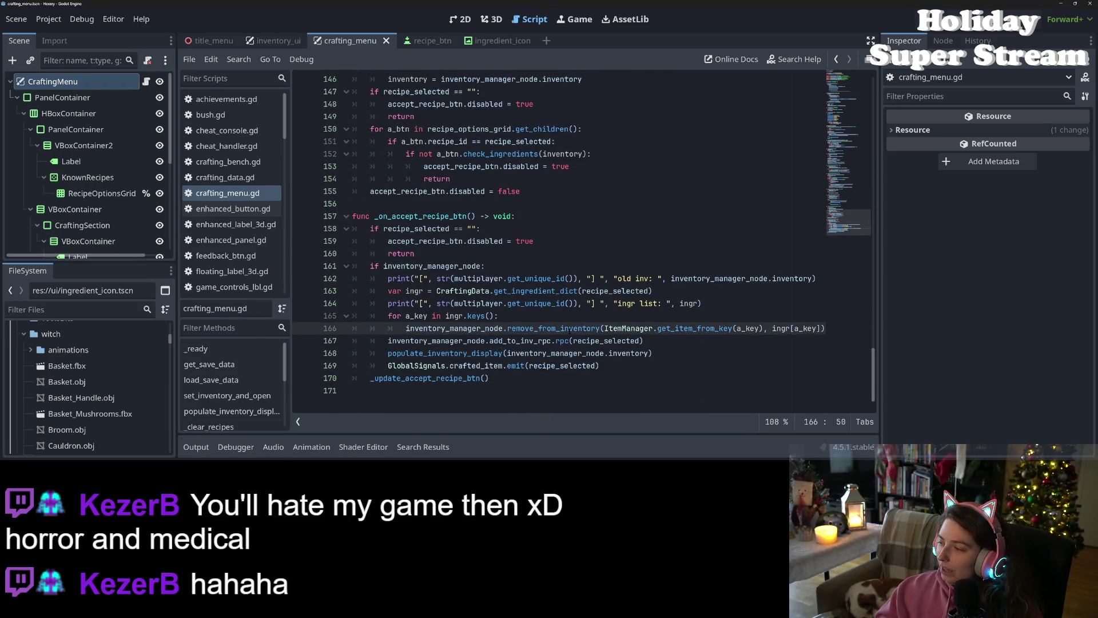
left_click(701, 316)
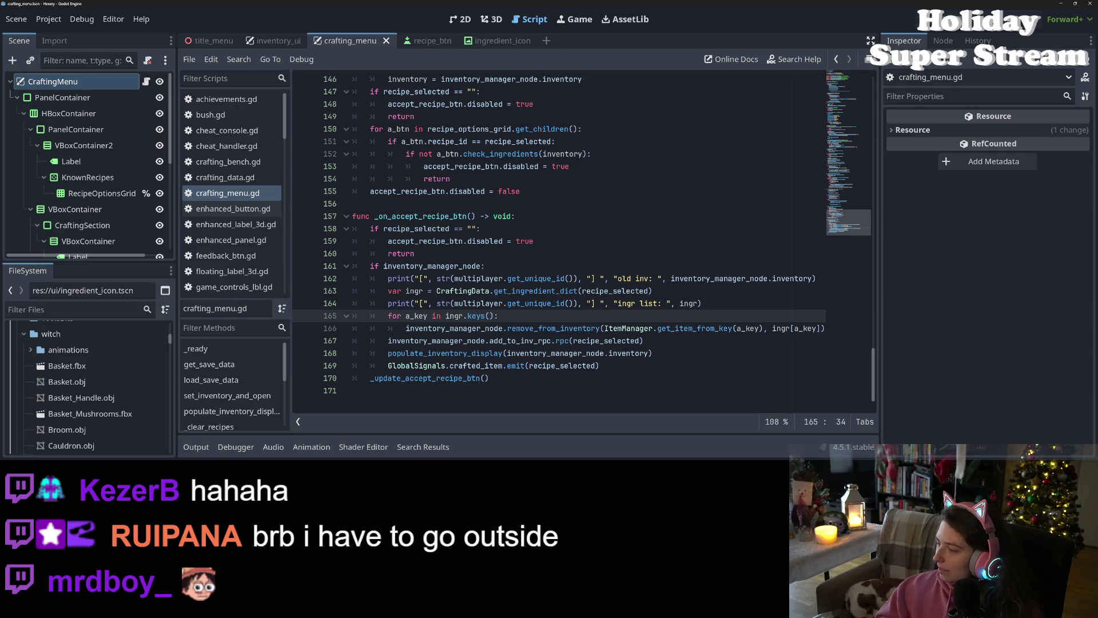
key("alt+Tab")
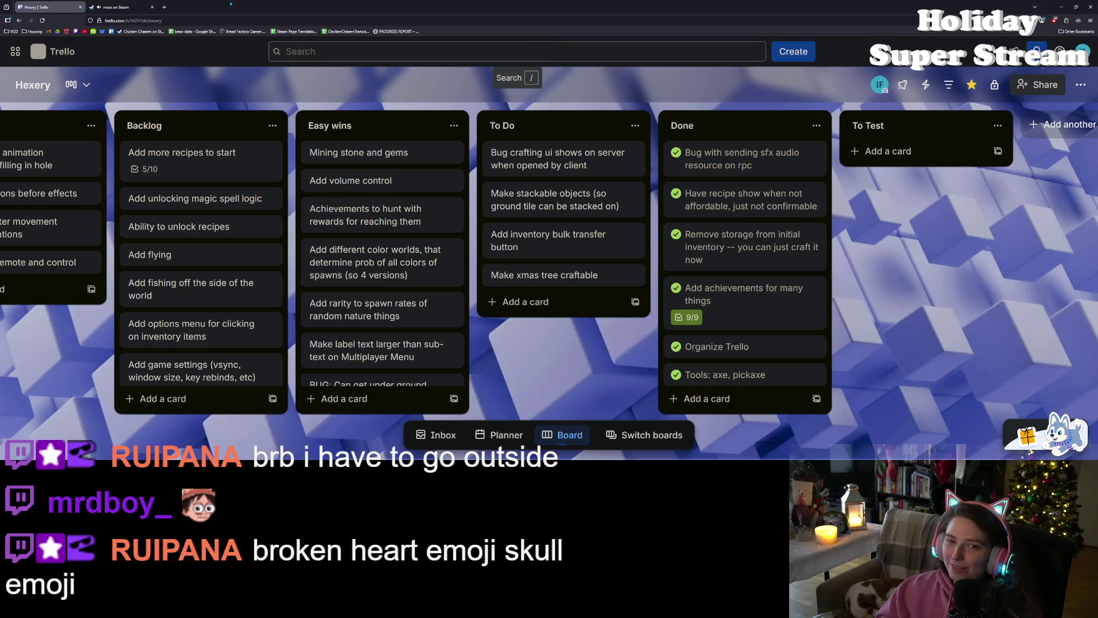
Step: Open a new Firefox tab on the Twitch home page to browse recommended live channels
left_click(164, 7)
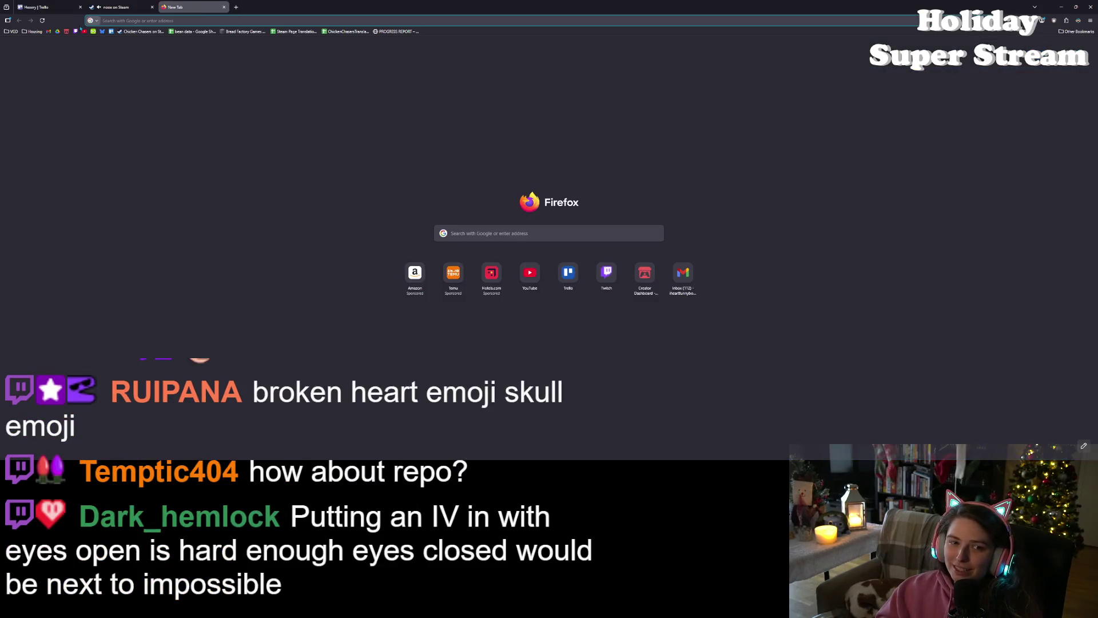
left_click(76, 31)
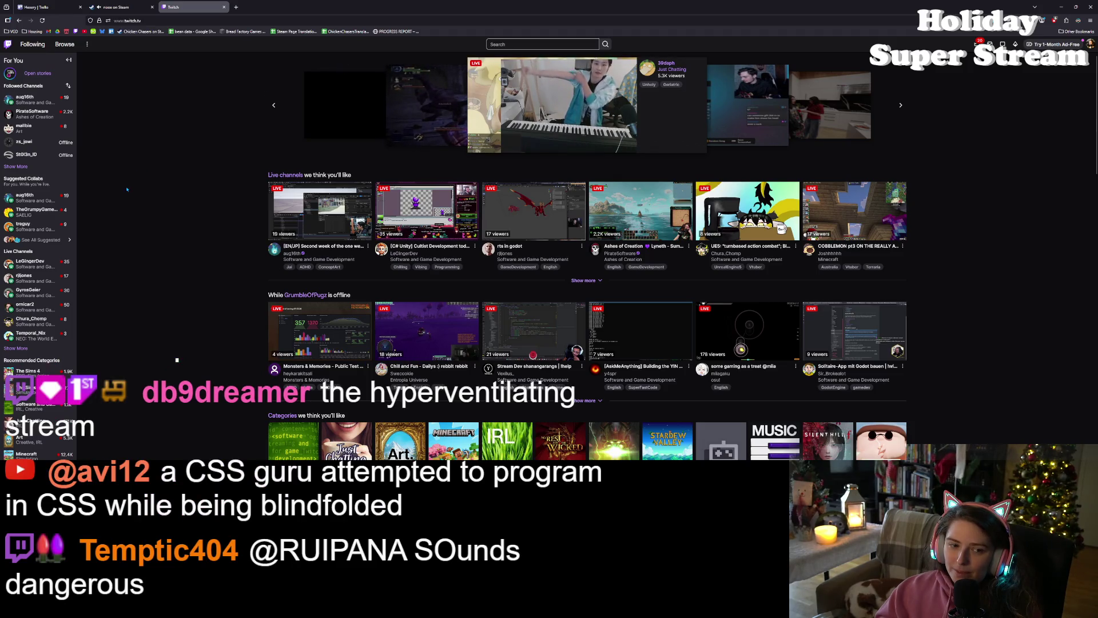
Step: Post 'Haha, I'm gonna lurk! I don't know why I wasn't following before!' in a game-dev stream chat, then return to Trello
left_click(45, 218)
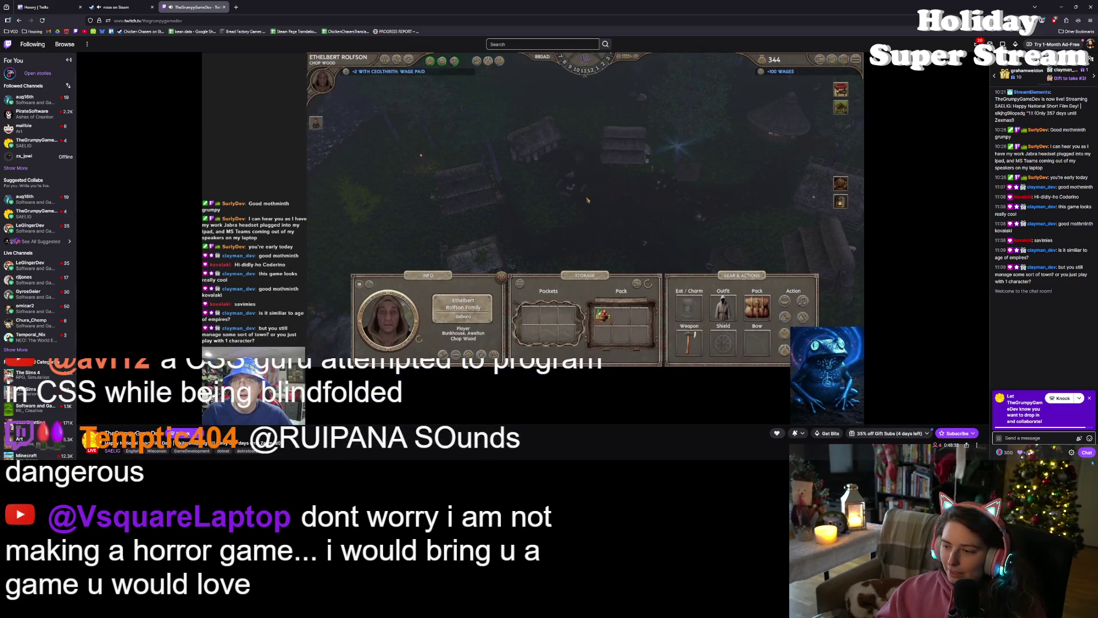
left_click(1024, 437)
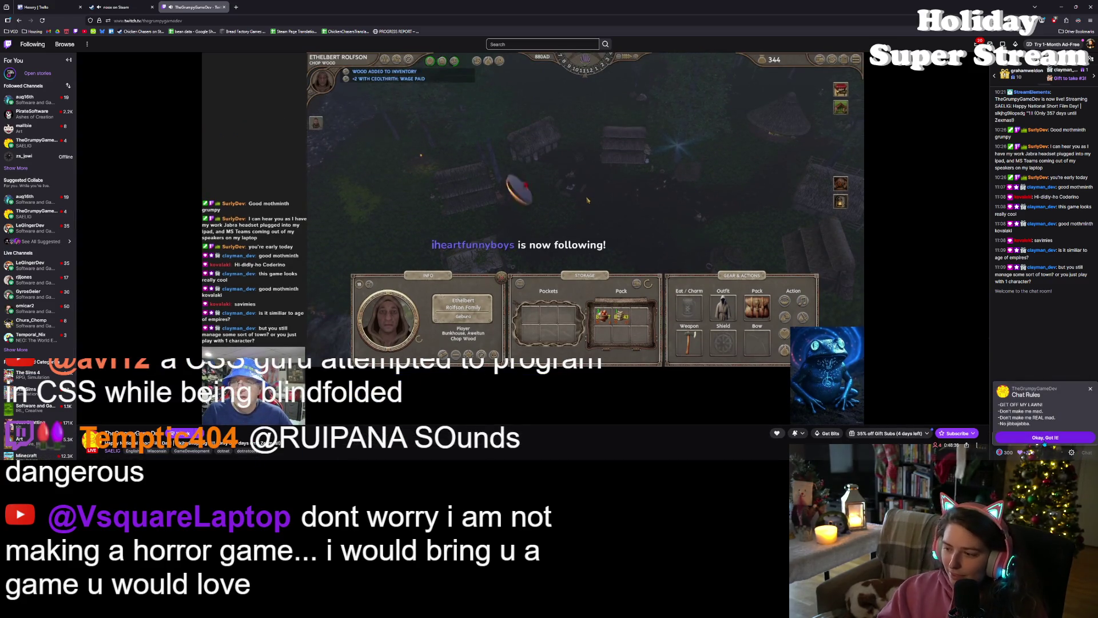
type("Hah")
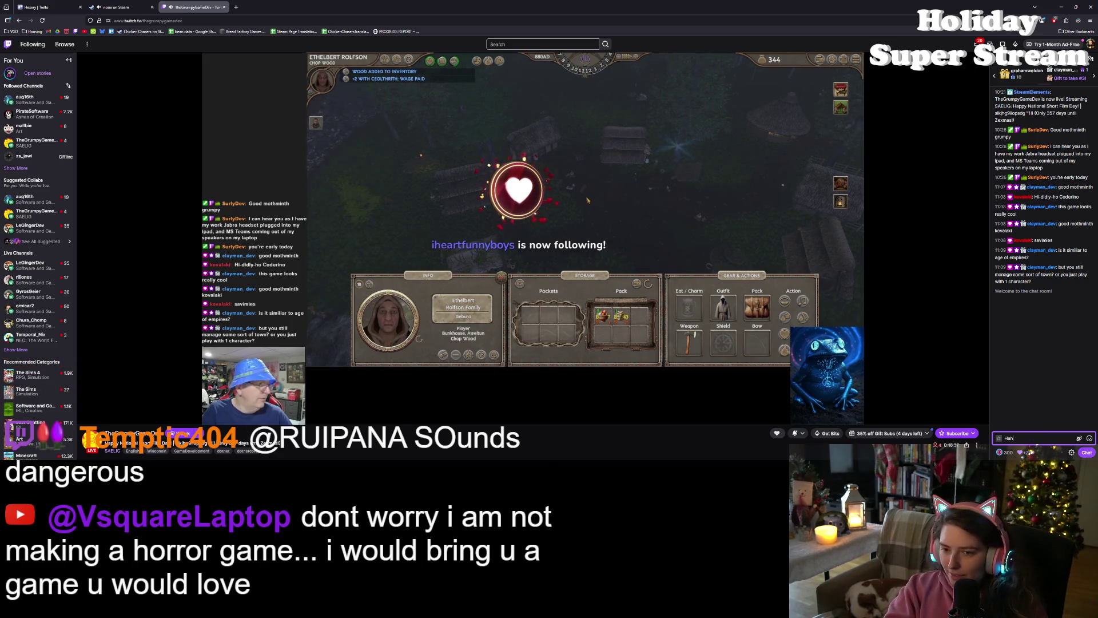
type("a,")
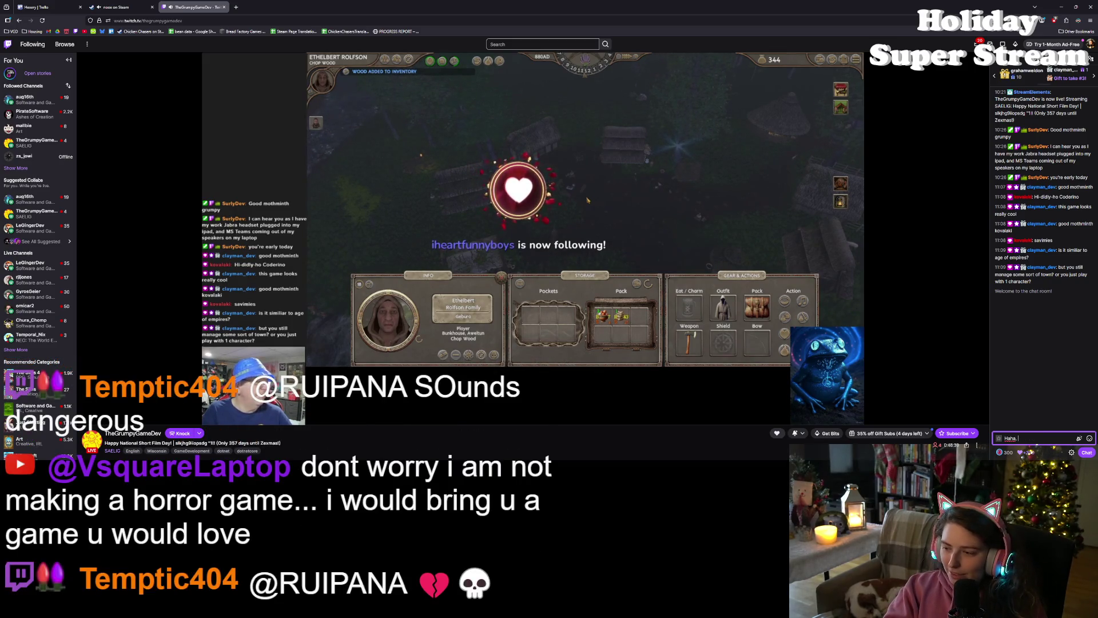
type(" I'm")
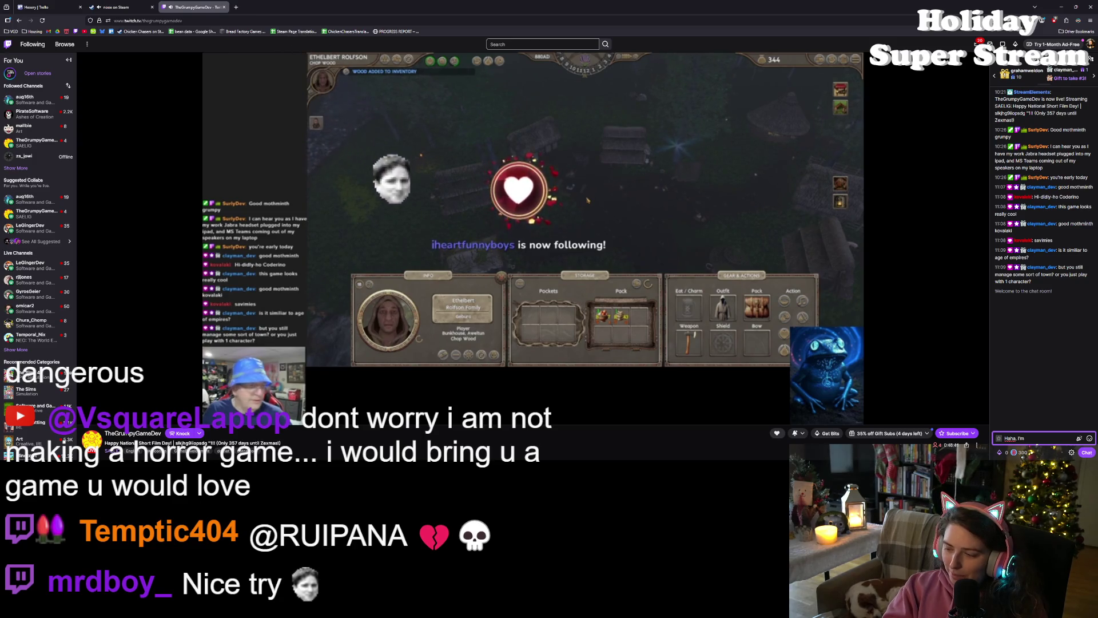
type(" g")
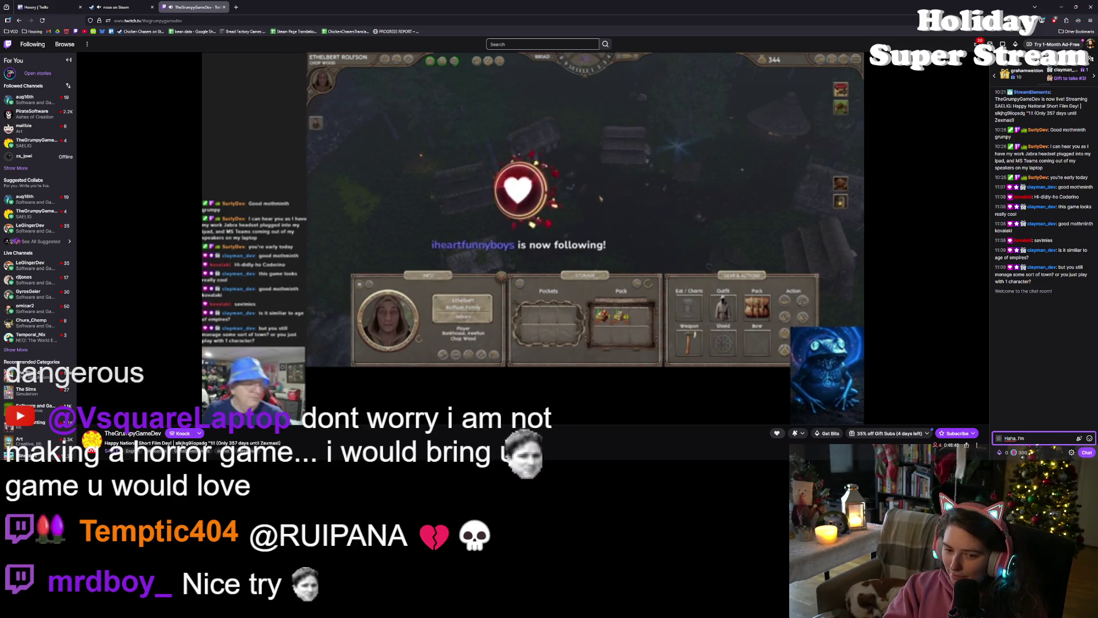
type("onna lurk")
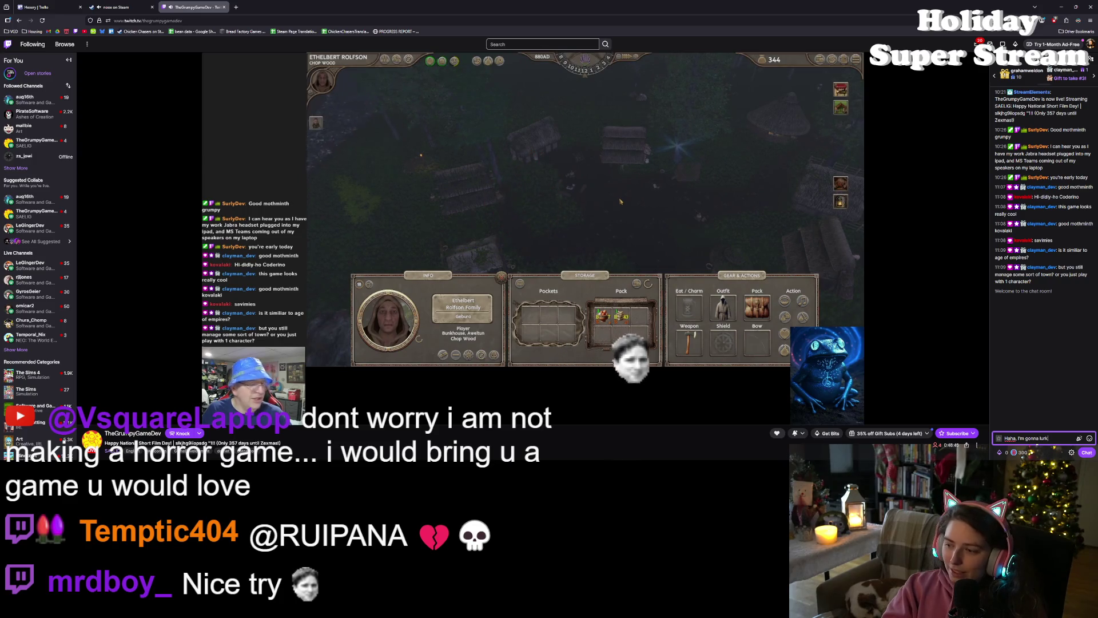
type("! I don't")
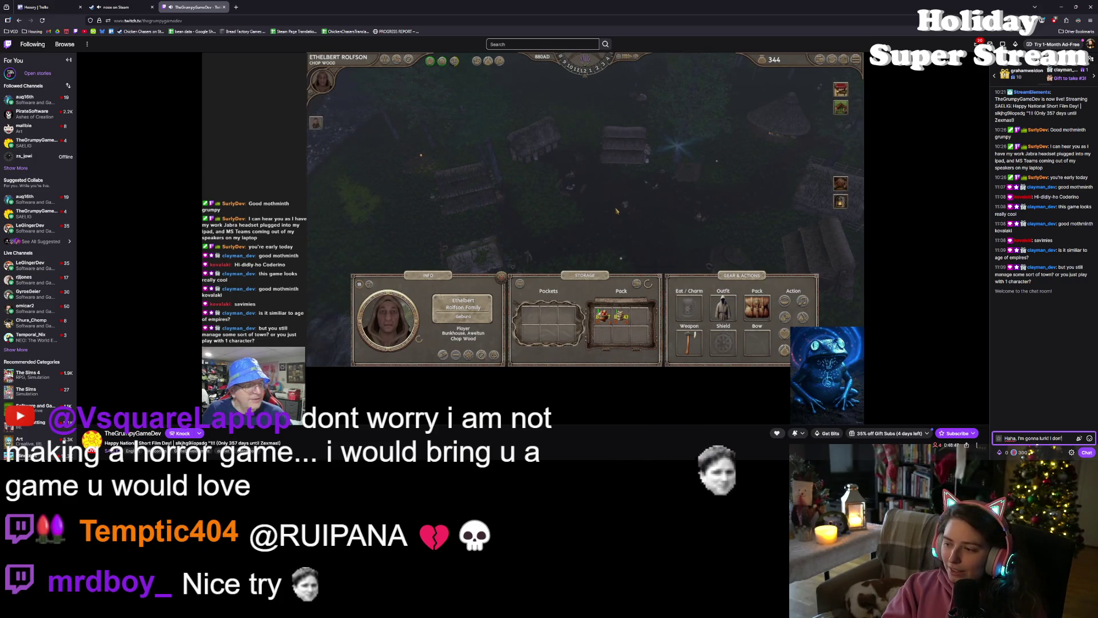
type(" know why I wasn")
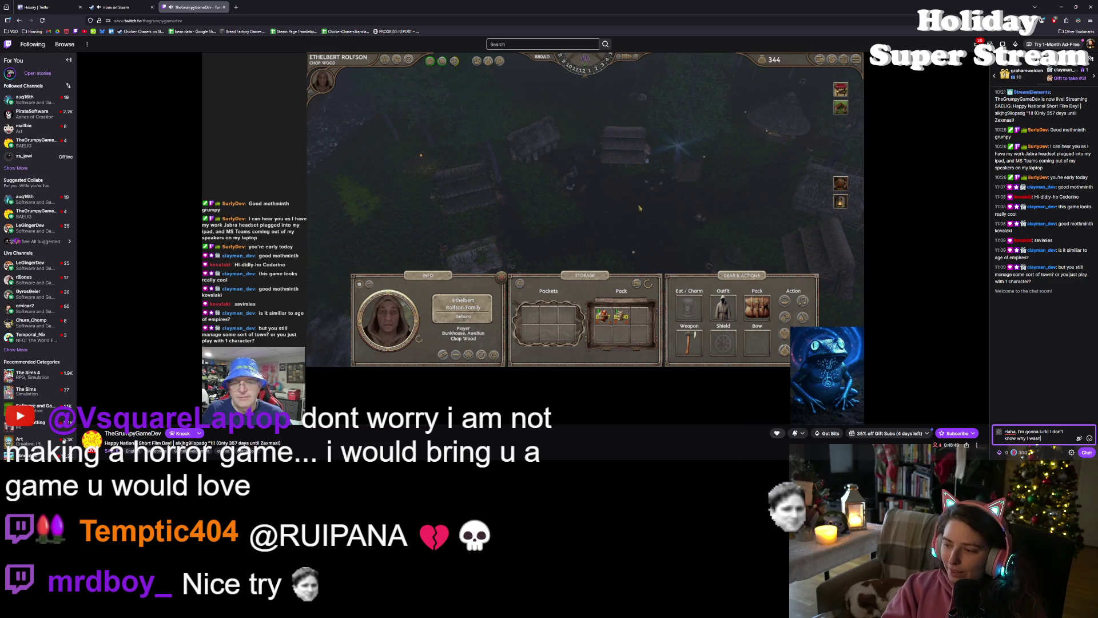
type("'t following")
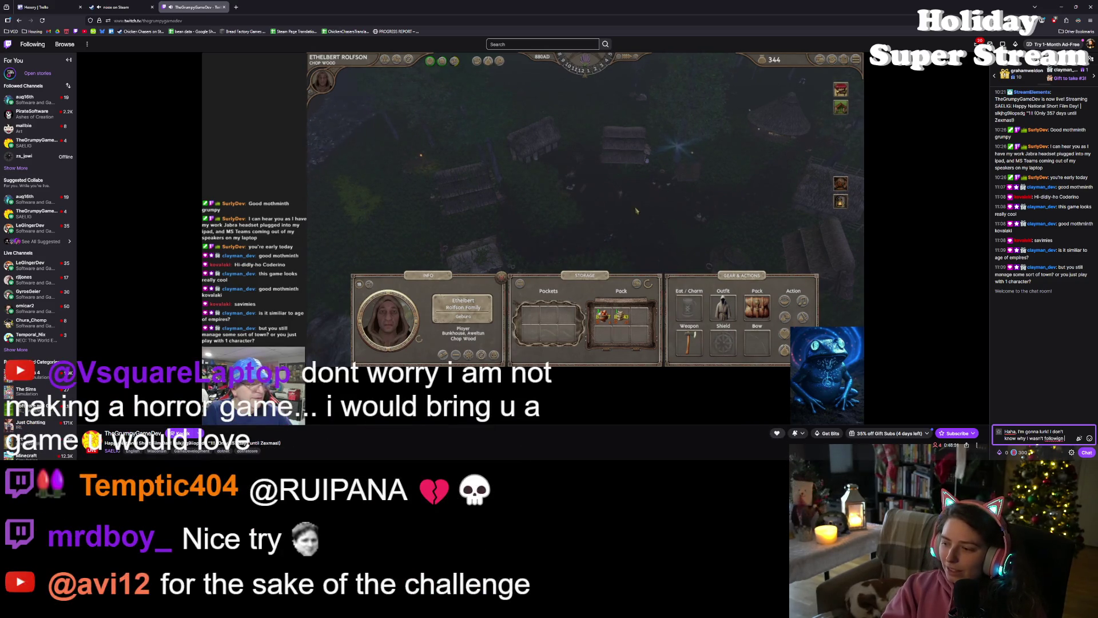
type(" before!")
key("Return")
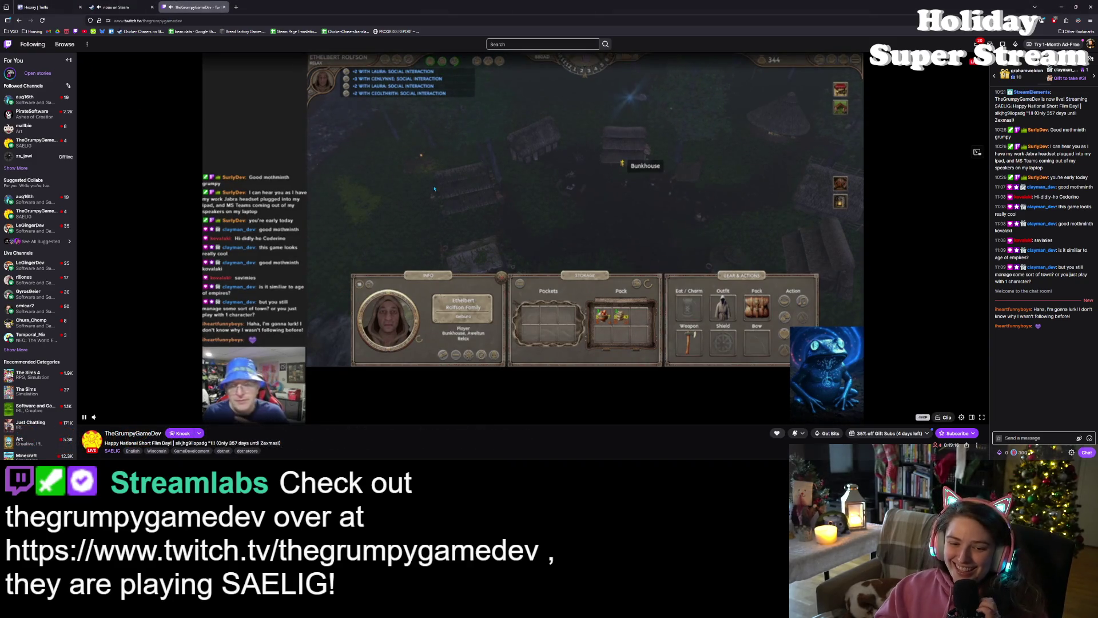
left_click(58, 4)
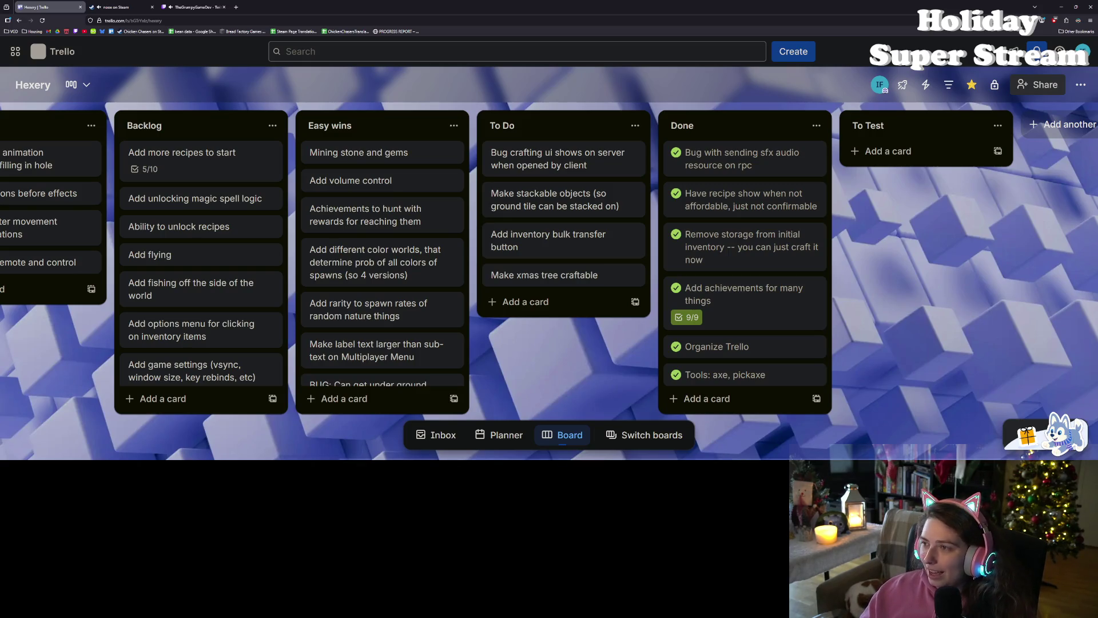
Step: Bring Godot back and scroll crafting_menu.gd up to set_inventory_and_open
left_click(1061, 6)
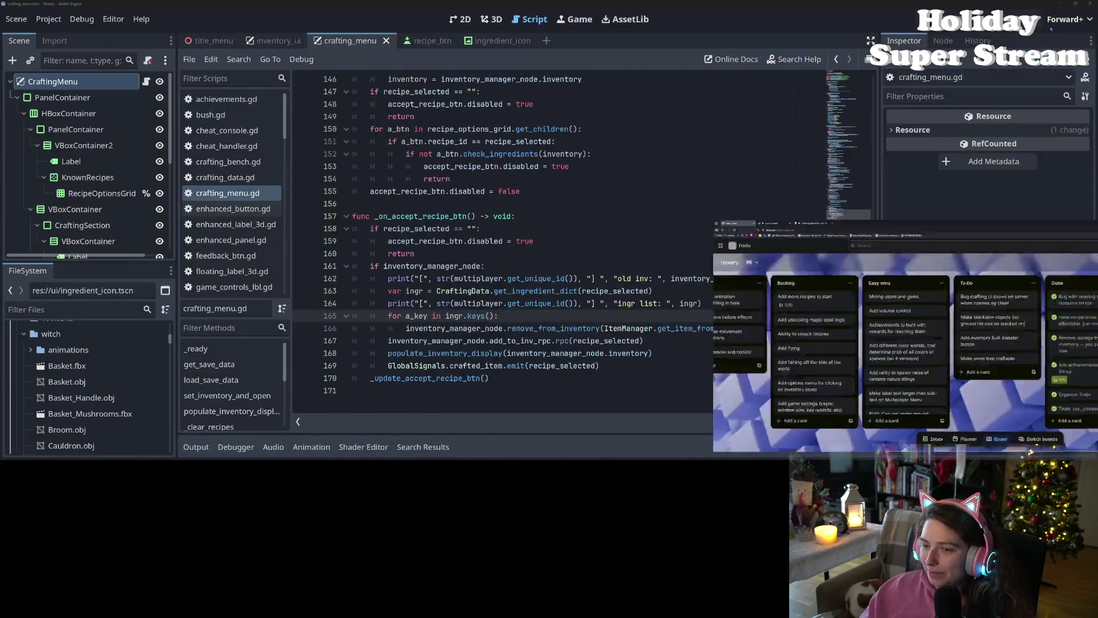
left_click(631, 353)
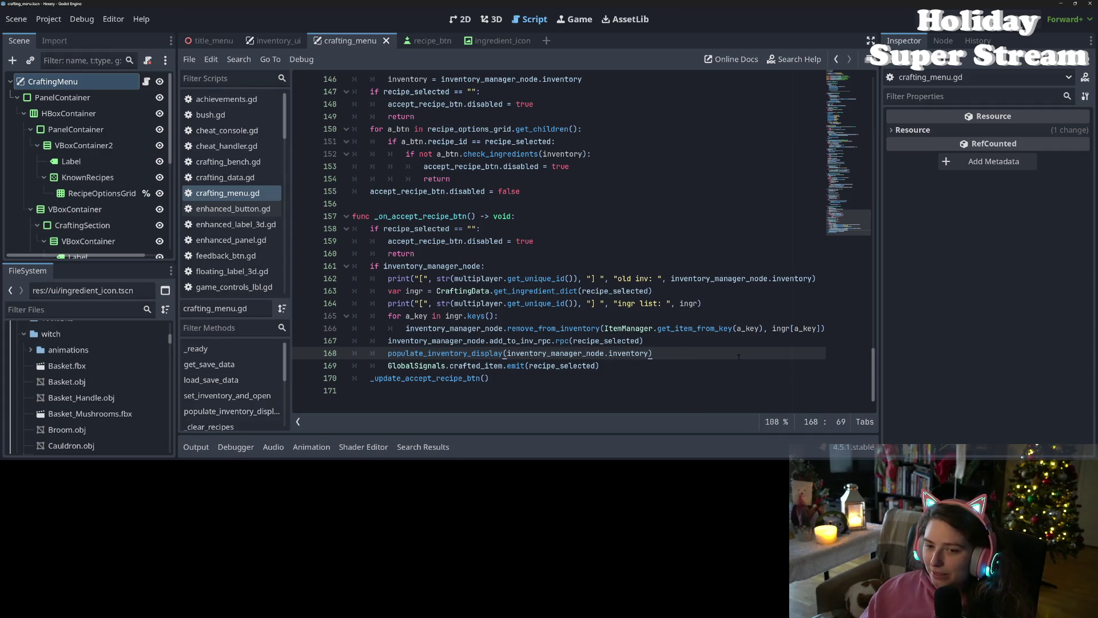
scroll(739, 357, "up", 15)
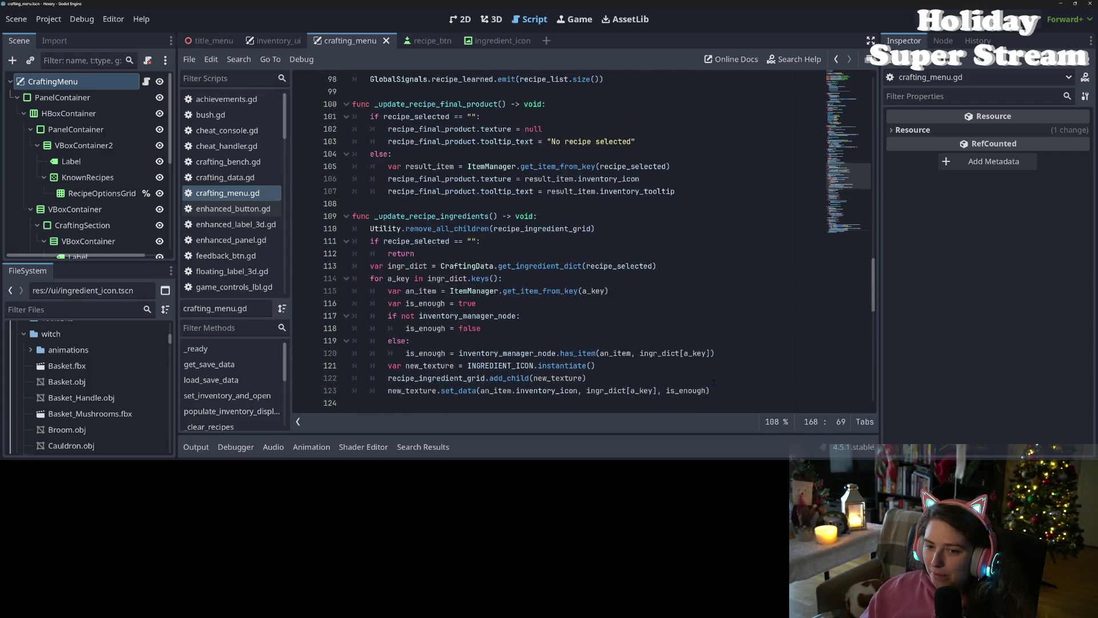
scroll(713, 382, "up", 13)
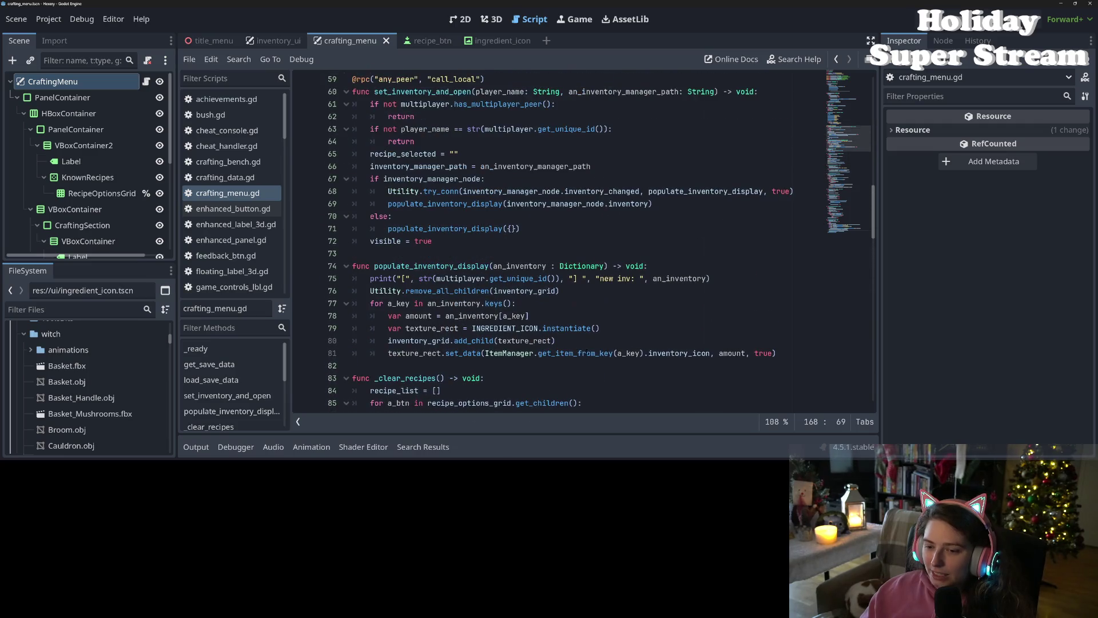
left_click(586, 353)
scroll(587, 353, "up", 2)
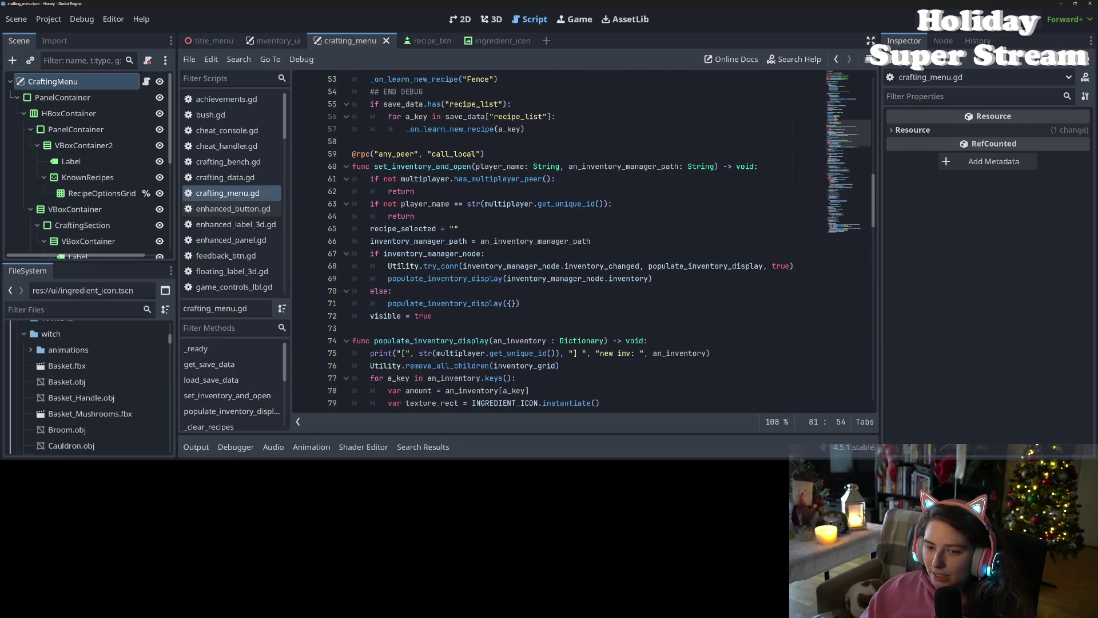
Step: Inspect line 68's try_conn connecting inventory_changed to populate_inventory_display, then run the game
double_click(452, 267)
left_click(592, 252)
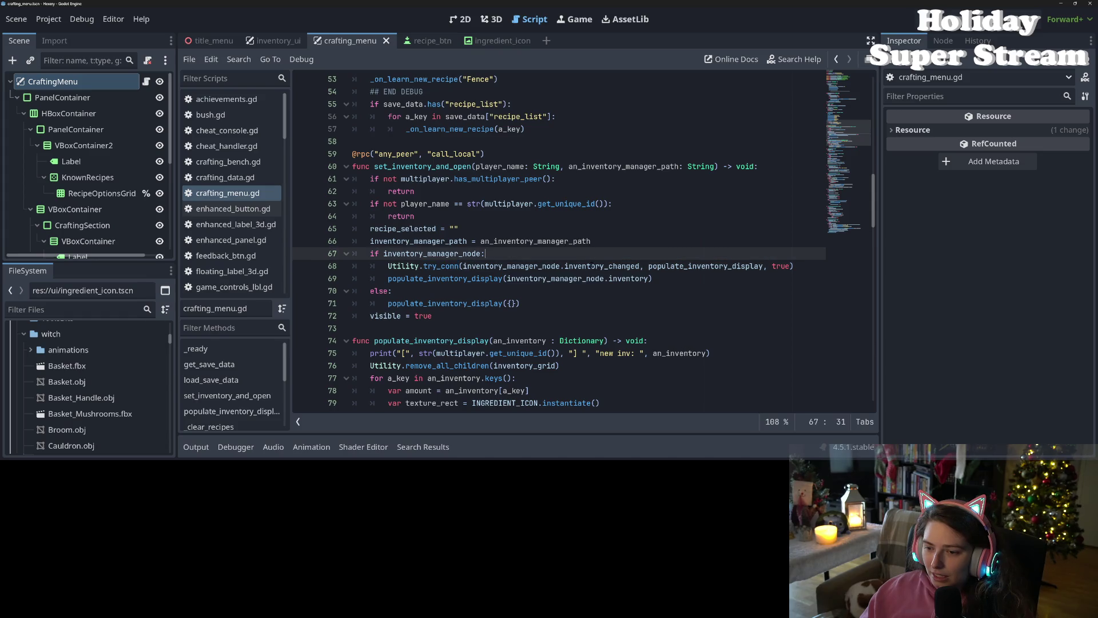
double_click(404, 267)
double_click(433, 267)
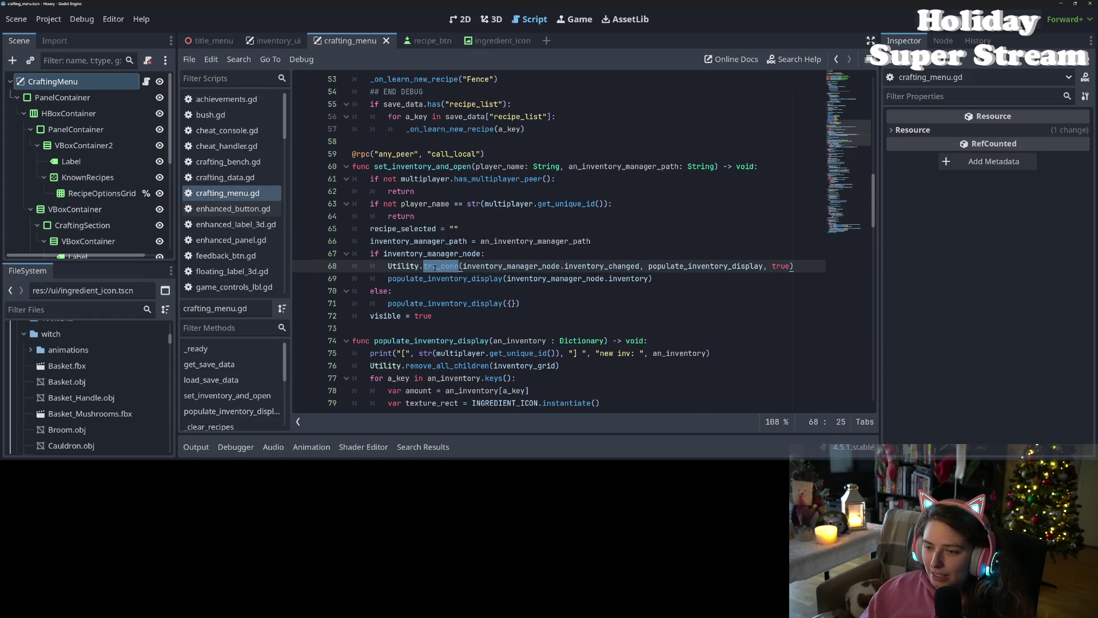
mouse_move(439, 267)
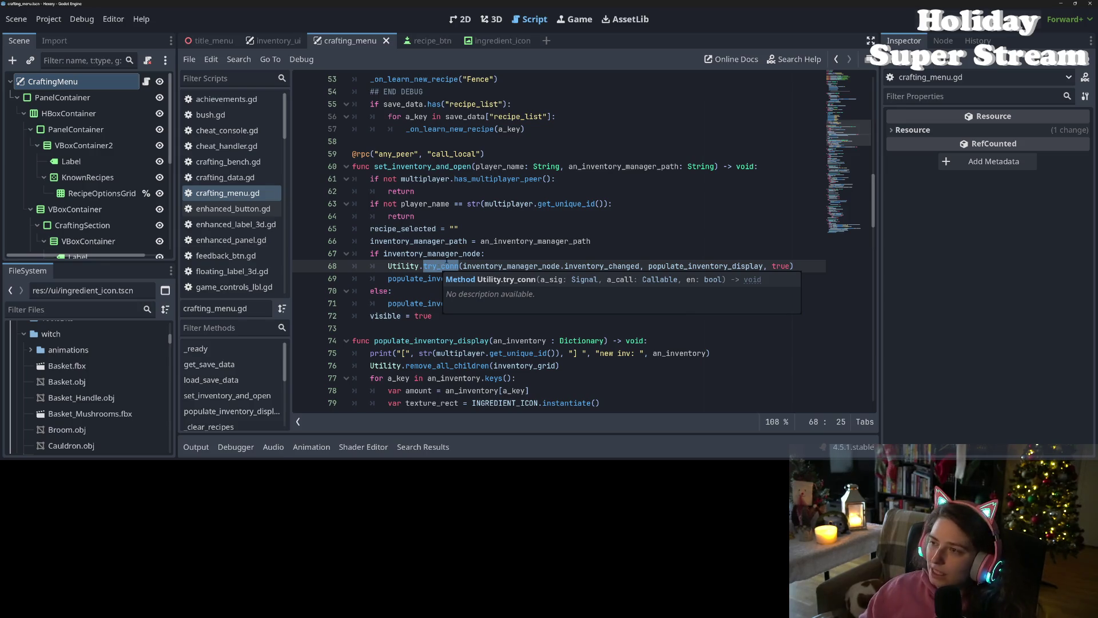
key("F5")
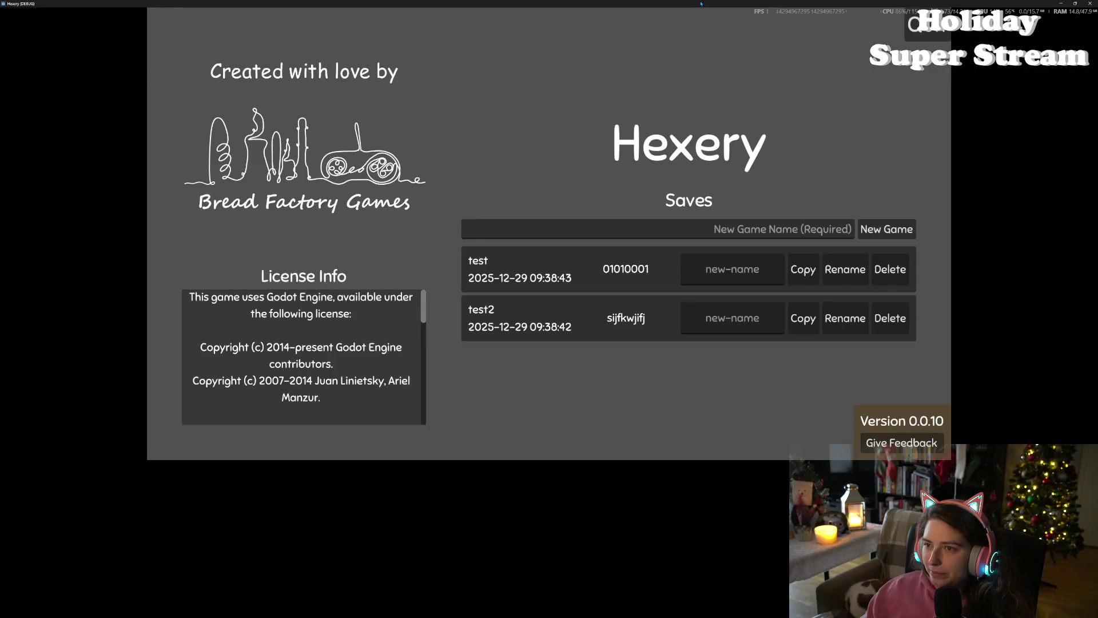
Step: Tile the two game windows left and right and load the test2 save on the right
key("super+Left")
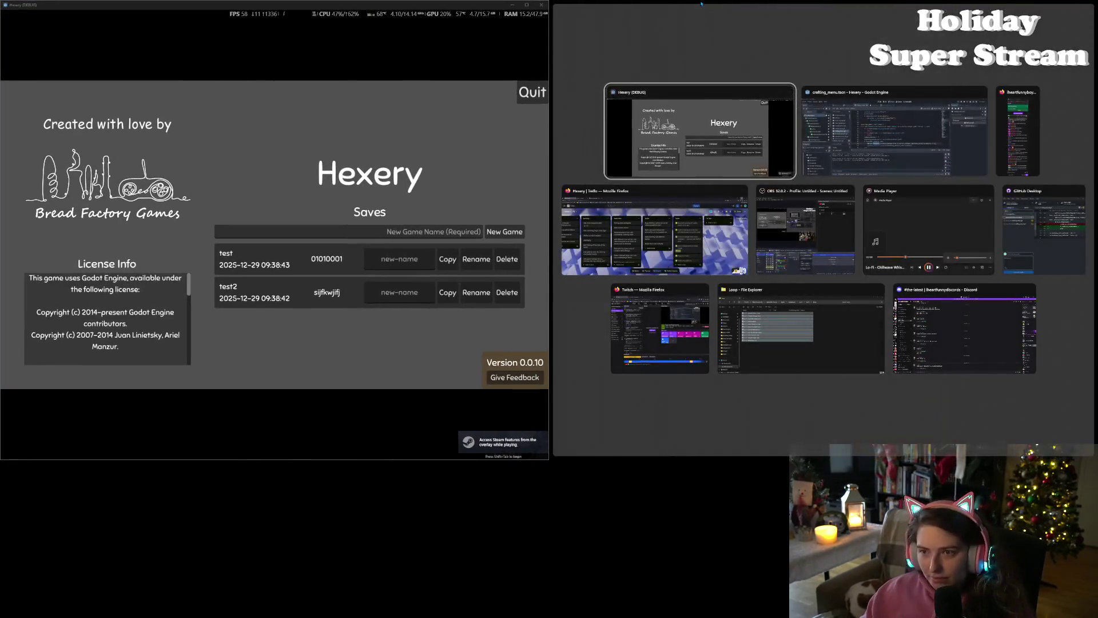
left_click(674, 136)
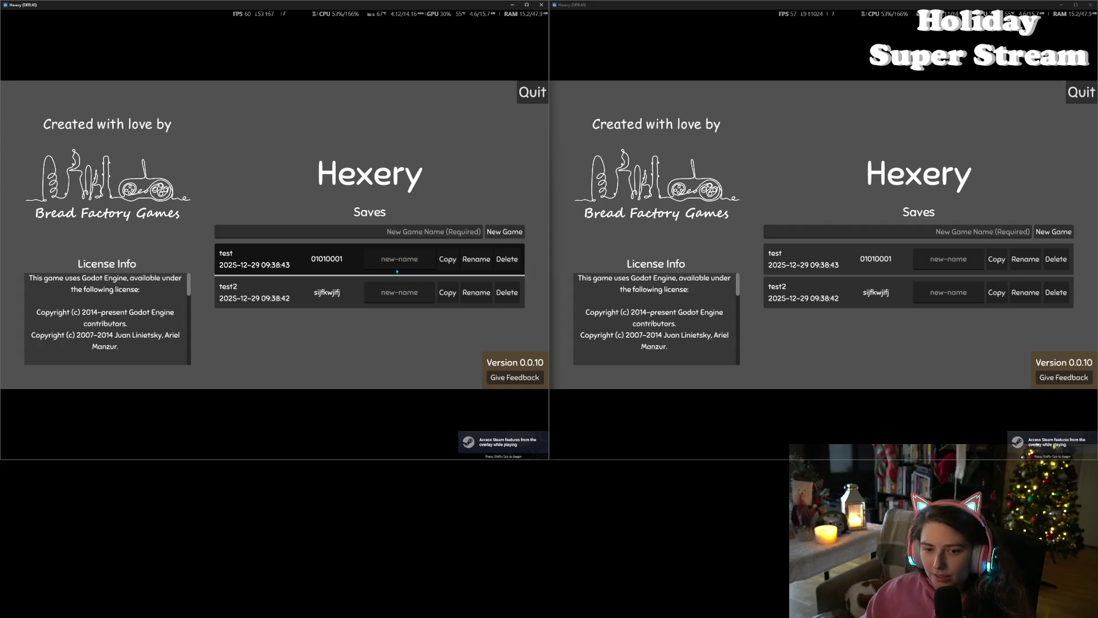
left_click(886, 294)
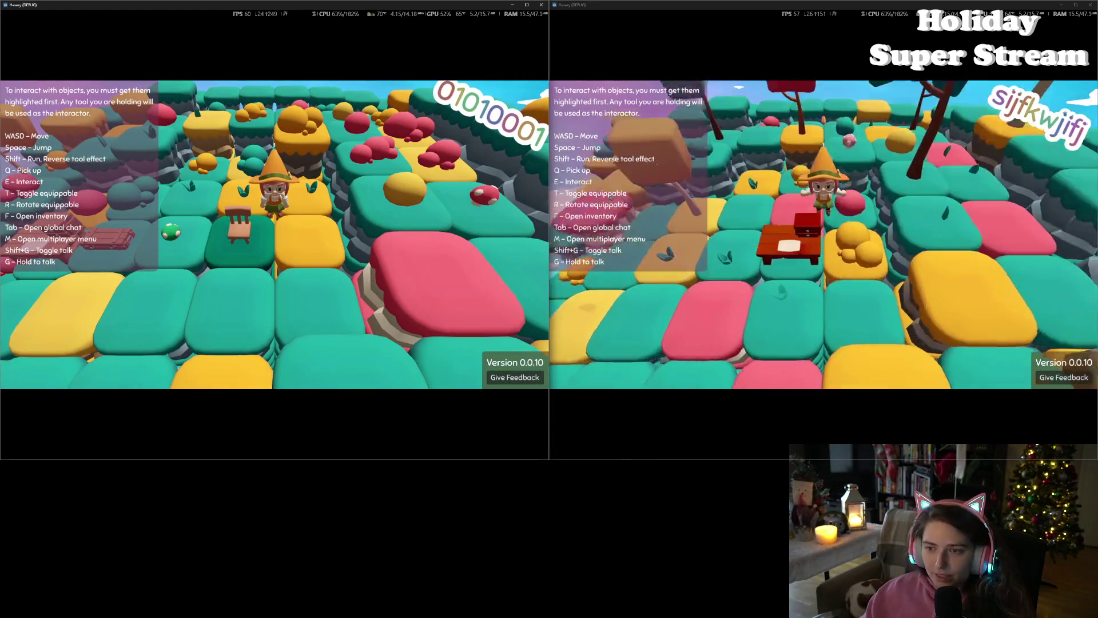
Step: Host a local game from the right window, join from the left, and check the inventory
key("m")
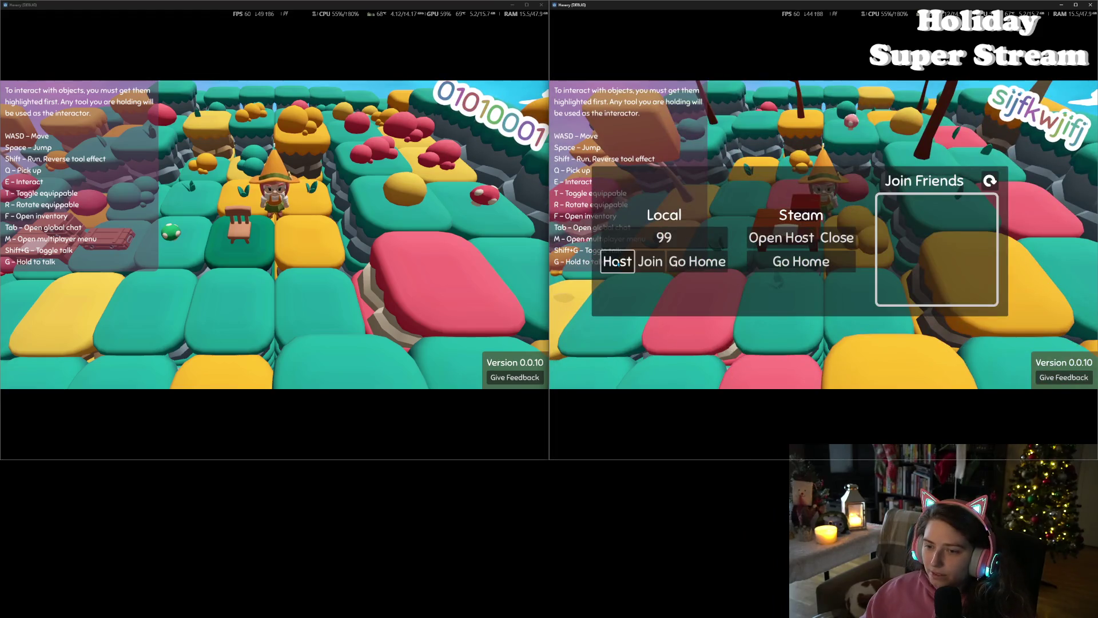
left_click(618, 261)
key("m")
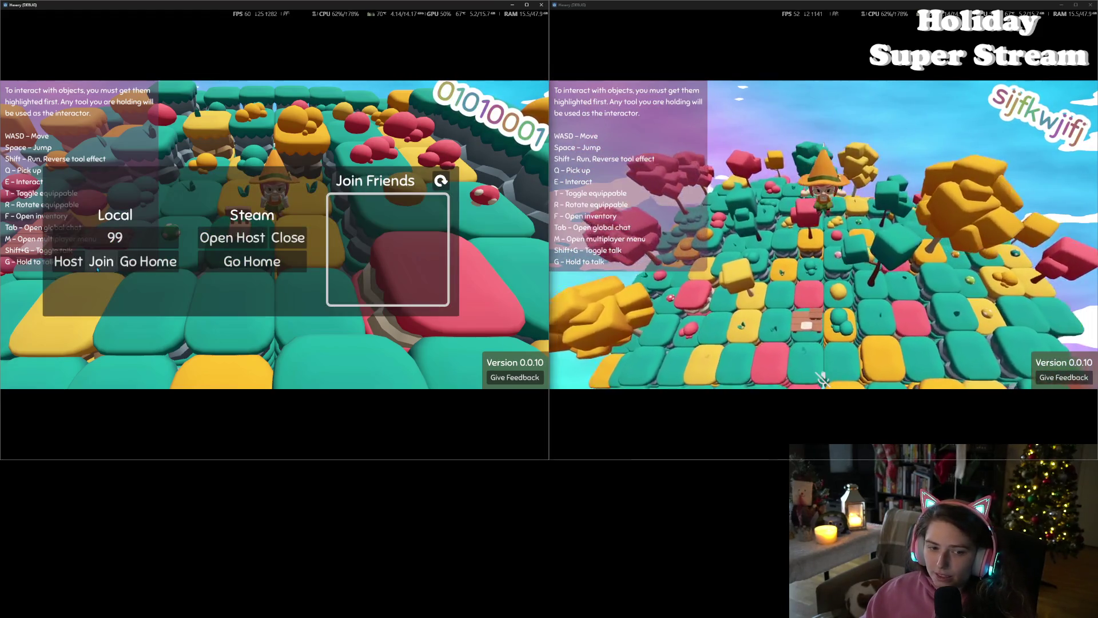
left_click(102, 262)
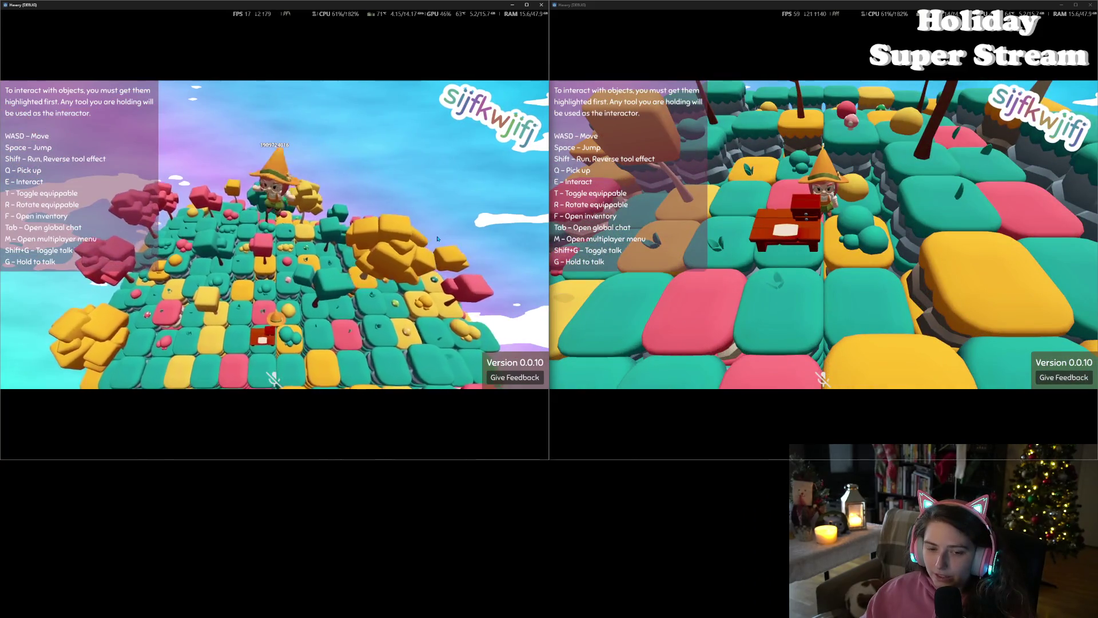
key("f")
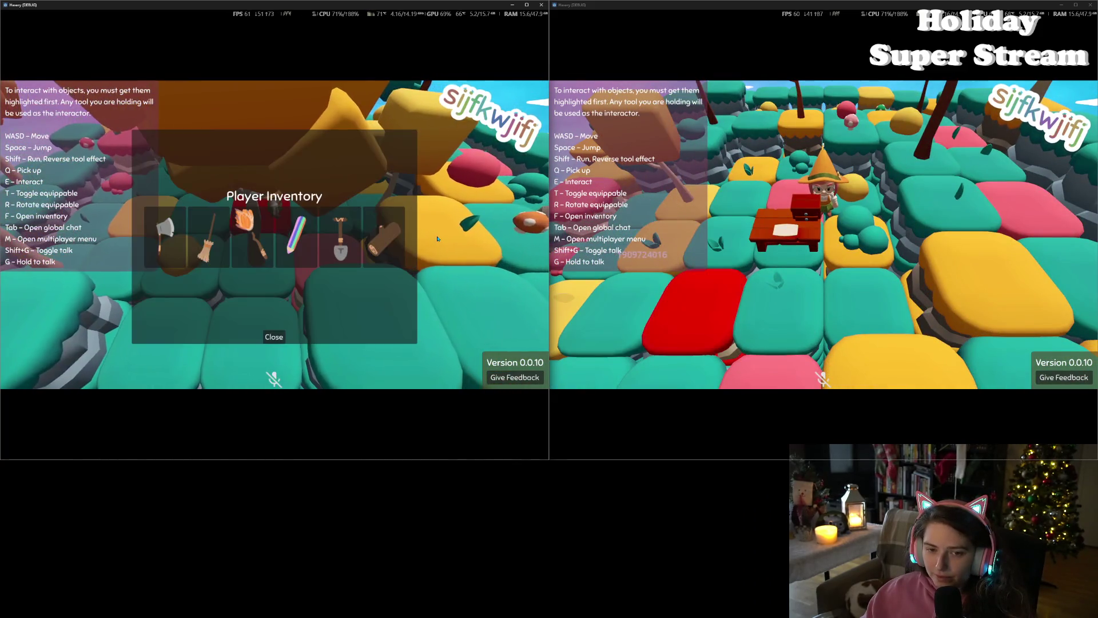
key("f")
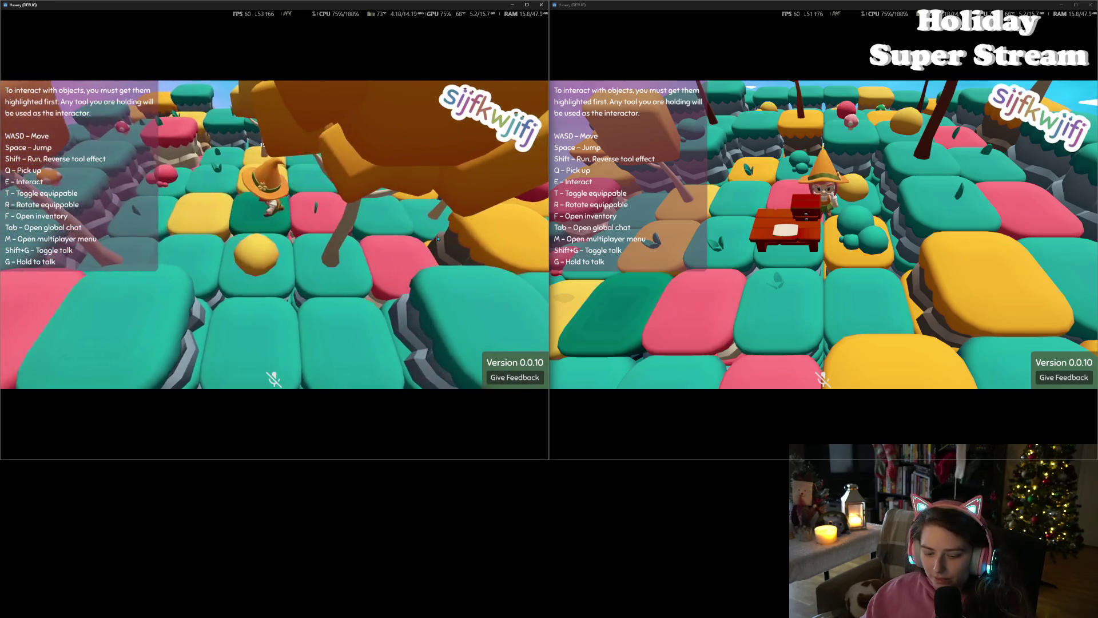
key("f")
key("f")
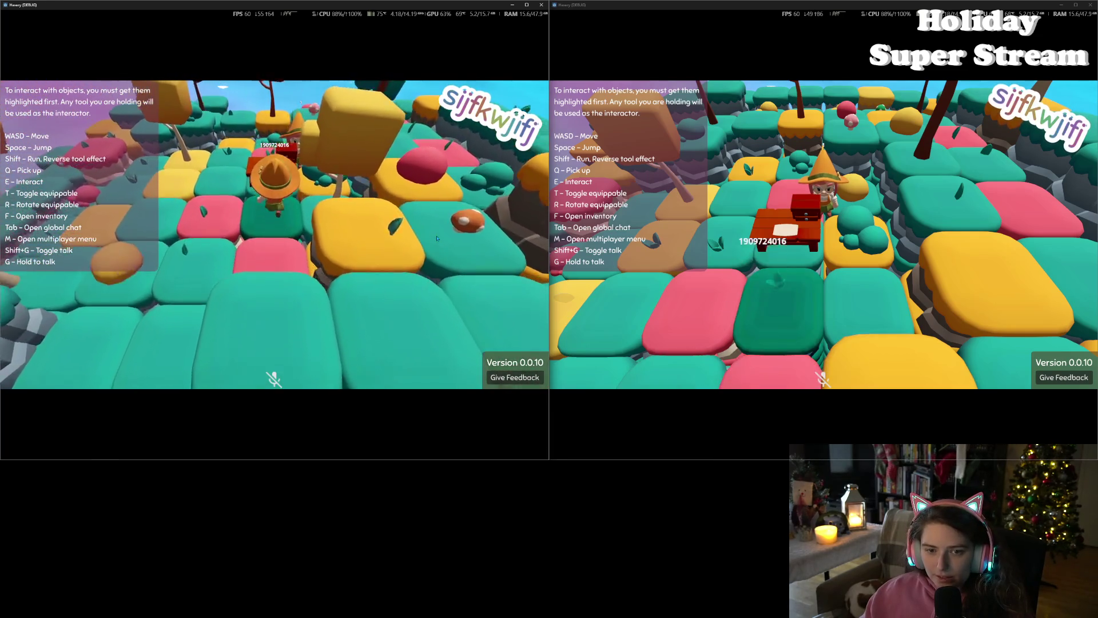
Step: Craft a chair at the crafting table, toggle the inventory to check it, then stop the game
key("e")
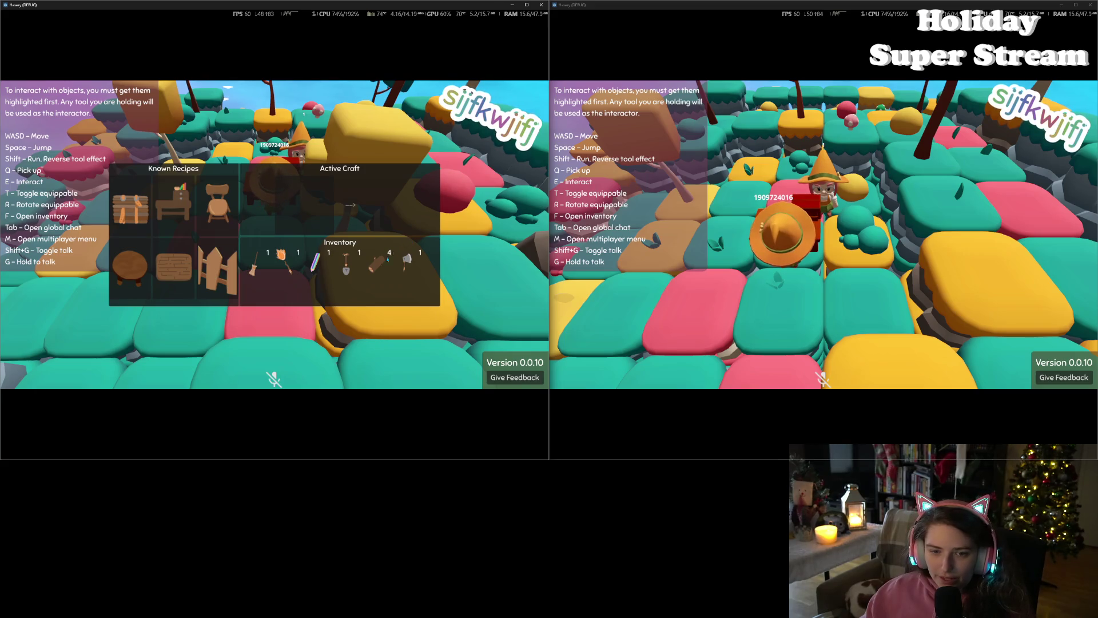
left_click(218, 205)
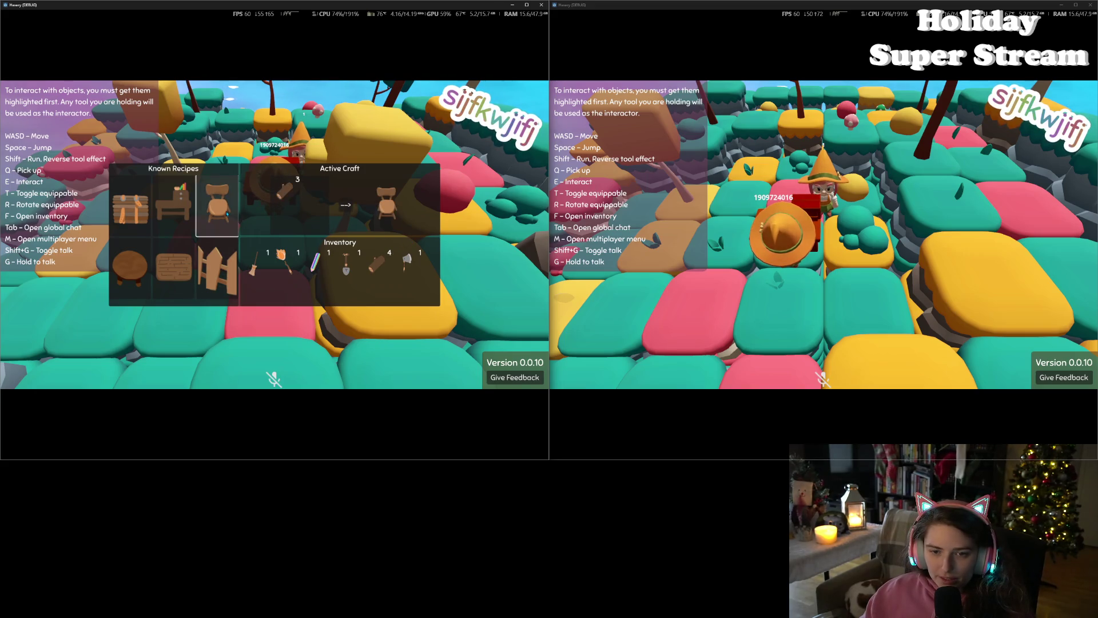
left_click(346, 206)
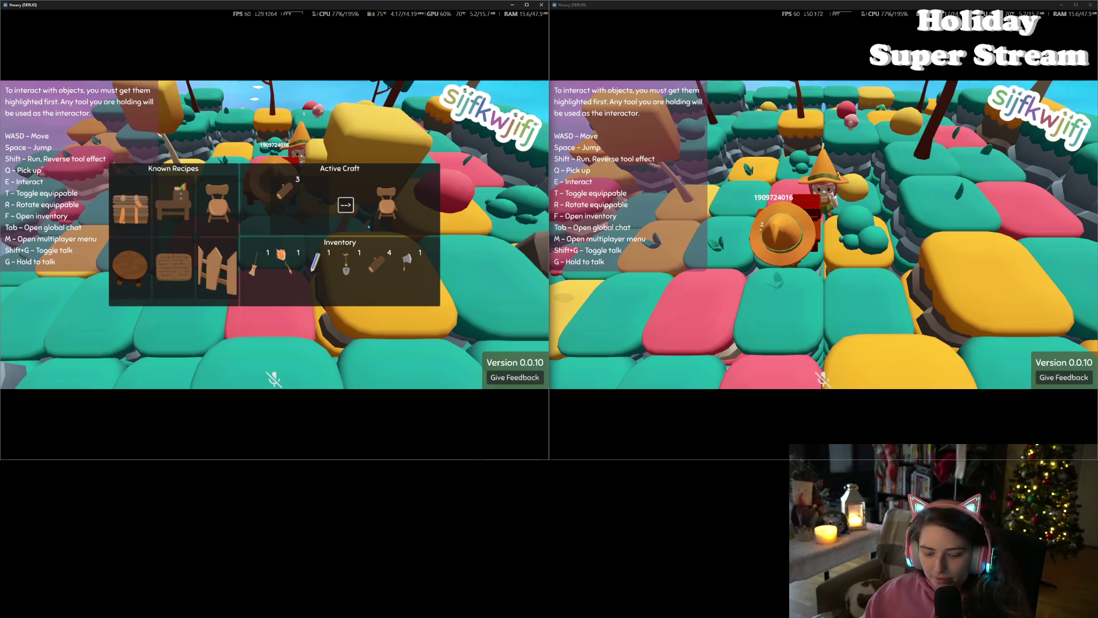
key("f")
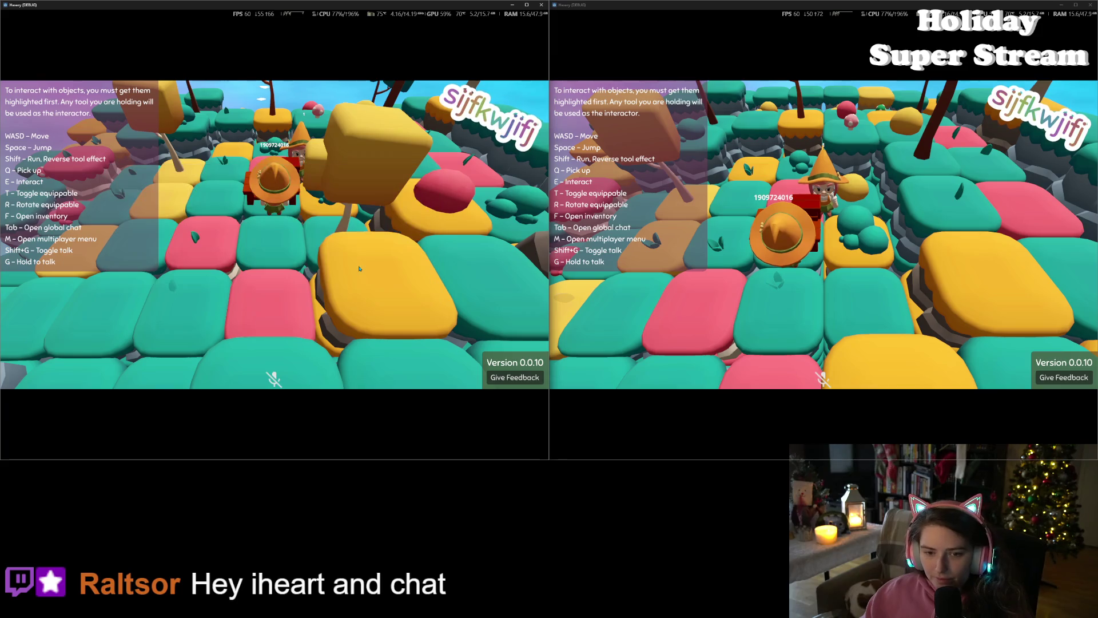
key("f")
key("F8")
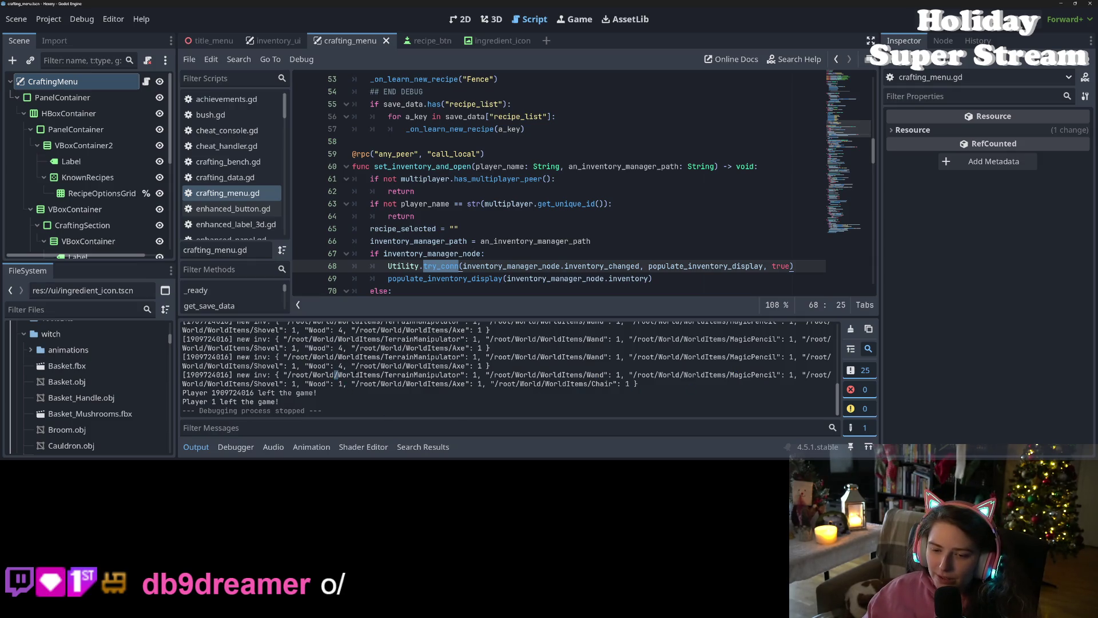
Step: Review the inventory log output and the try_conn linking inventory_manager_node to populate_inventory_display
scroll(331, 387, "up", 1)
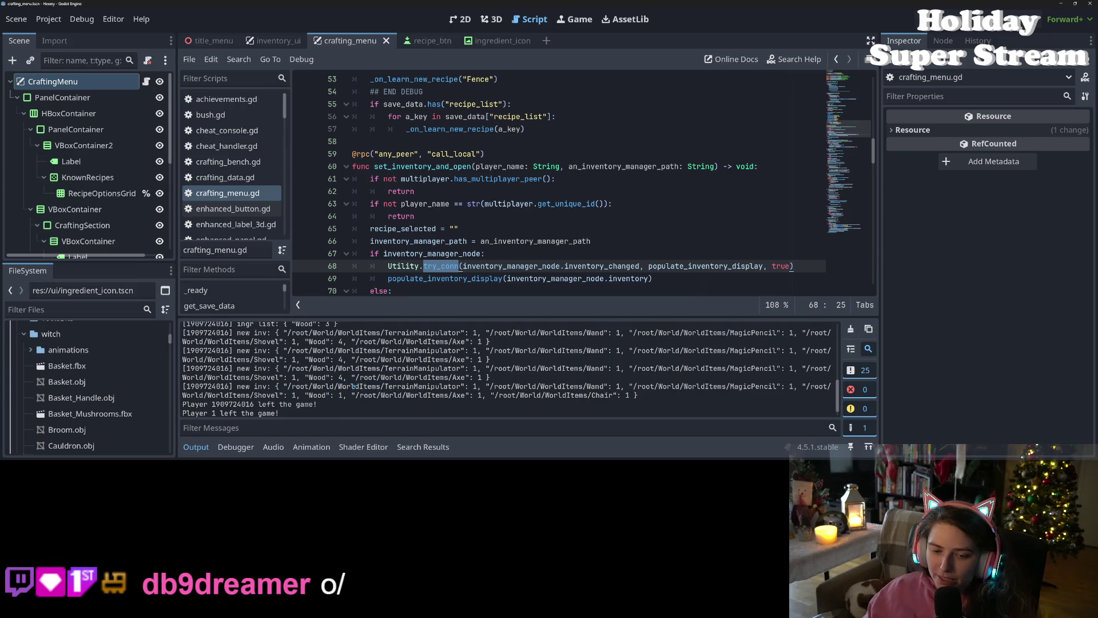
left_click_drag(338, 369, 421, 377)
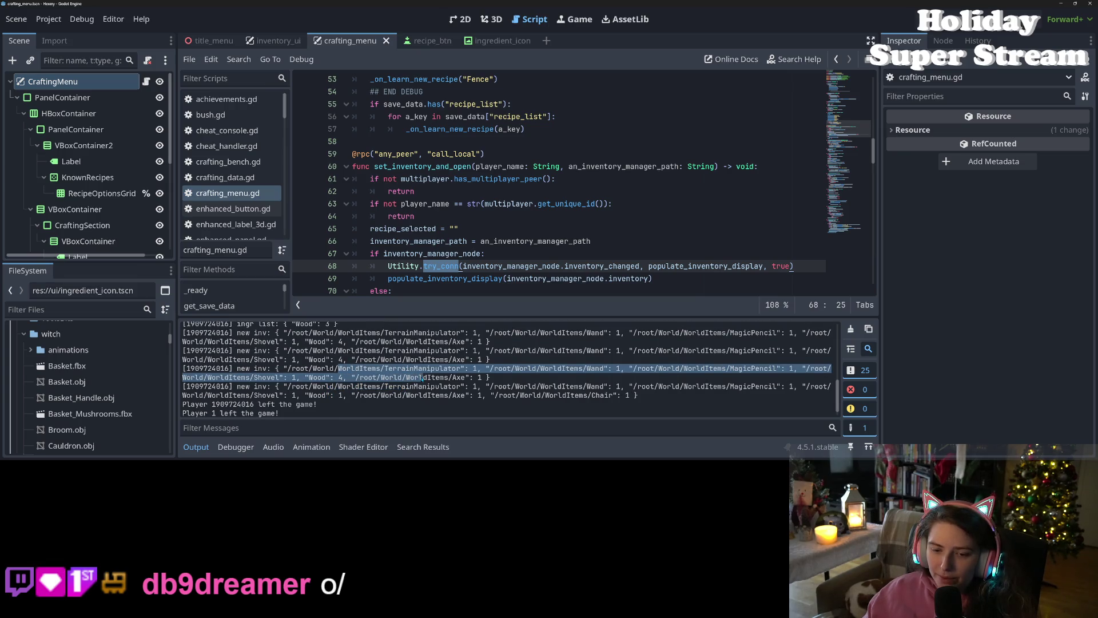
left_click(421, 378)
left_click(466, 228)
scroll(473, 238, "down", 5)
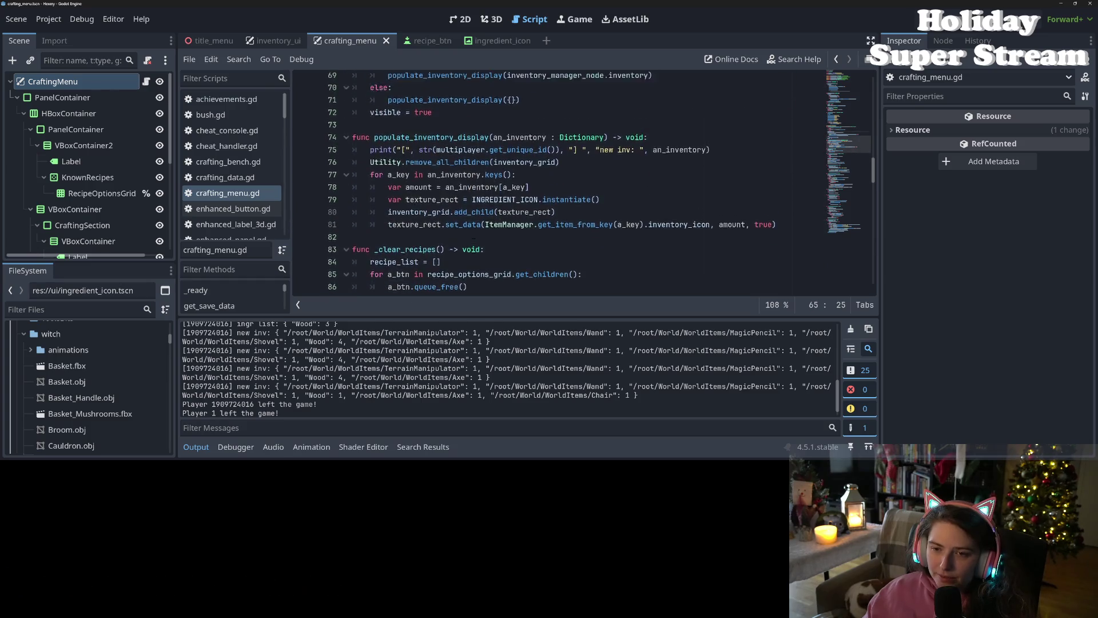
scroll(526, 155, "up", 2)
left_click(463, 153)
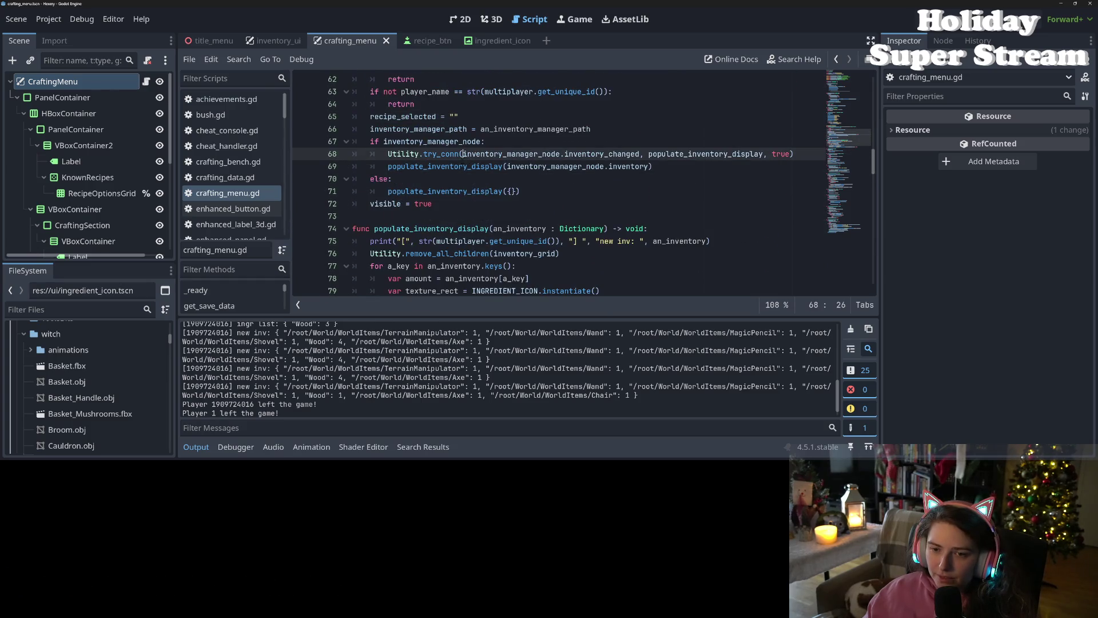
double_click(503, 154)
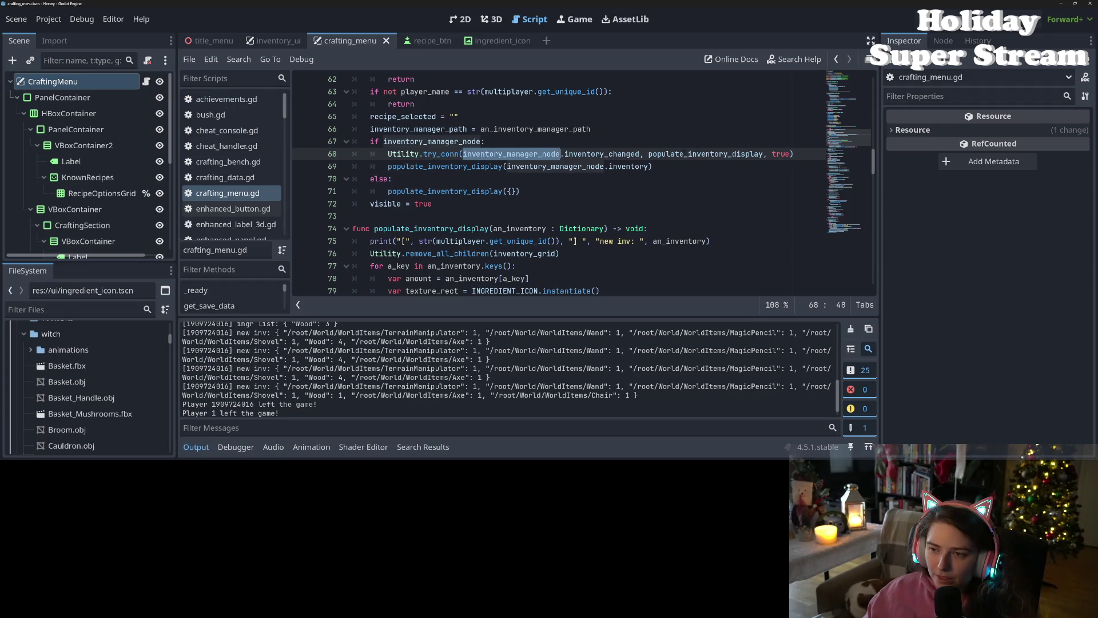
double_click(704, 154)
Step: Scroll down _on_accept_recipe_btn and examine get_unique_id in the inventory print line
scroll(607, 208, "down", 3)
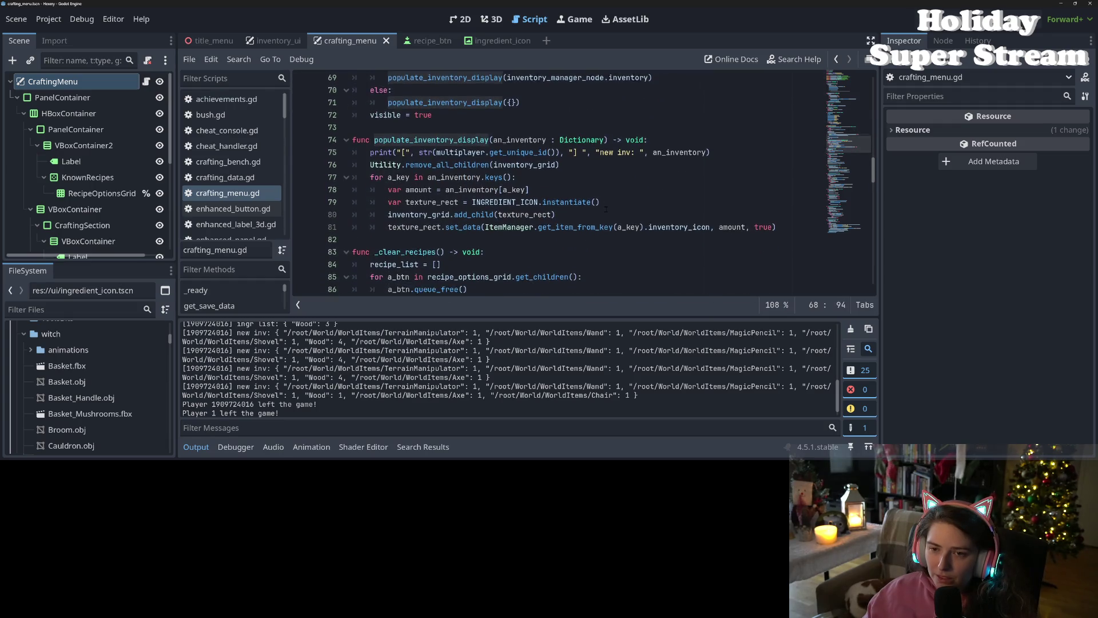
scroll(606, 209, "down", 1)
scroll(606, 211, "up", 3)
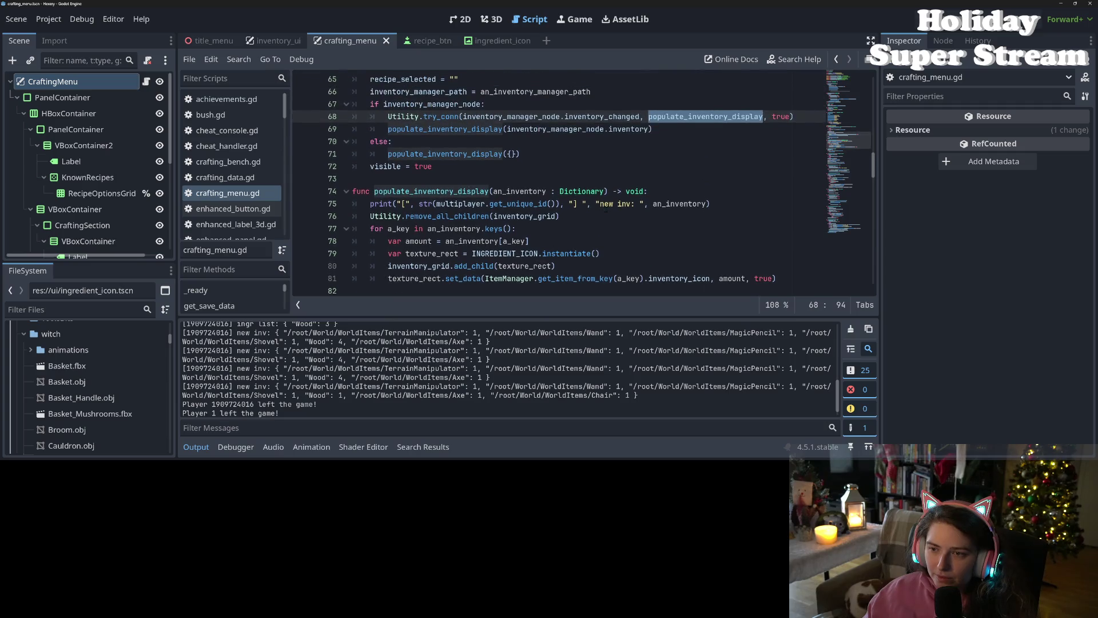
scroll(523, 194, "down", 1)
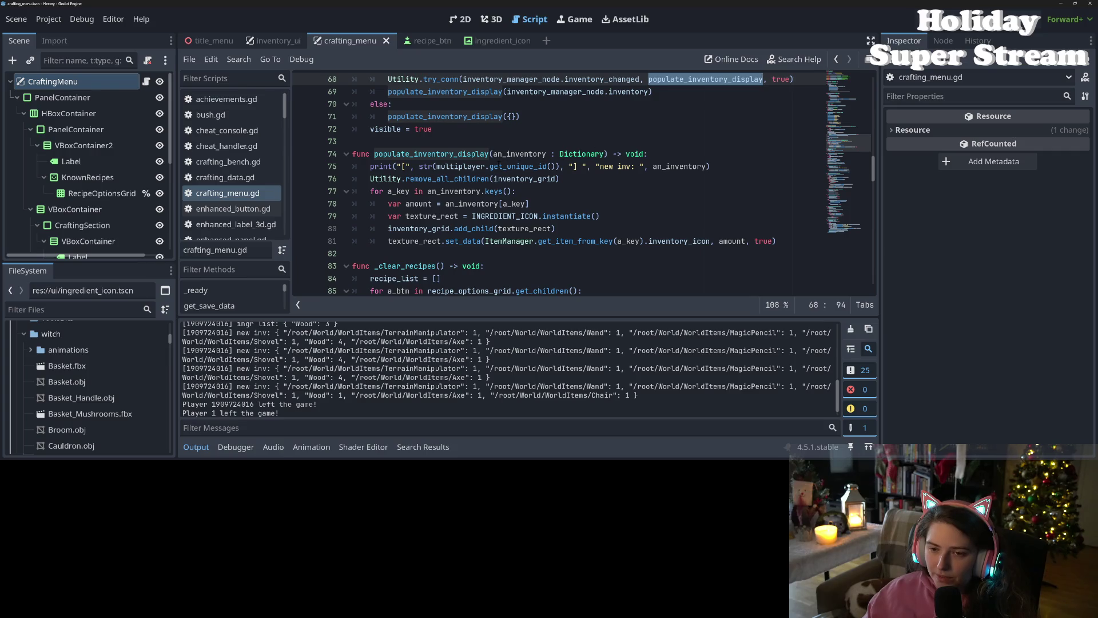
double_click(518, 166)
scroll(682, 167, "down", 20)
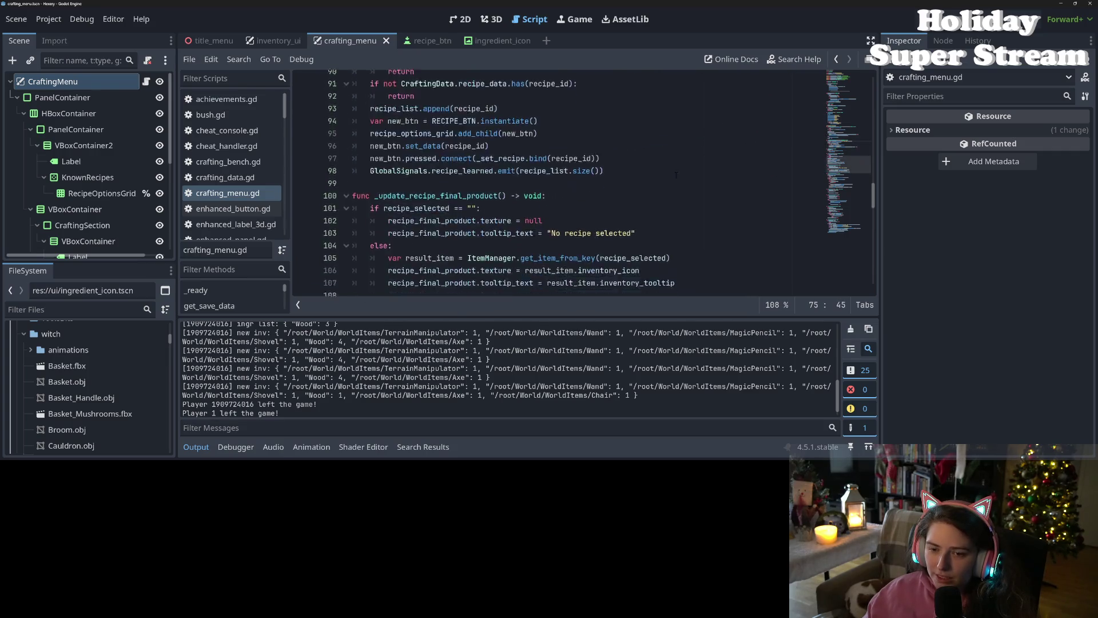
scroll(660, 198, "down", 5)
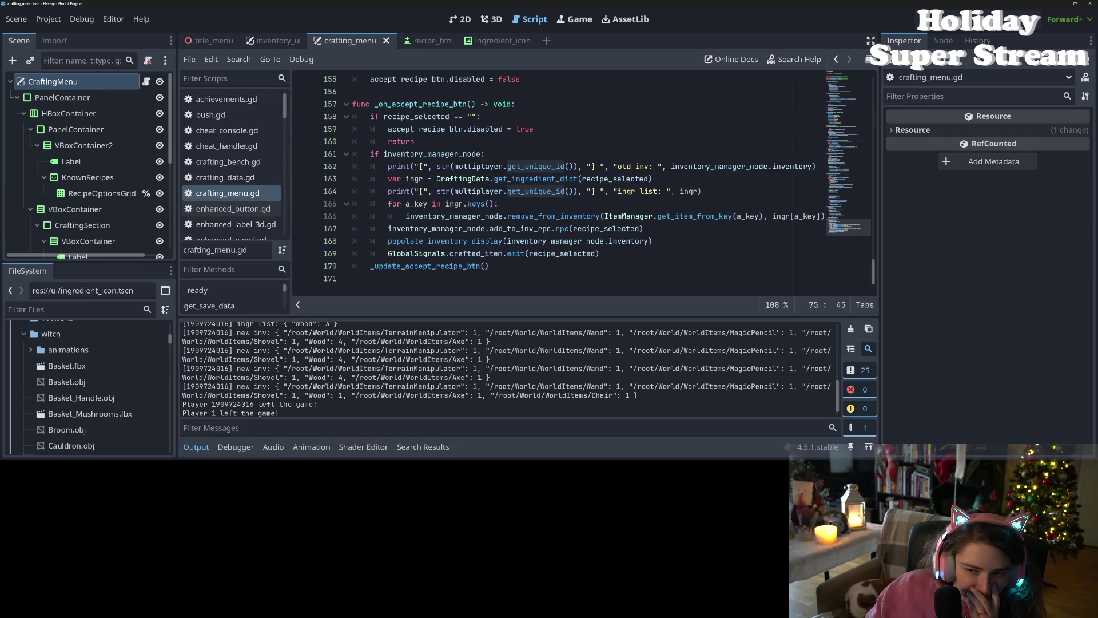
Step: Check the ingredient removal line, then open player_inventory.gd from the Scripts list
left_click(458, 240)
left_click(482, 215)
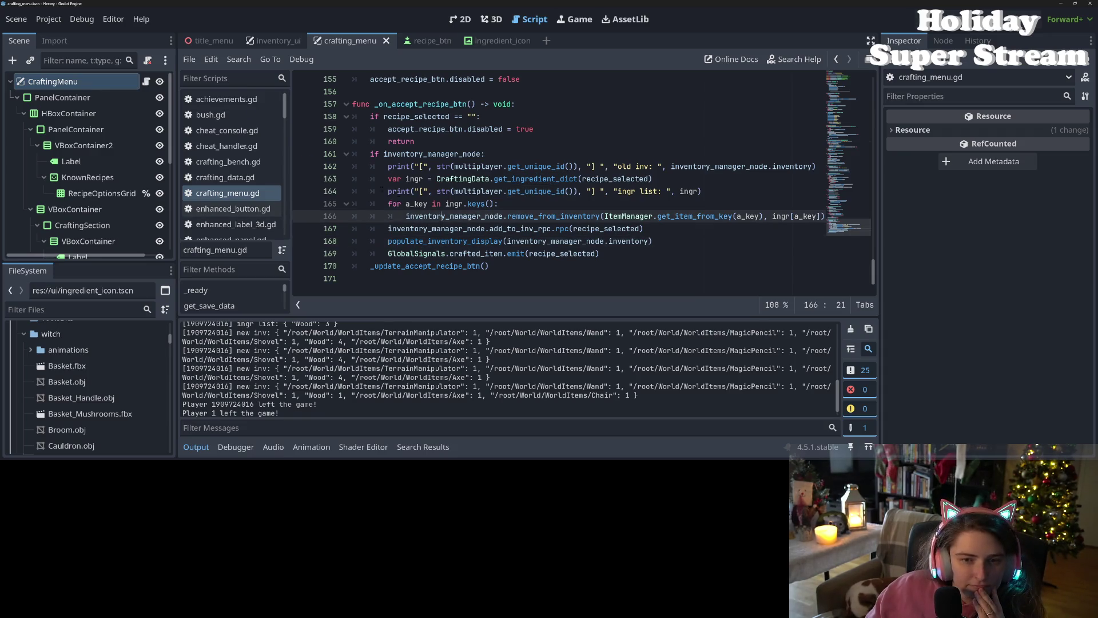
scroll(232, 166, "down", 5)
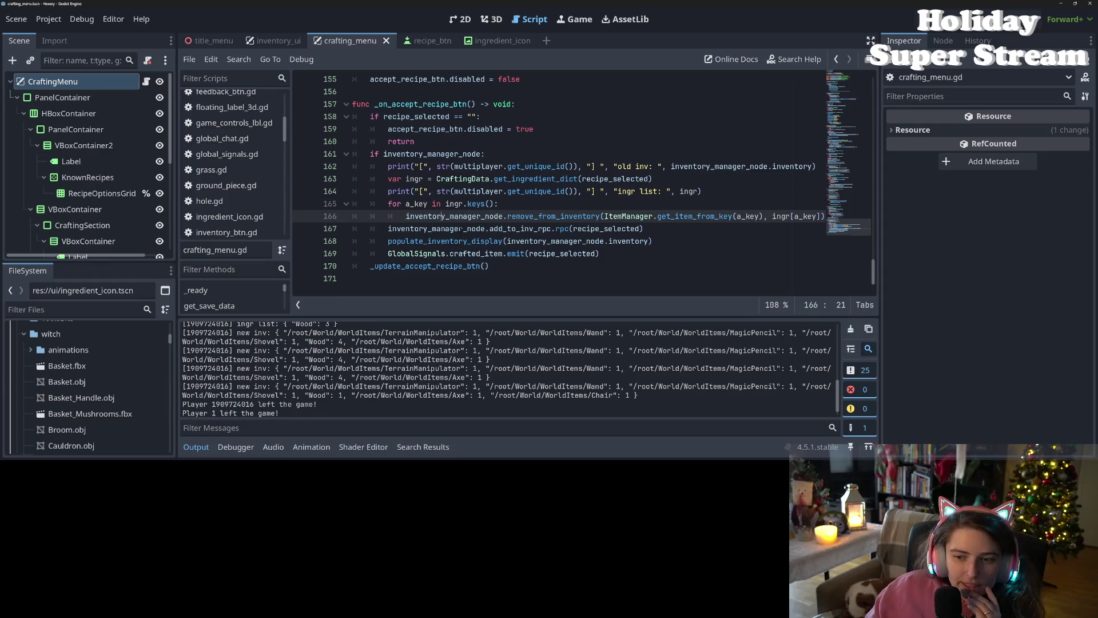
scroll(561, 183, "up", 7)
scroll(561, 183, "up", 2)
scroll(234, 196, "down", 5)
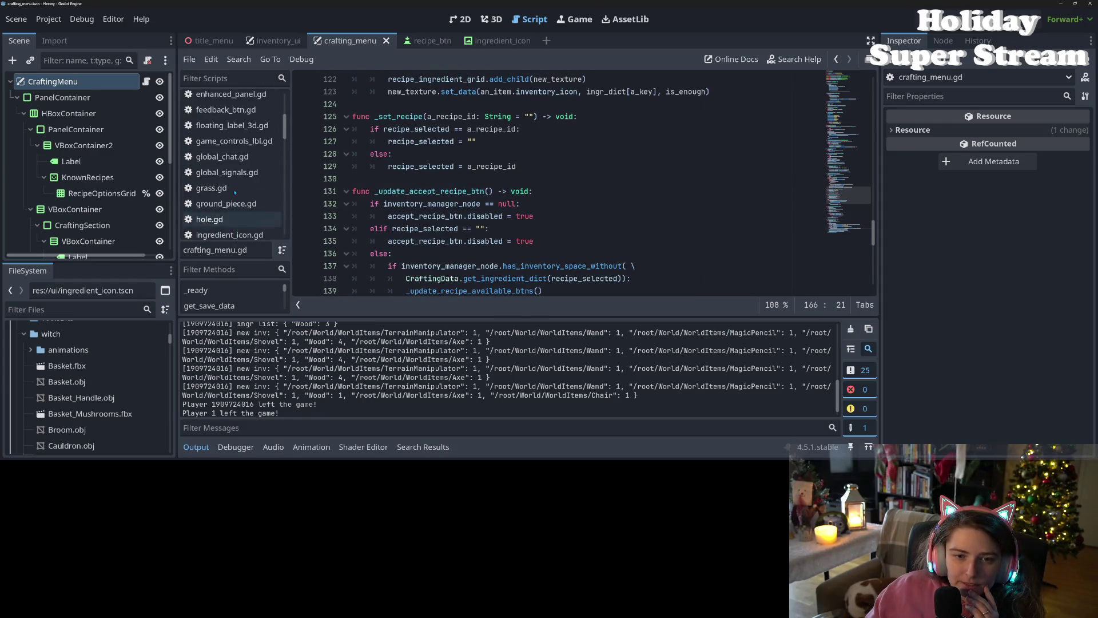
scroll(234, 196, "down", 5)
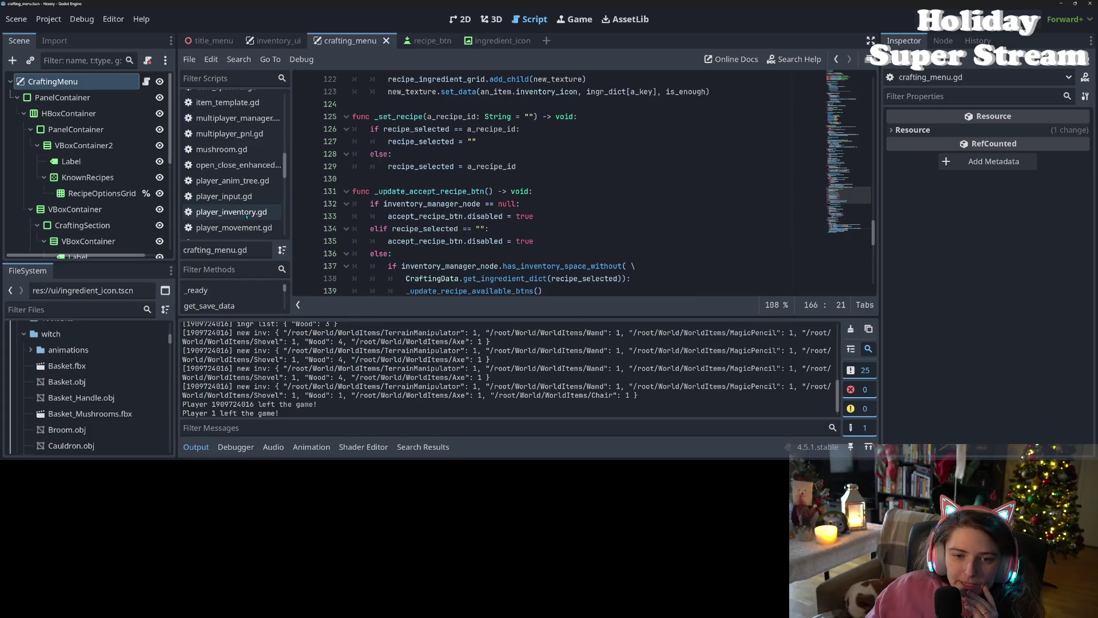
left_click(231, 212)
Step: Select the inventory_changed.emit(inventory) line in update_inv_ui to copy it
left_click(402, 241)
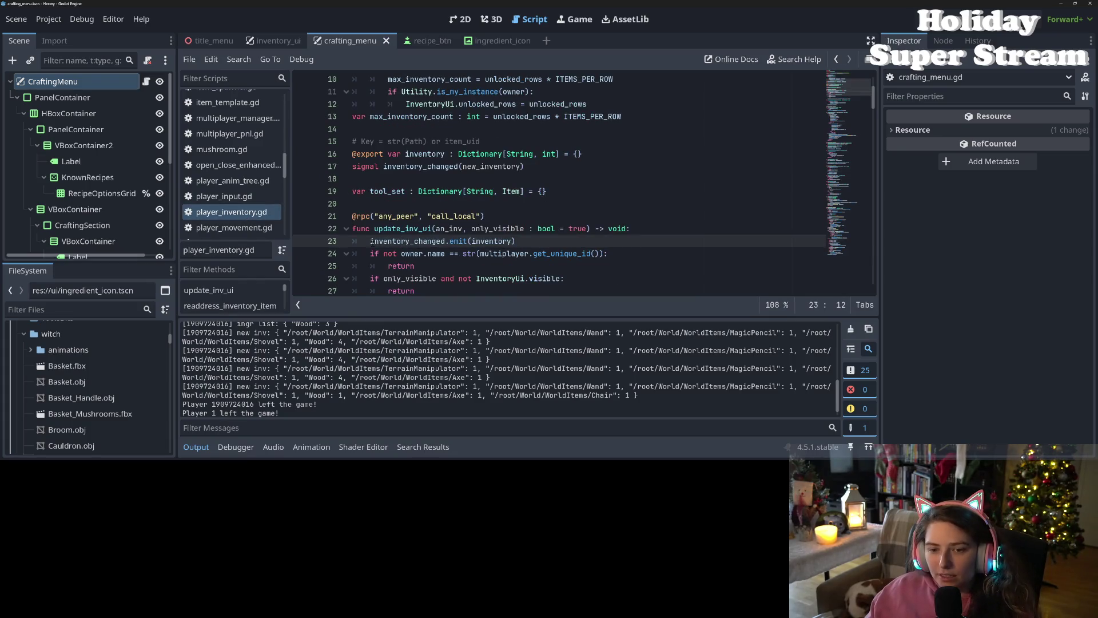
left_click(512, 241, "shift")
scroll(512, 241, "down", 6)
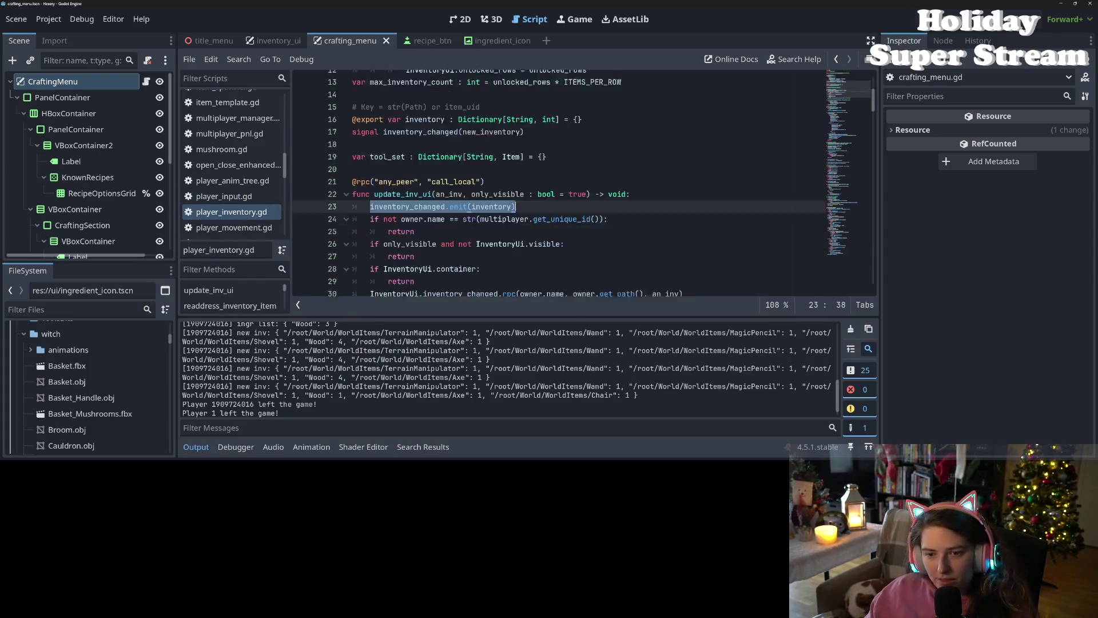
scroll(474, 222, "down", 1)
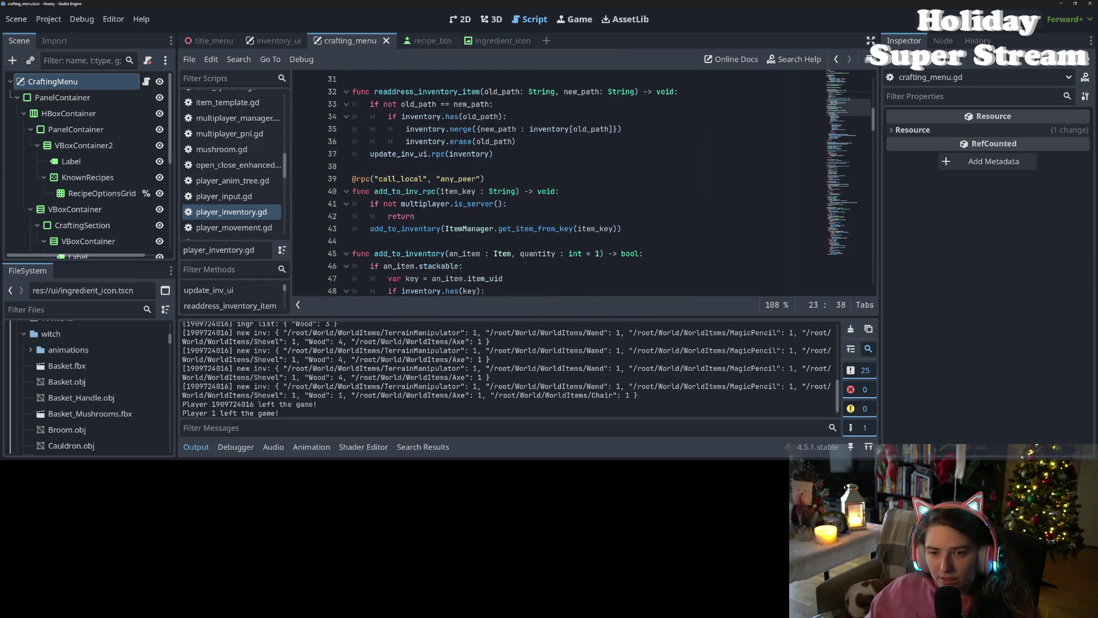
Step: Trace add_to_inventory to _handle_add_to_inv and append inventory_changed.emit(inventory) at its end
double_click(415, 228)
scroll(413, 218, "down", 5)
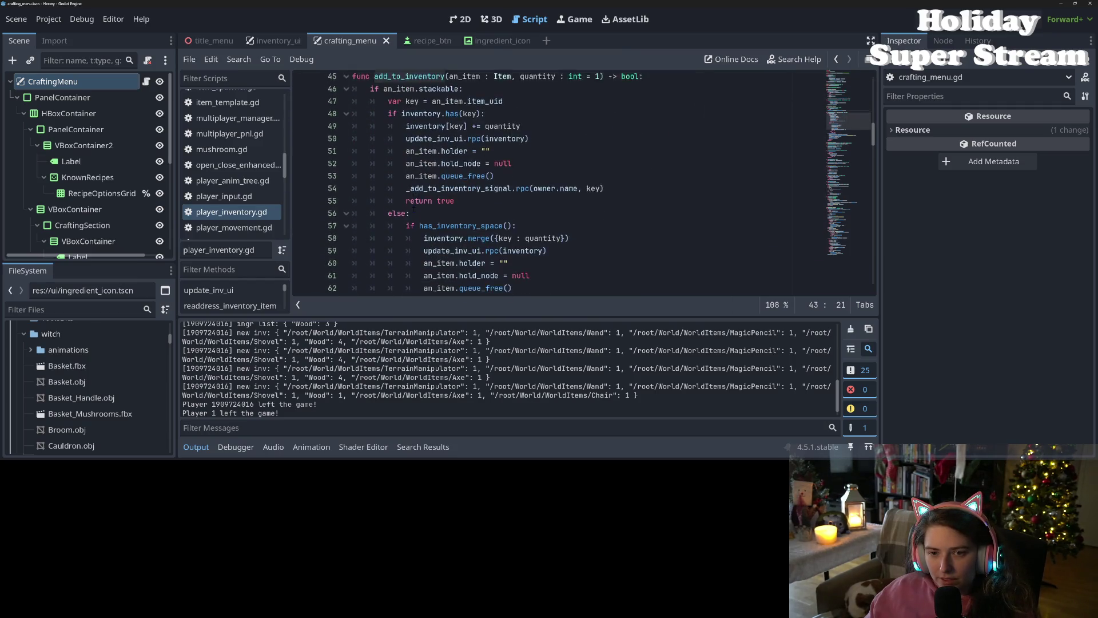
scroll(414, 210, "down", 4)
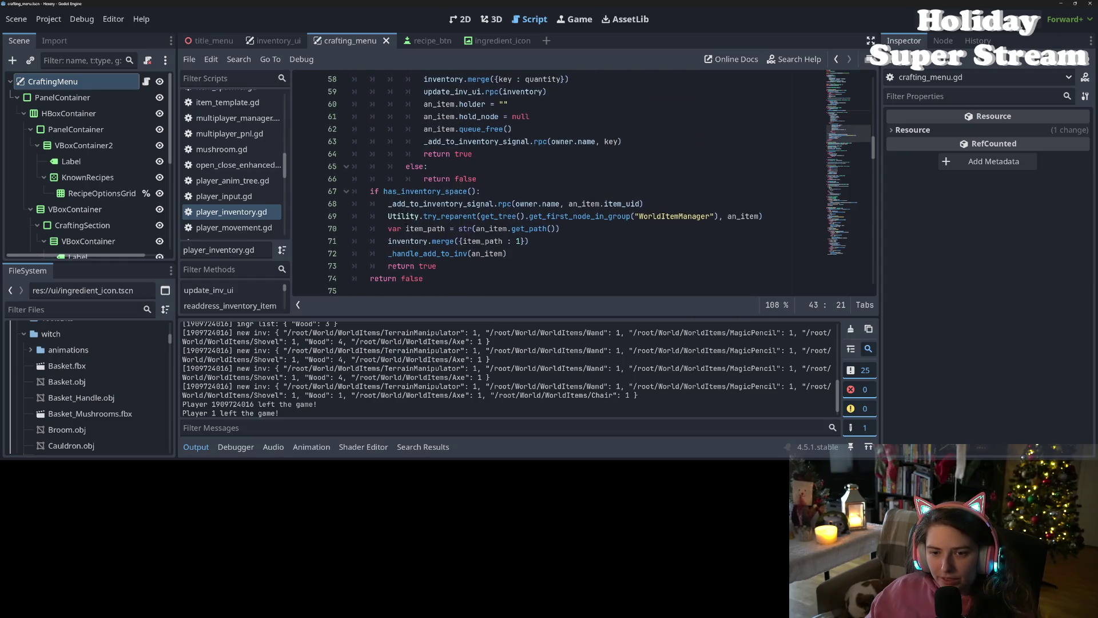
left_click(434, 279)
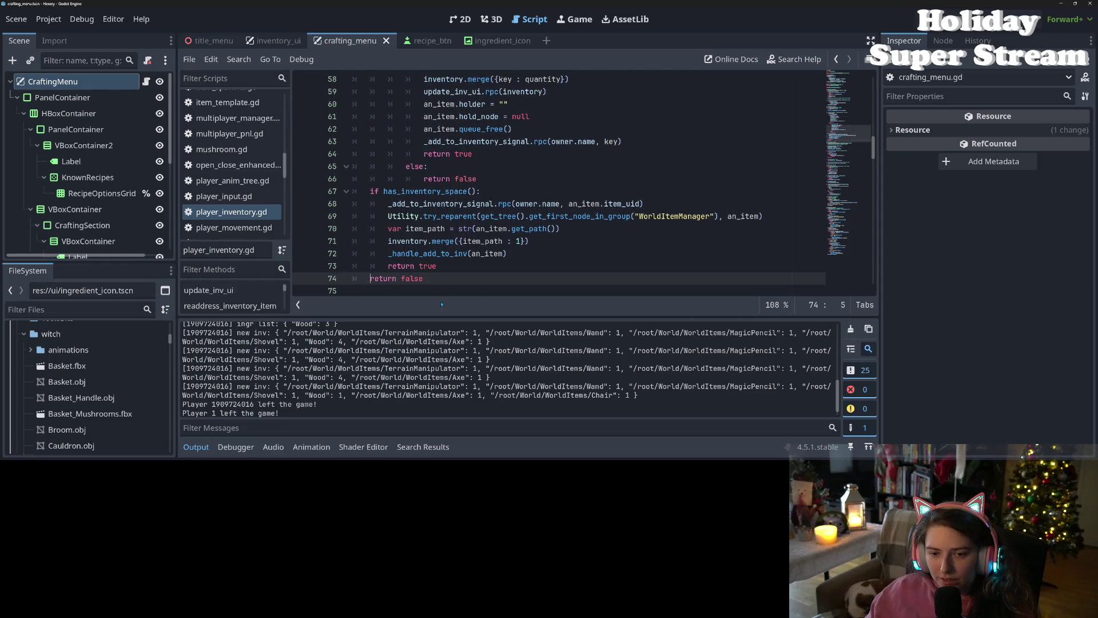
left_click(525, 253)
double_click(442, 253)
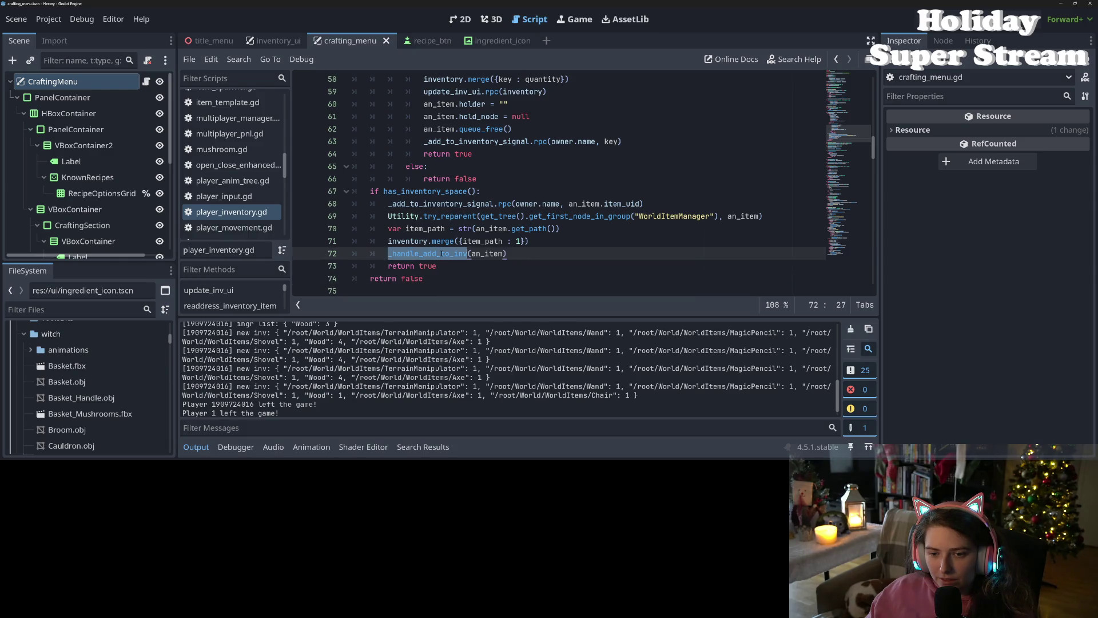
left_click(457, 254, "ctrl")
left_click(477, 241)
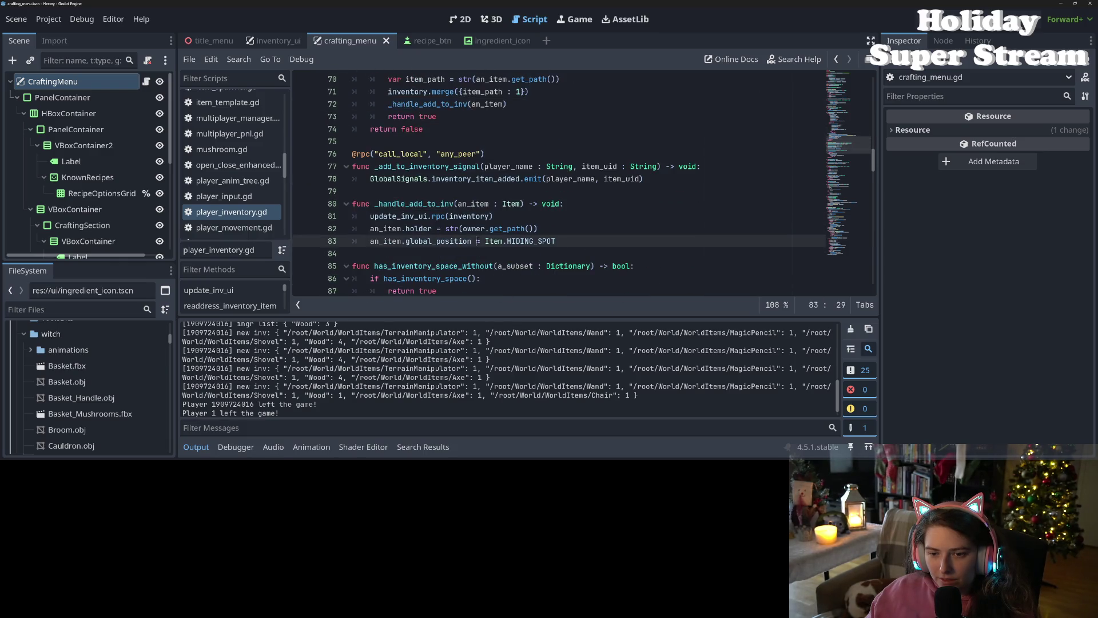
key("Return")
type("inventory_changed.emit(inventory)")
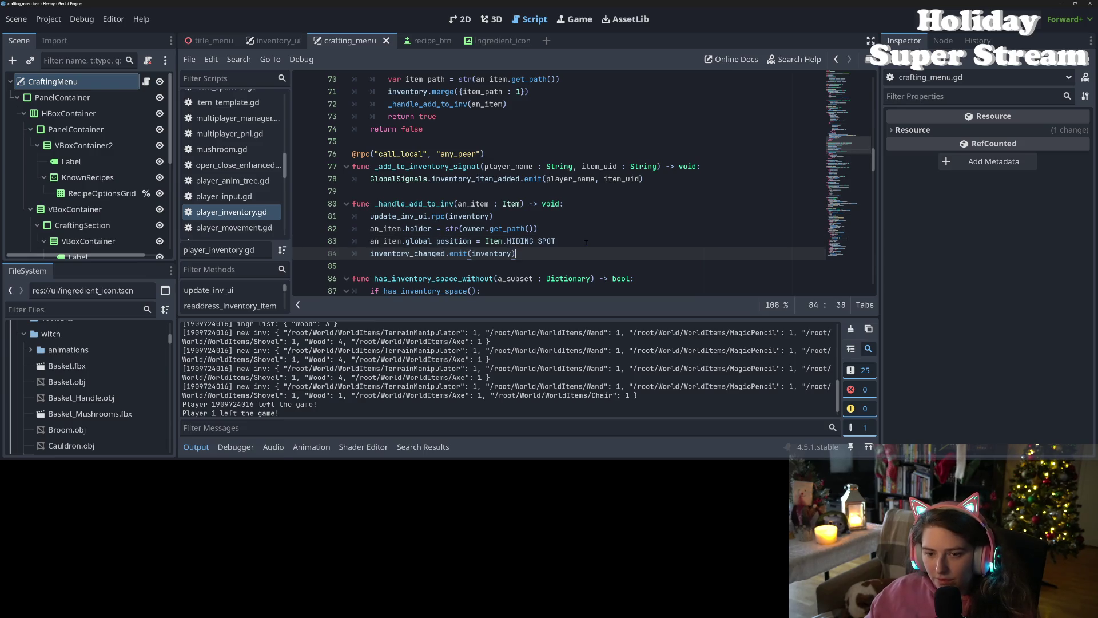
Step: Paste the emit after the new-slot signal call, cut the extra emit line, and save
double_click(412, 204)
scroll(504, 252, "up", 6)
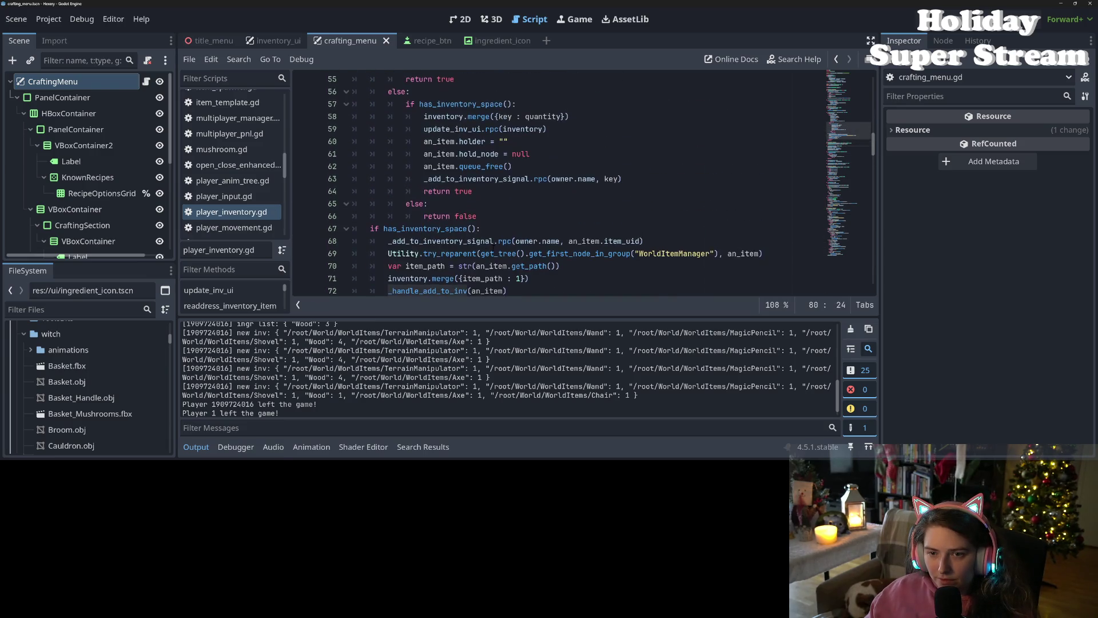
left_click(476, 254)
left_click(628, 216)
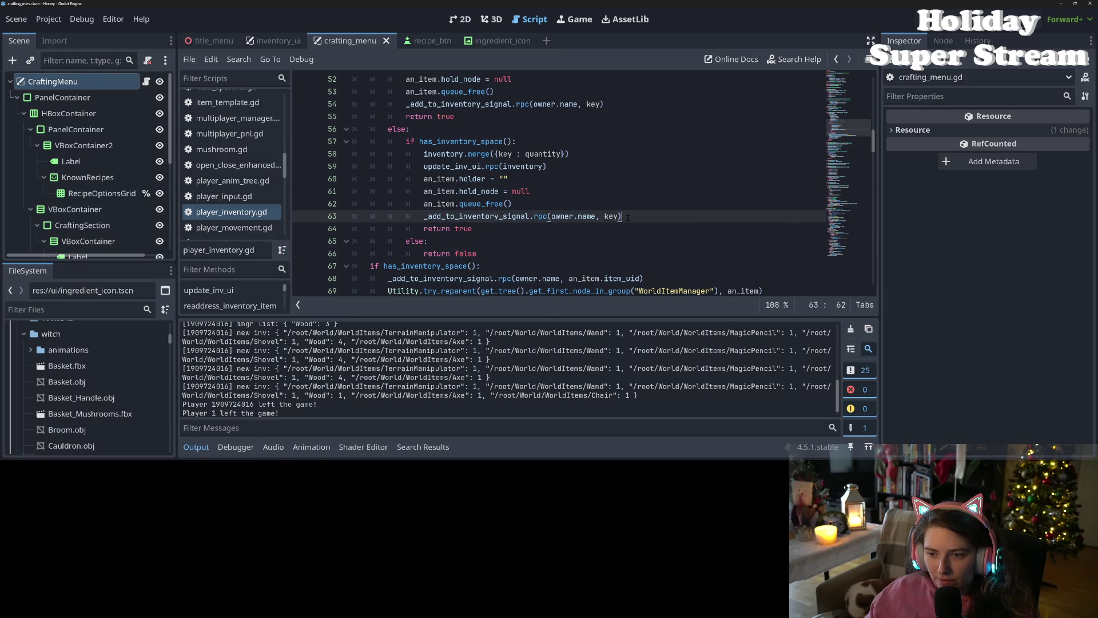
key("Return")
type("inventory_changed.emit(inventory)")
scroll(628, 217, "up", 1)
scroll(628, 218, "up", 1)
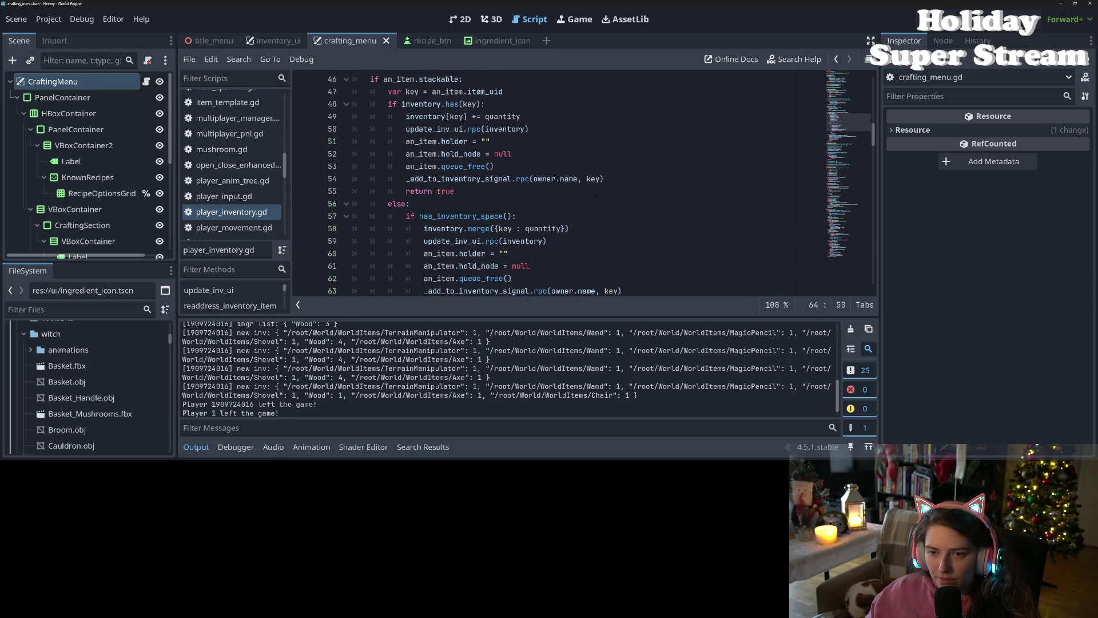
left_click(616, 179)
scroll(603, 185, "down", 1)
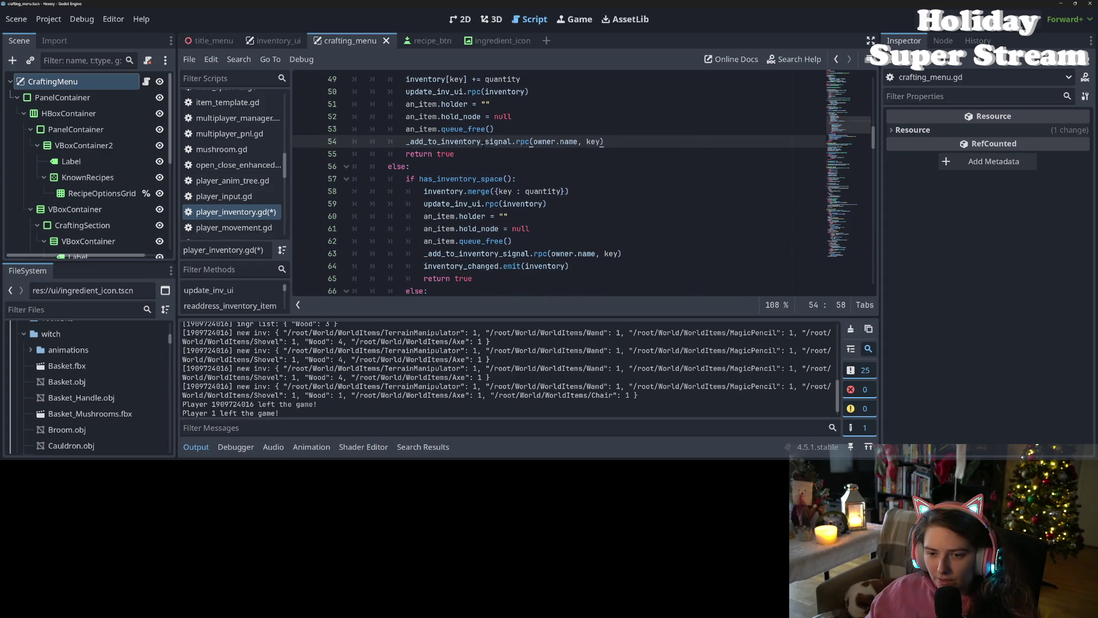
key("Down")
key("Down")
key("Down")
key("ctrl+x")
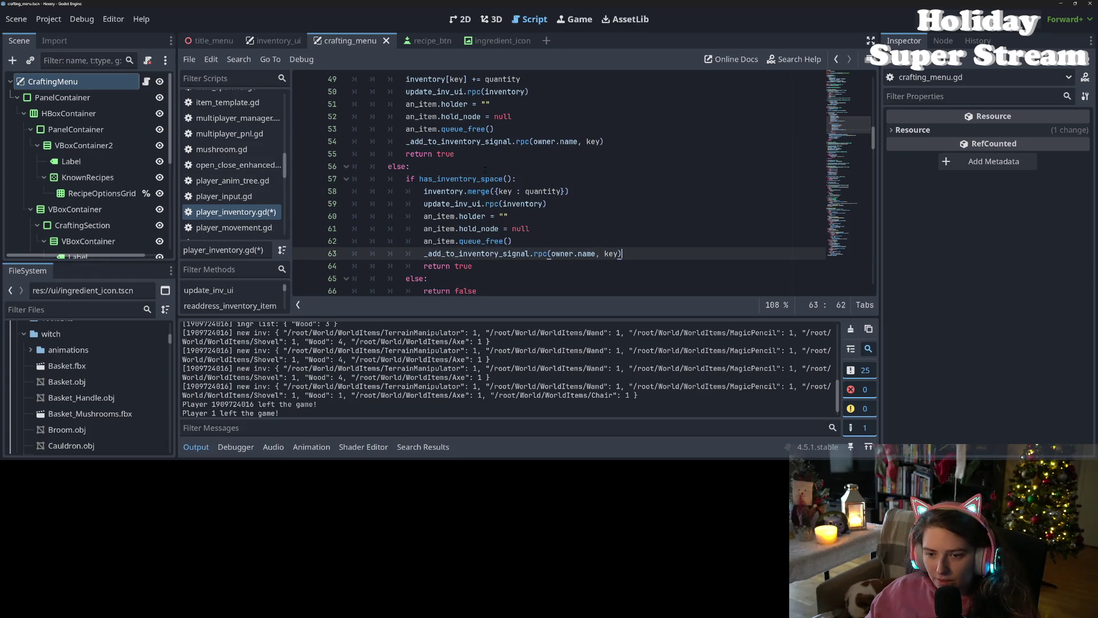
key("ctrl+s")
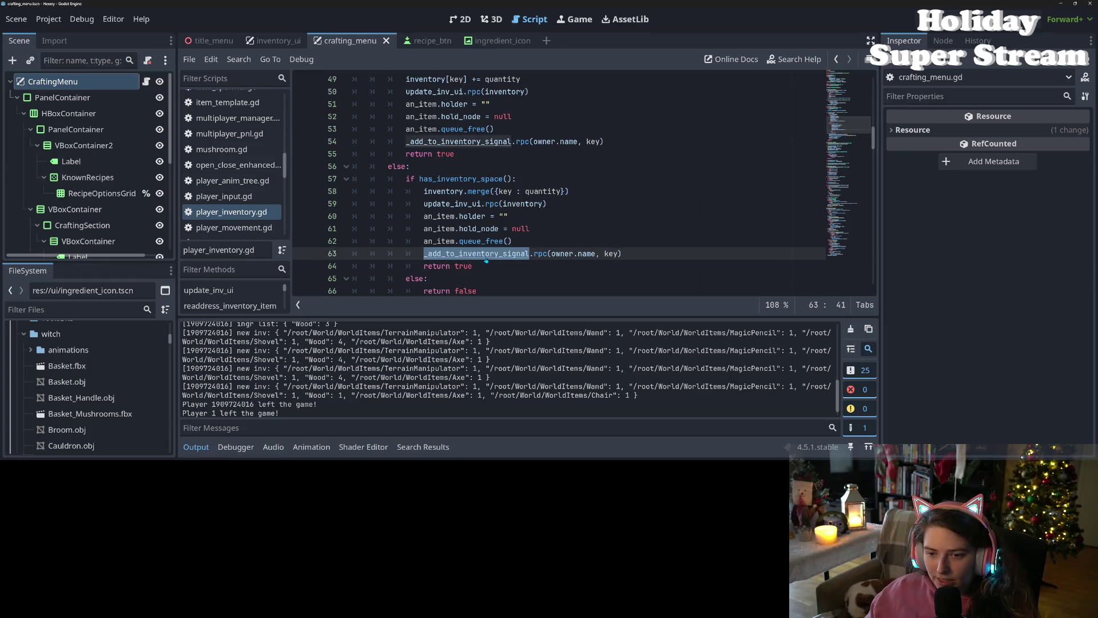
Step: Insert inventory_changed.emit(inventory) above the GlobalSignals call in _add_to_inventory_signal
left_click(486, 257, "ctrl")
left_click(461, 206)
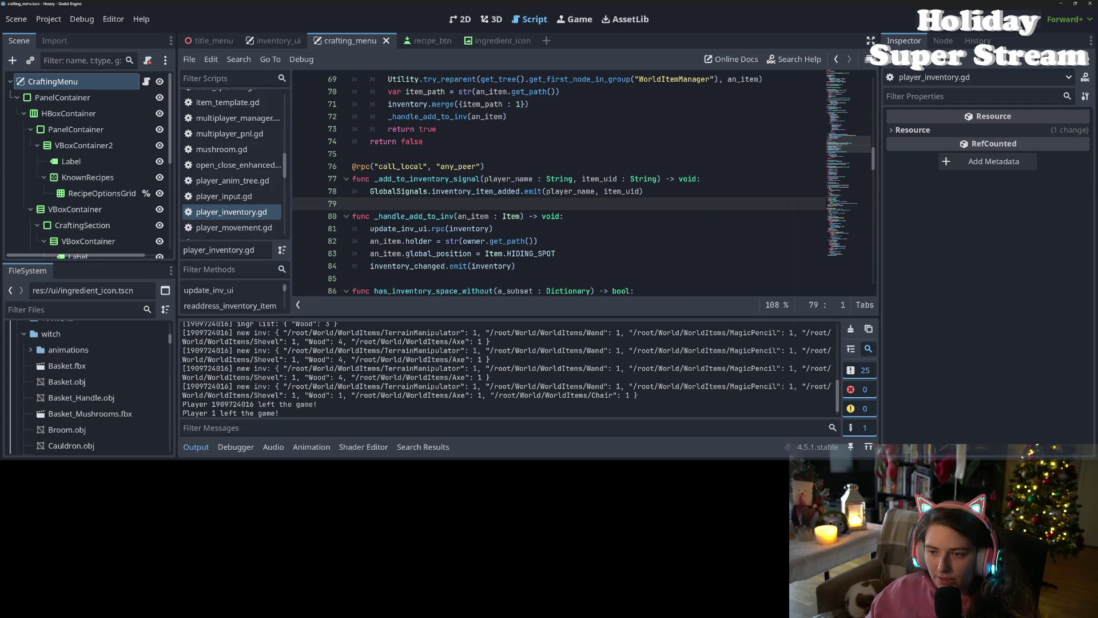
key("Up")
key("Up")
key("End")
key("Return")
key("ctrl+v")
Step: Save and inspect the _add_to_inventory_signal call on line 68 and its an_item argument
key("ctrl+s")
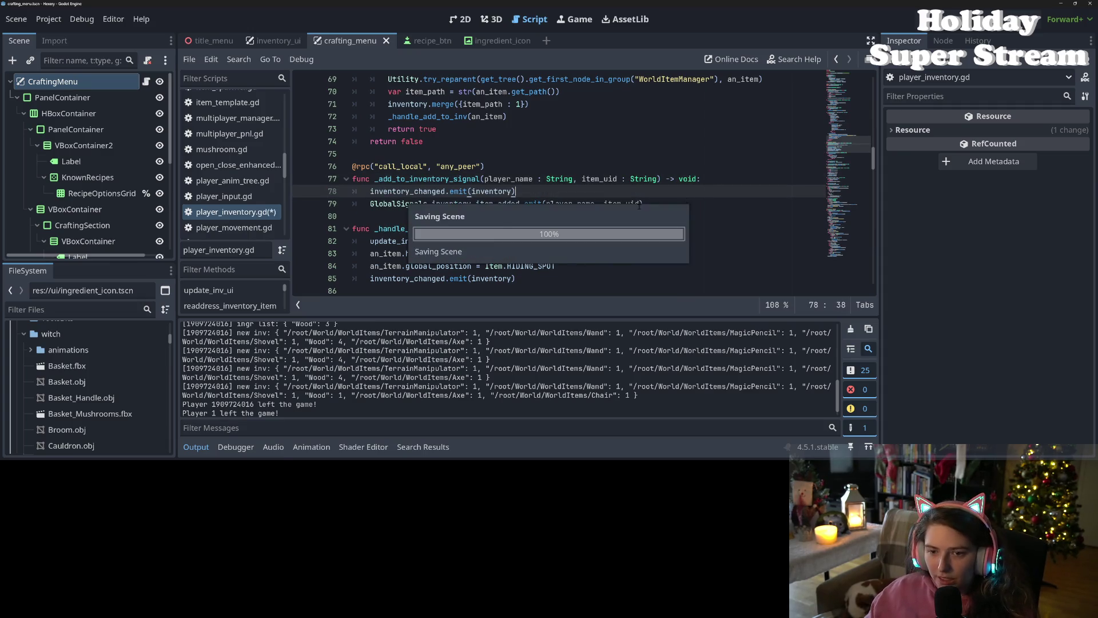
double_click(426, 178)
scroll(426, 178, "up", 5)
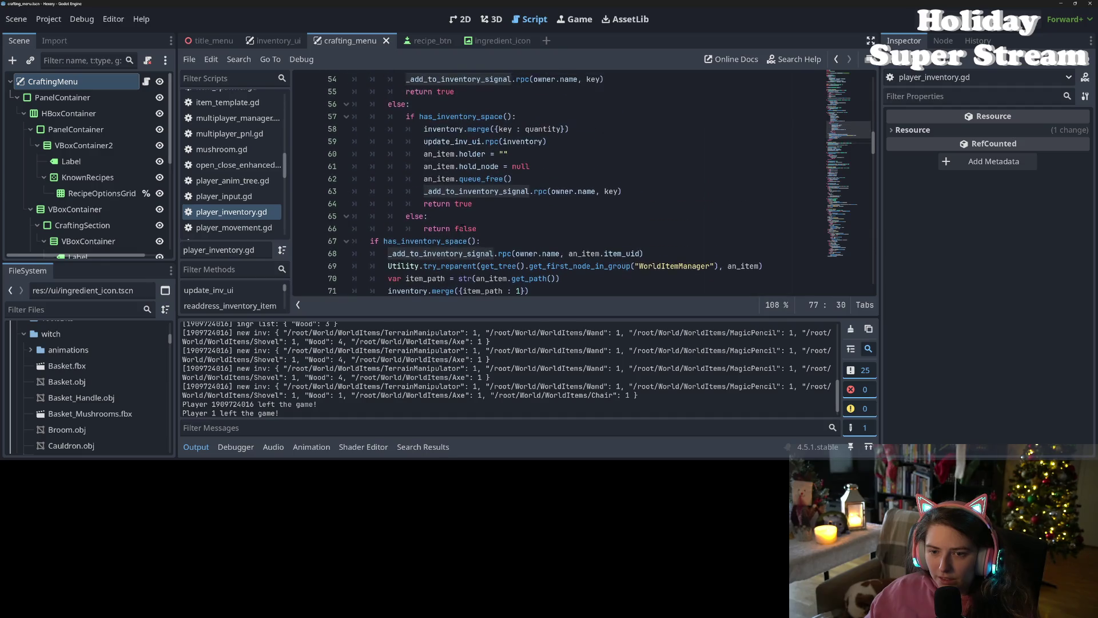
scroll(544, 183, "down", 2)
left_click(515, 228)
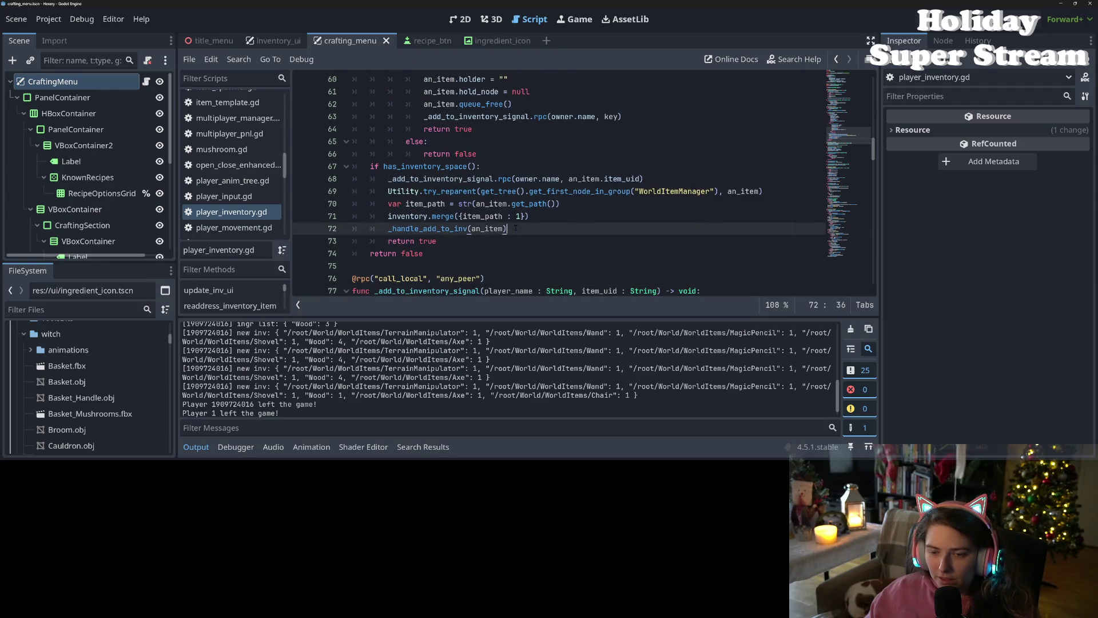
double_click(440, 178)
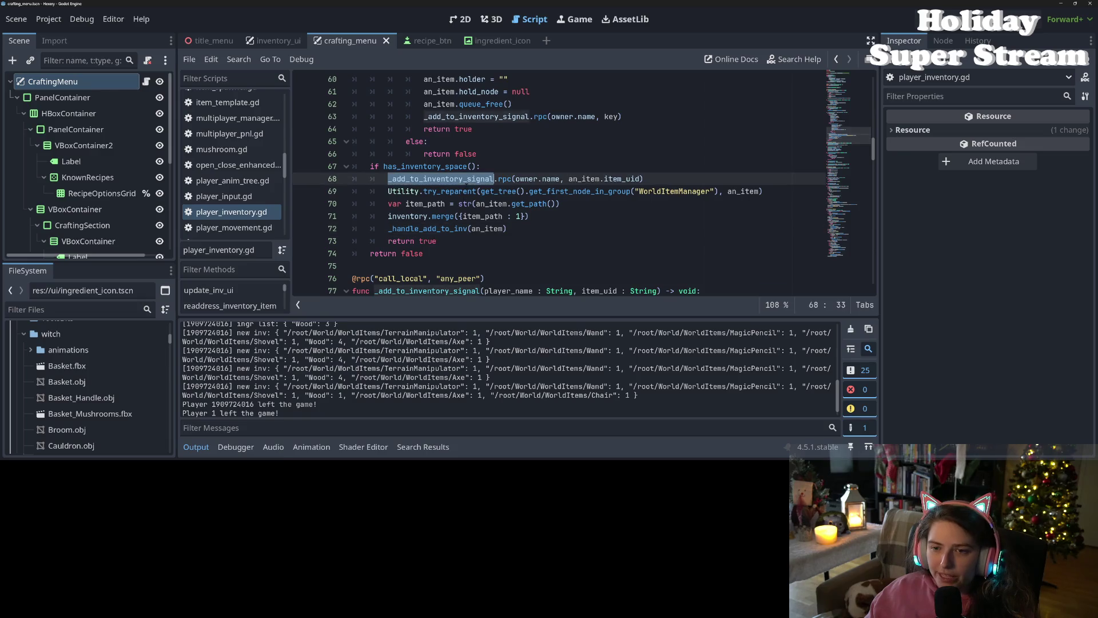
double_click(430, 228)
left_click(435, 203)
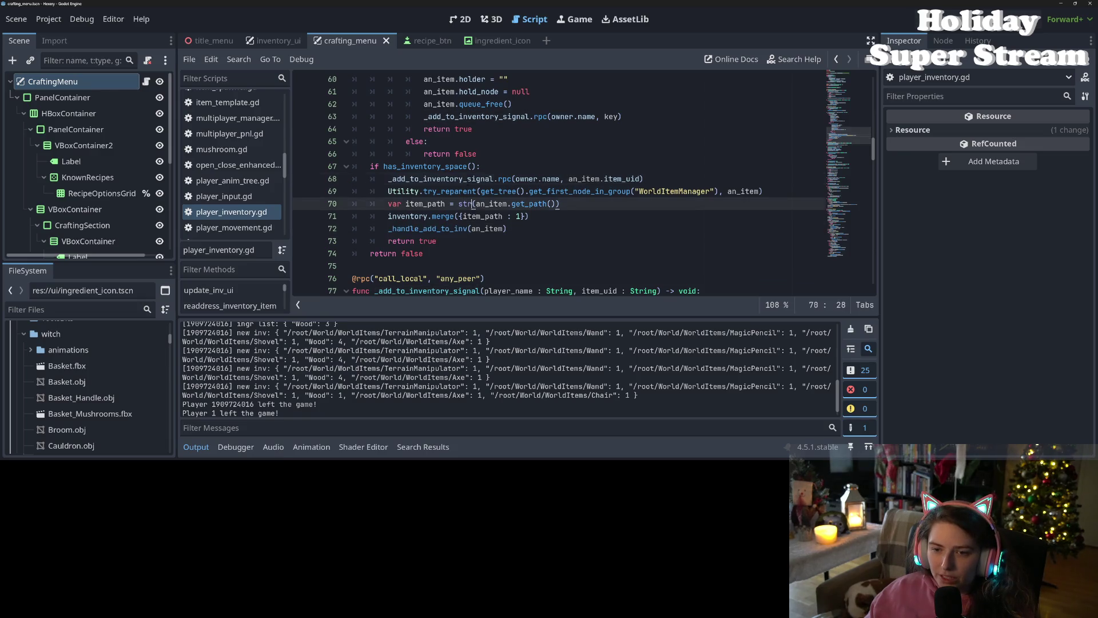
double_click(441, 178)
double_click(583, 179)
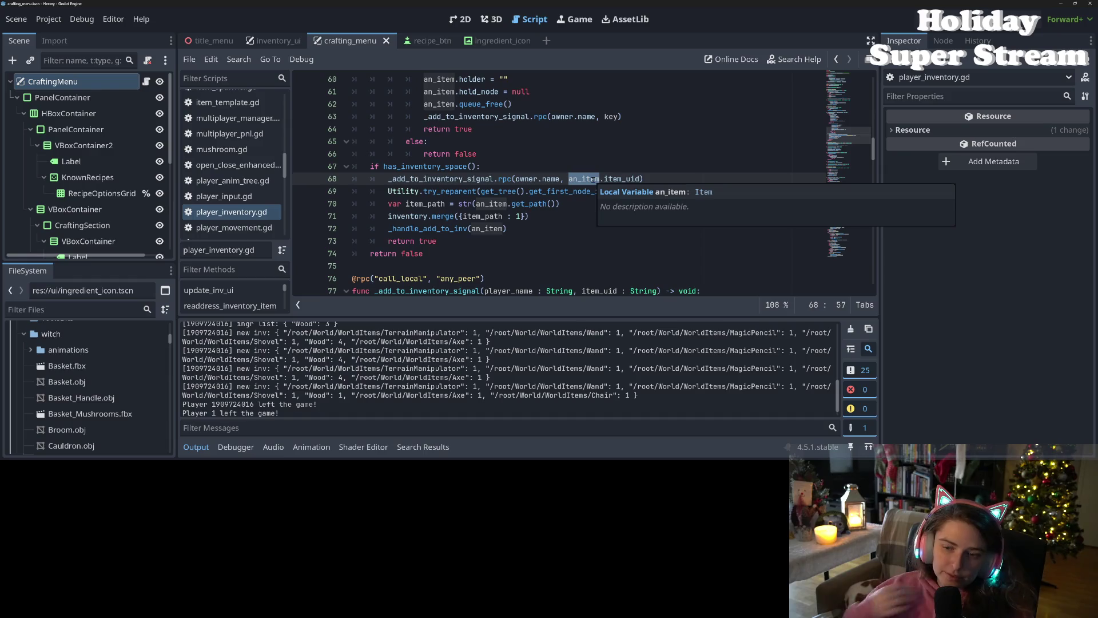
Step: Cut the _add_to_inventory_signal call out of line 68
left_click(432, 179)
left_click_drag(392, 178, 683, 178)
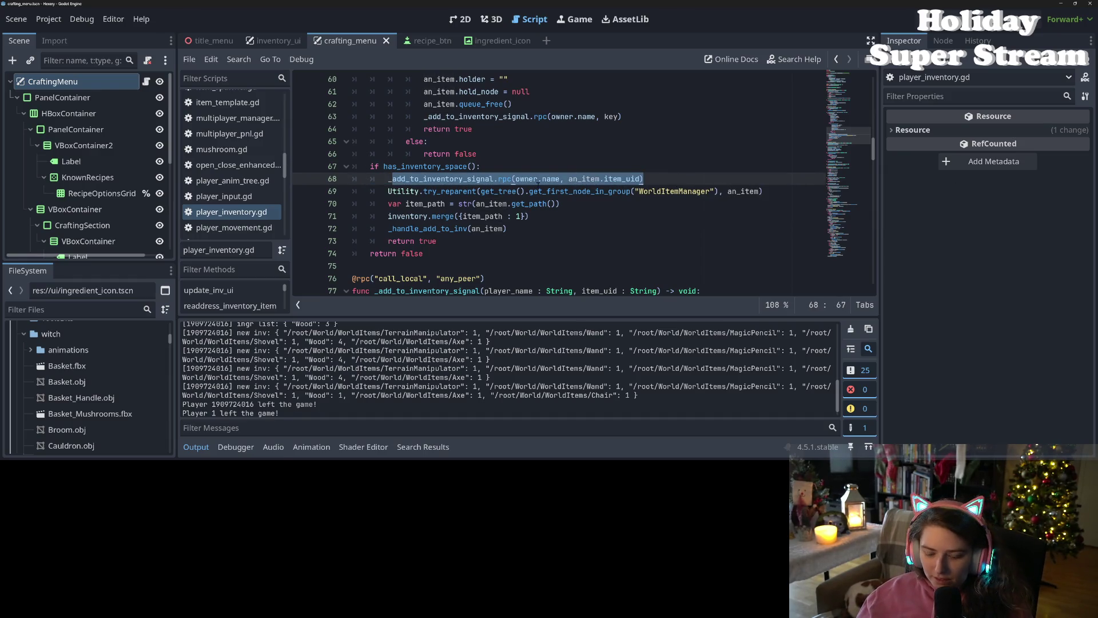
key("ctrl+x")
left_click(520, 229)
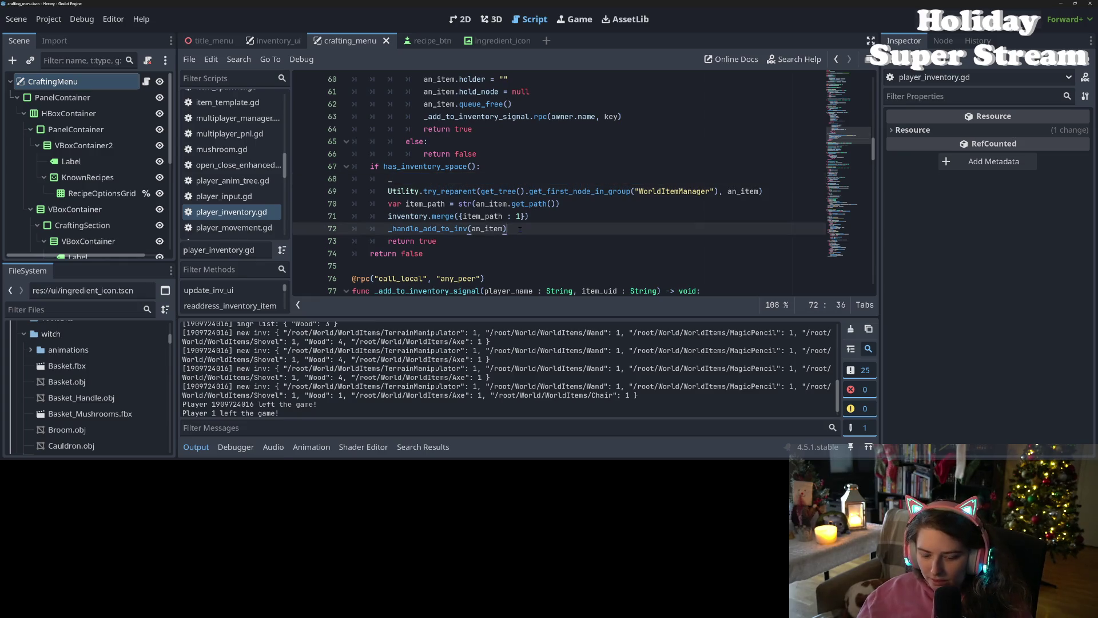
key("ctrl+z")
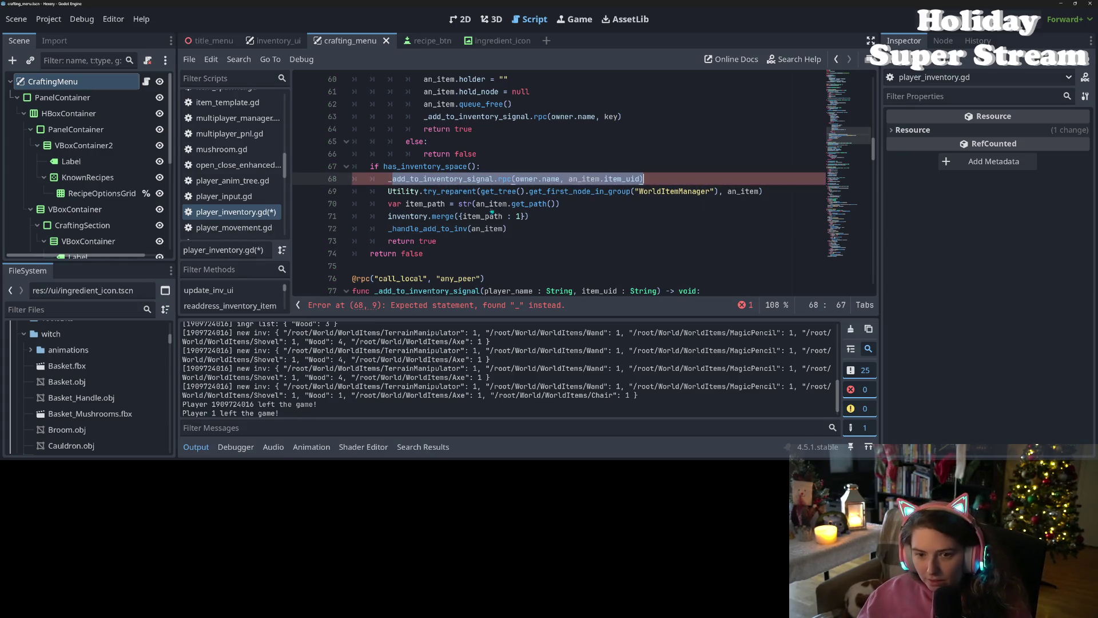
left_click(645, 179)
left_click(388, 191, "shift")
left_click(372, 178, "shift")
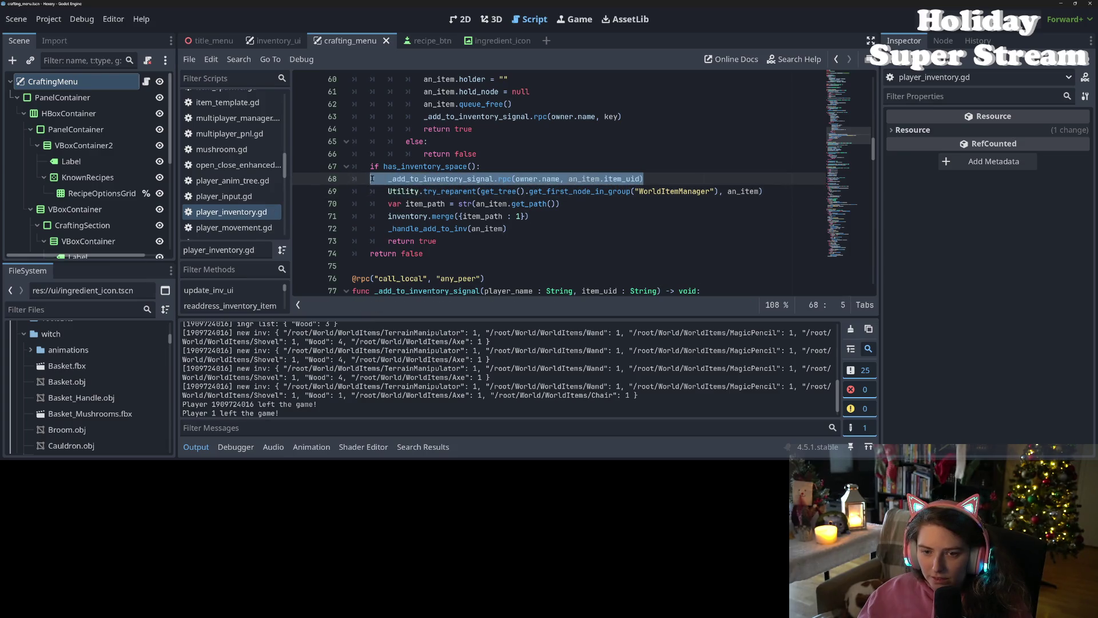
key("ctrl+x")
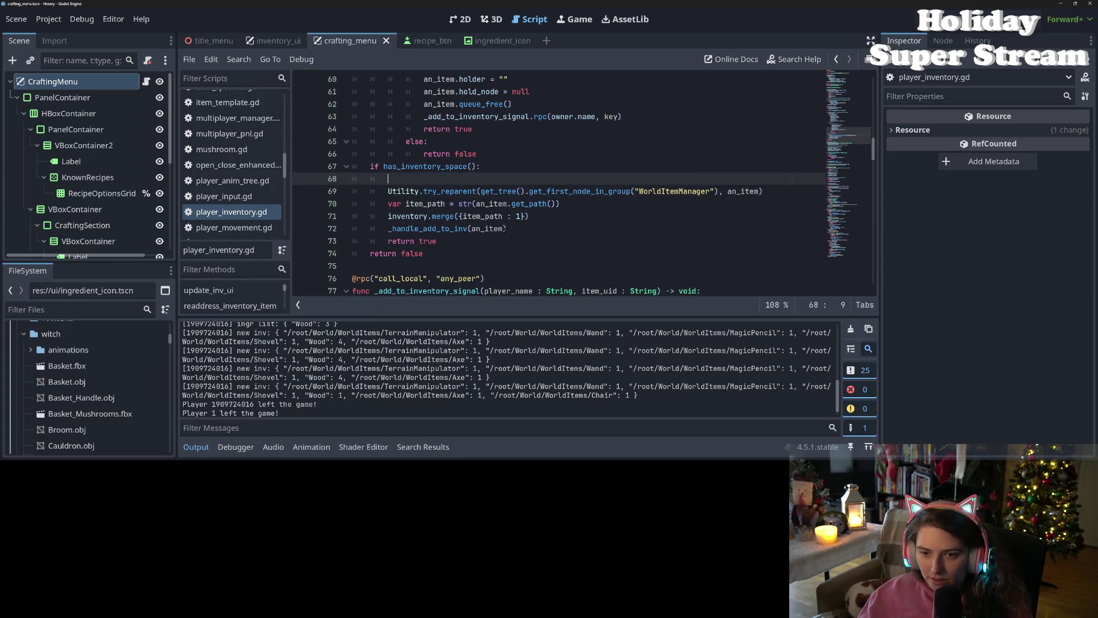
Step: Paste the call after the _handle_add_to_inv call, remove the empty line 68, and save
left_click(520, 230)
key("Return")
key("ctrl+v")
key("Up")
key("Up")
key("Up")
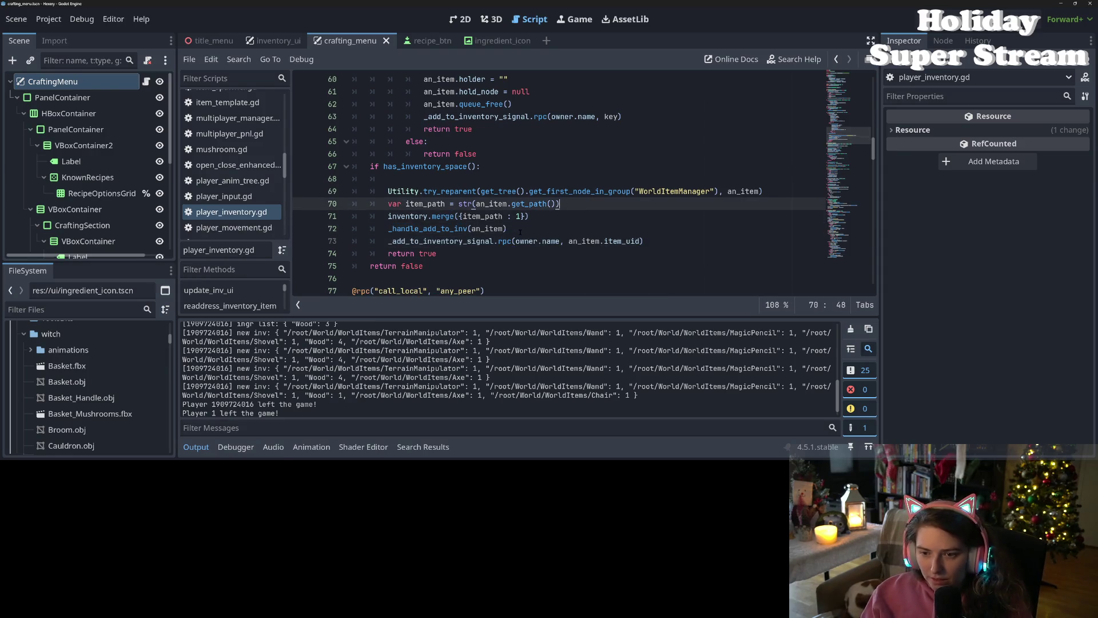
key("BackSpace")
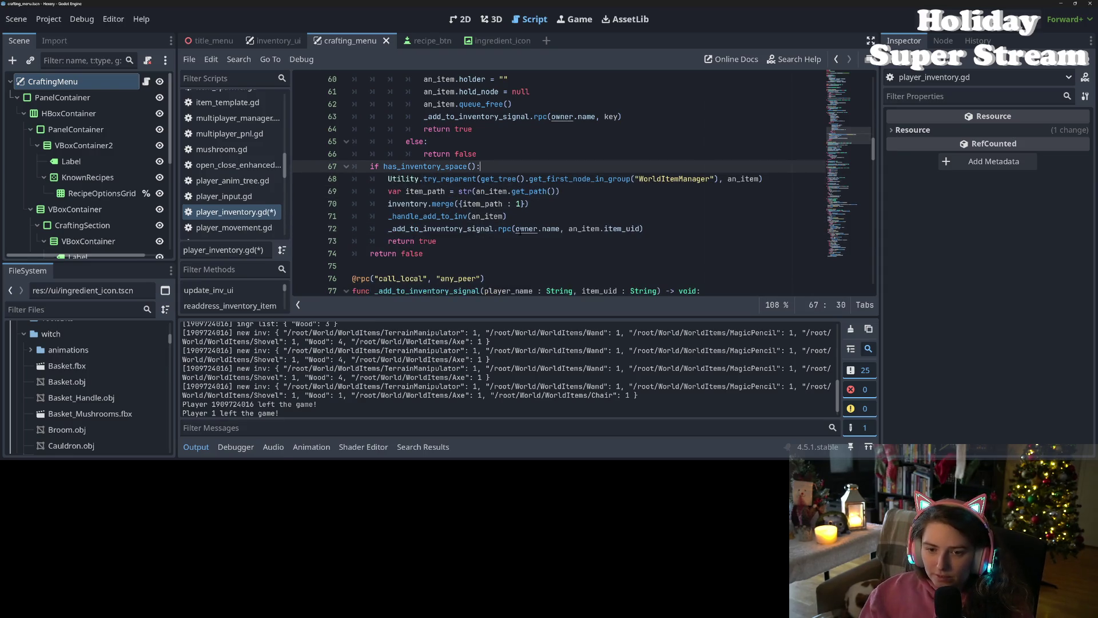
key("ctrl+s")
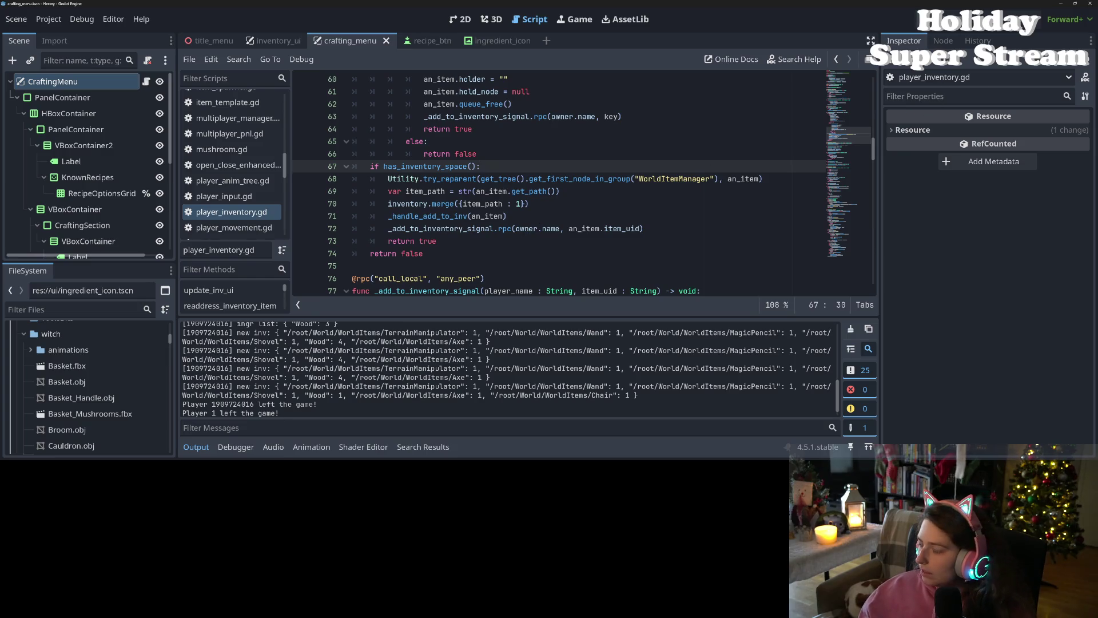
Step: Delete the inventory_changed.emit line at 78 and run the game to test
scroll(432, 191, "down", 3)
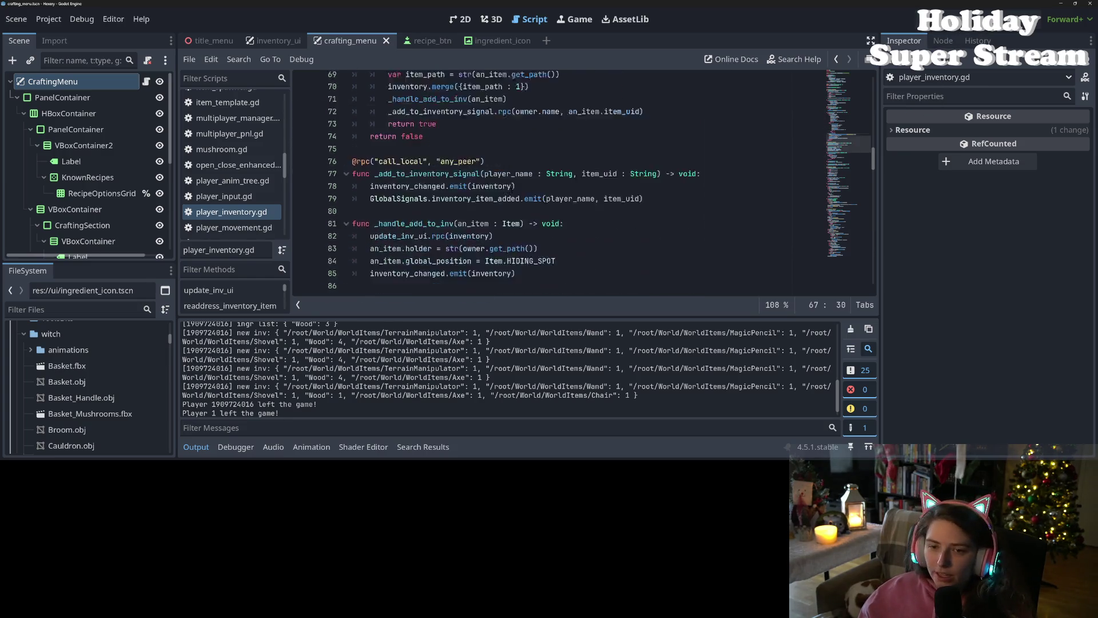
left_click(432, 191)
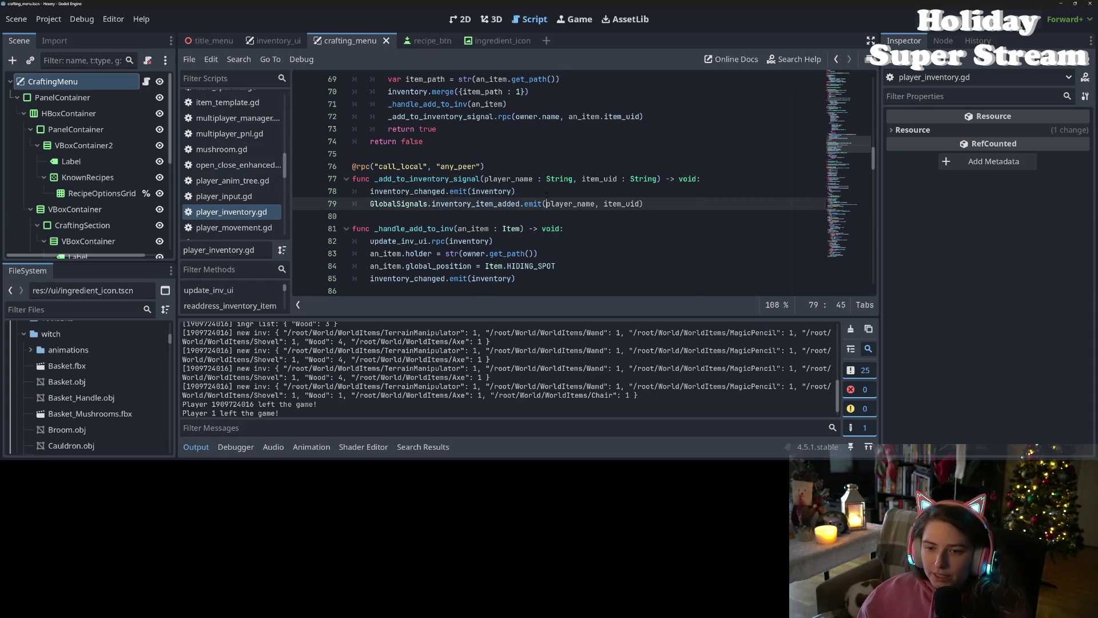
left_click_drag(516, 191, 309, 192)
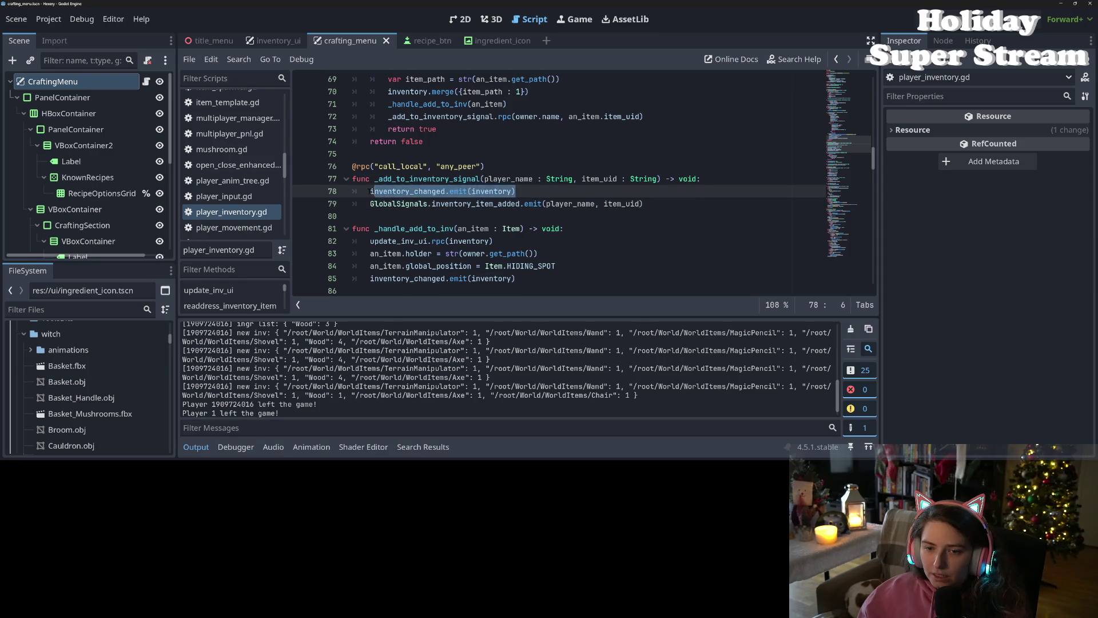
key("BackSpace")
key("BackSpace")
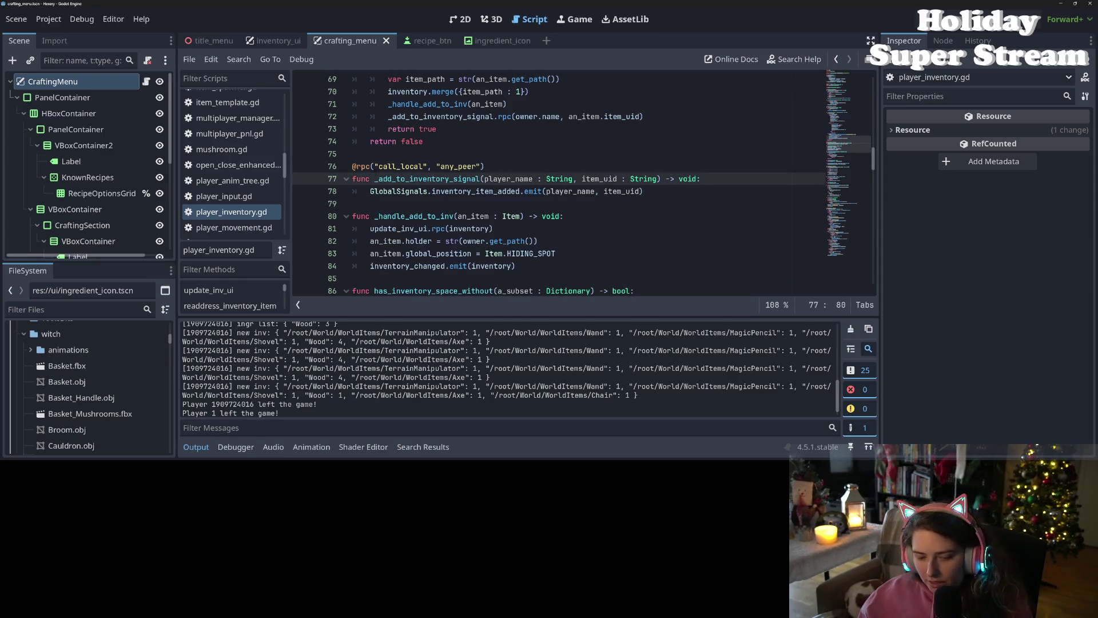
key("F5")
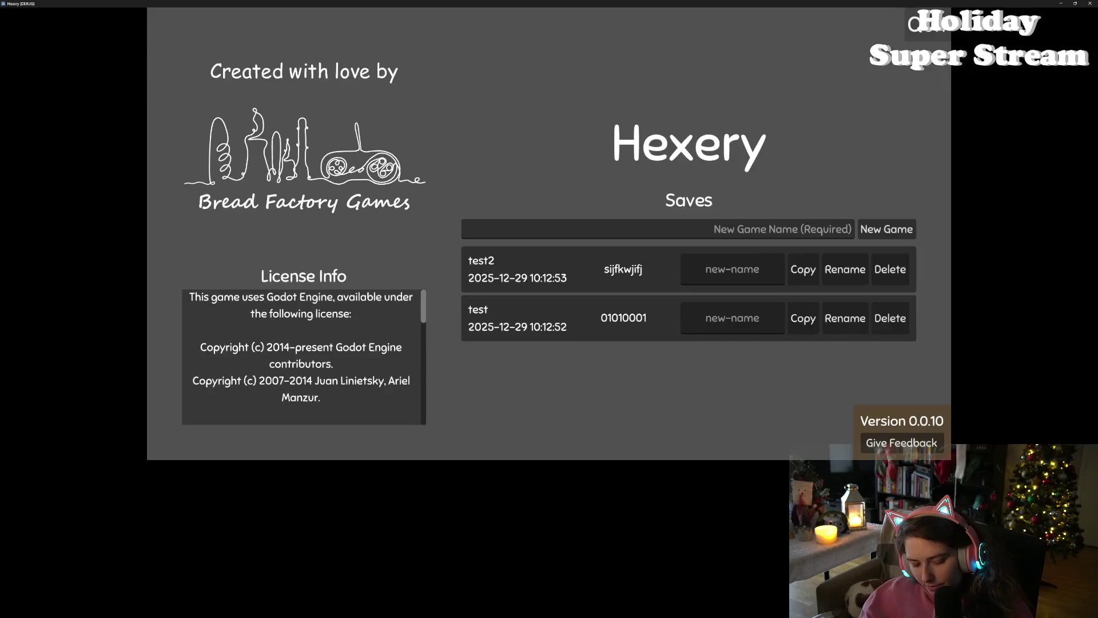
Step: Snap the game windows left and right and load the test save on the right
key("super+Left")
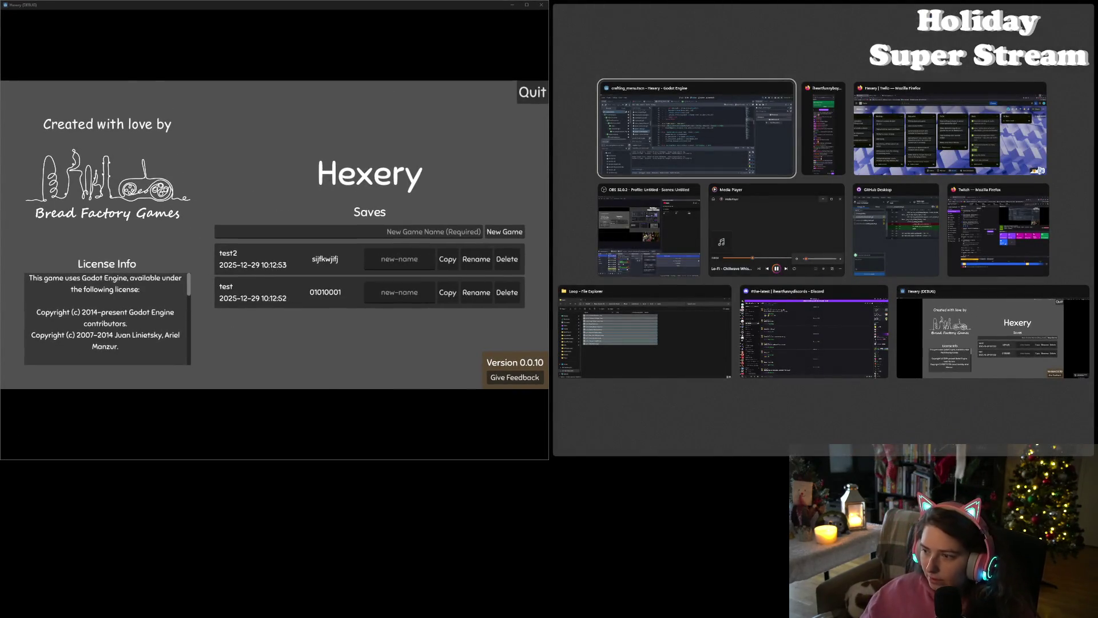
left_click(972, 326)
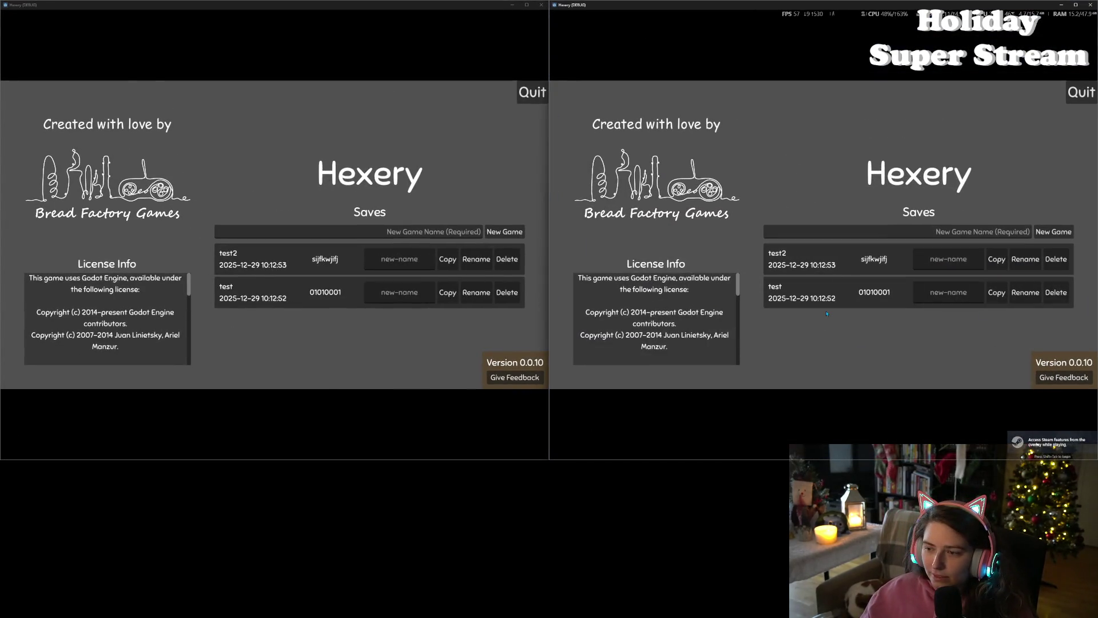
left_click(783, 293)
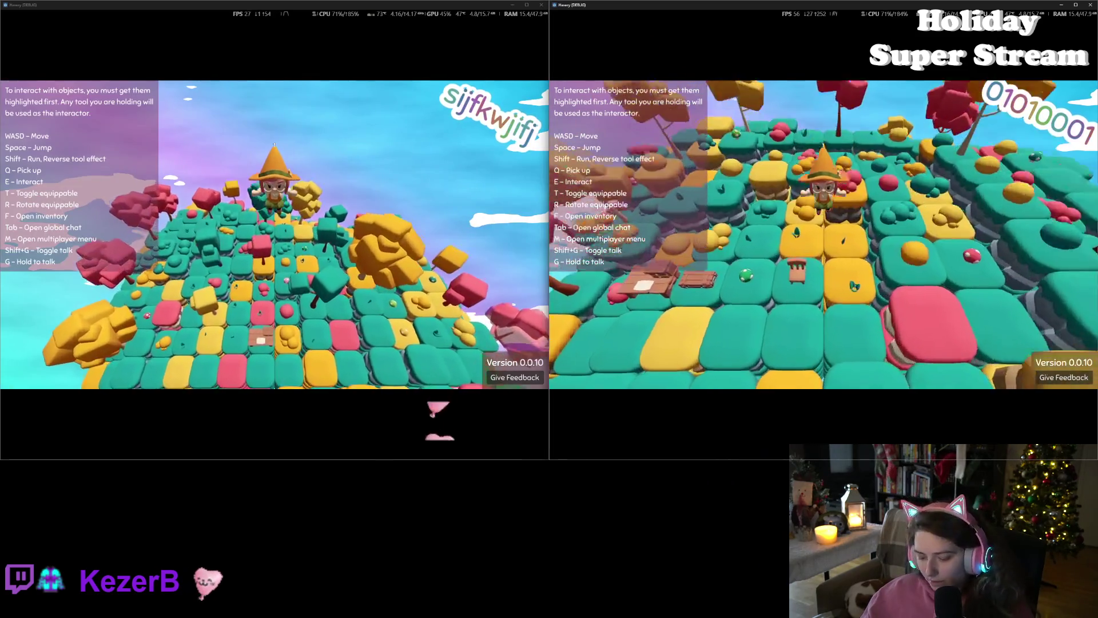
Step: Host from the right window, join from the left, check the inventory, and walk toward the chest
key("m")
left_click(618, 261)
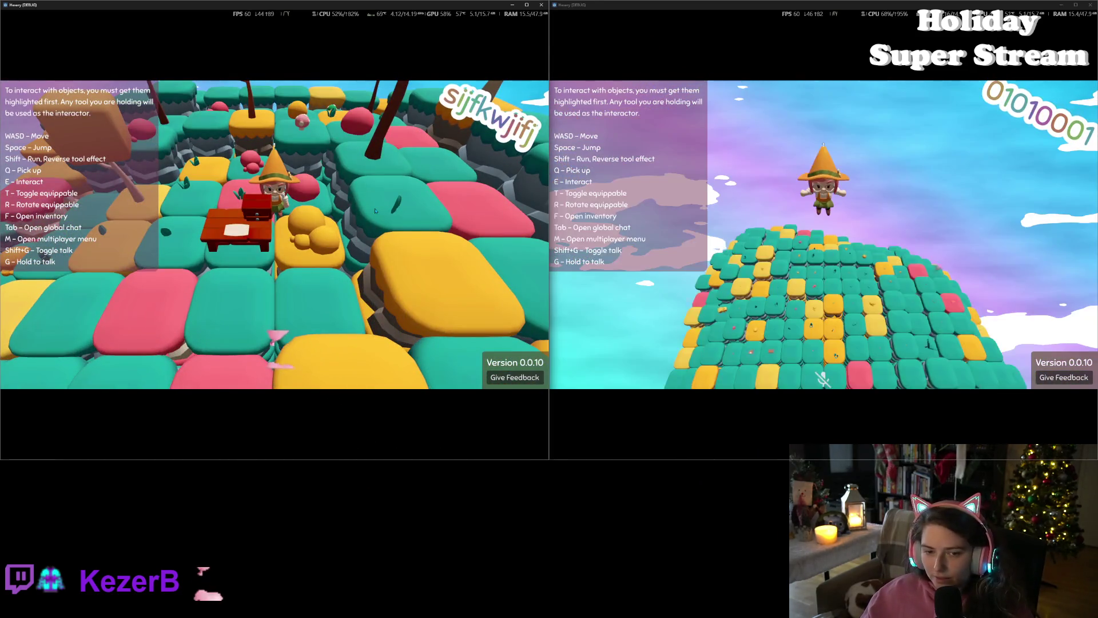
key("m")
left_click(101, 261)
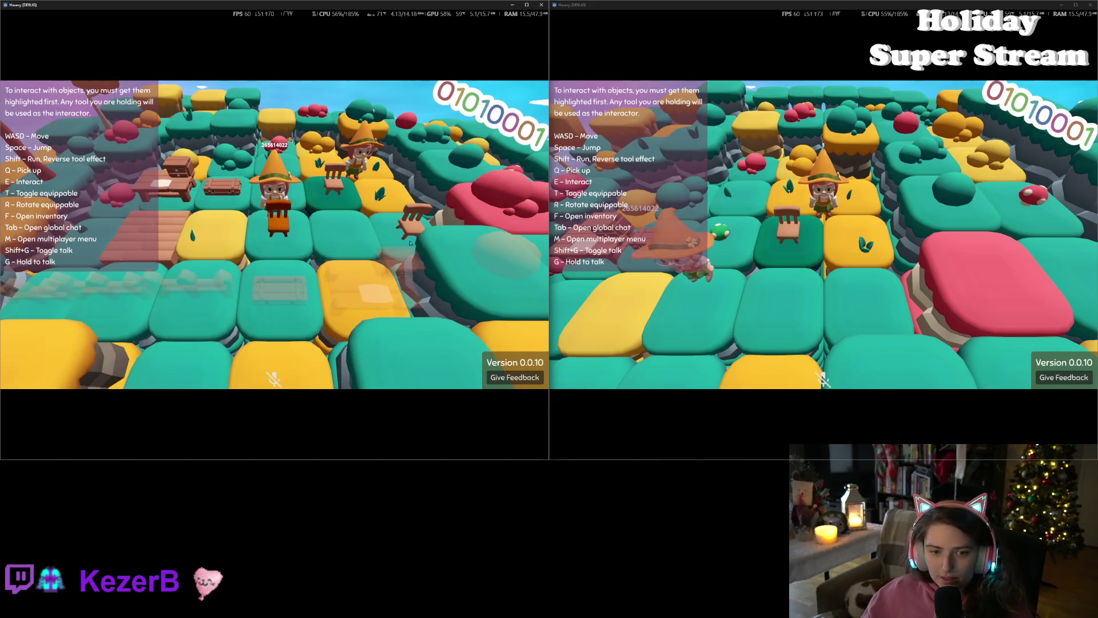
key("f")
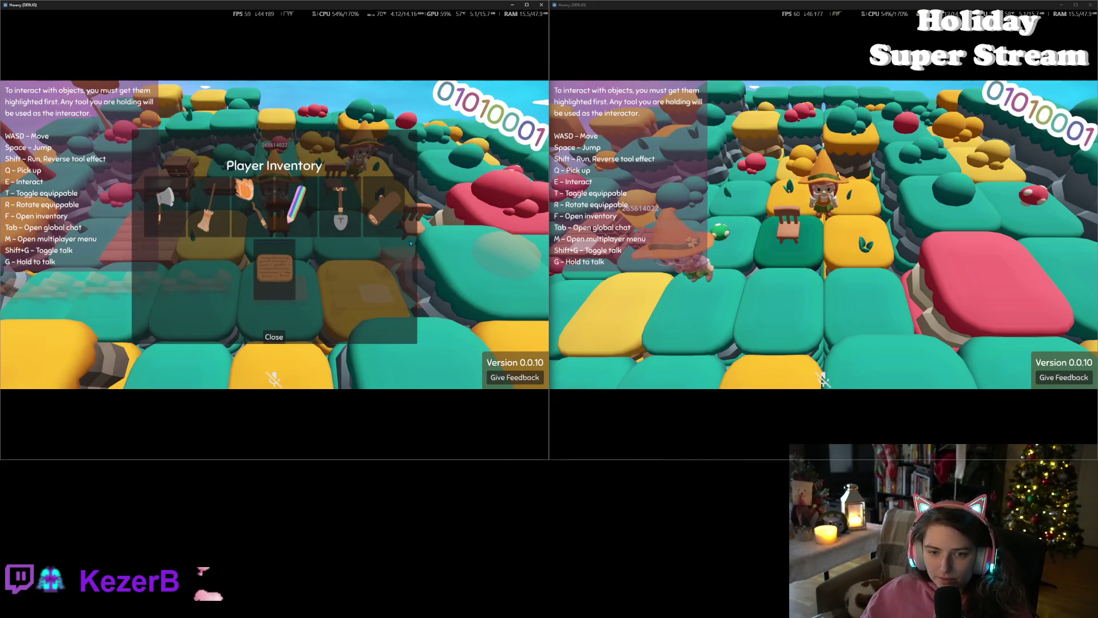
key("f")
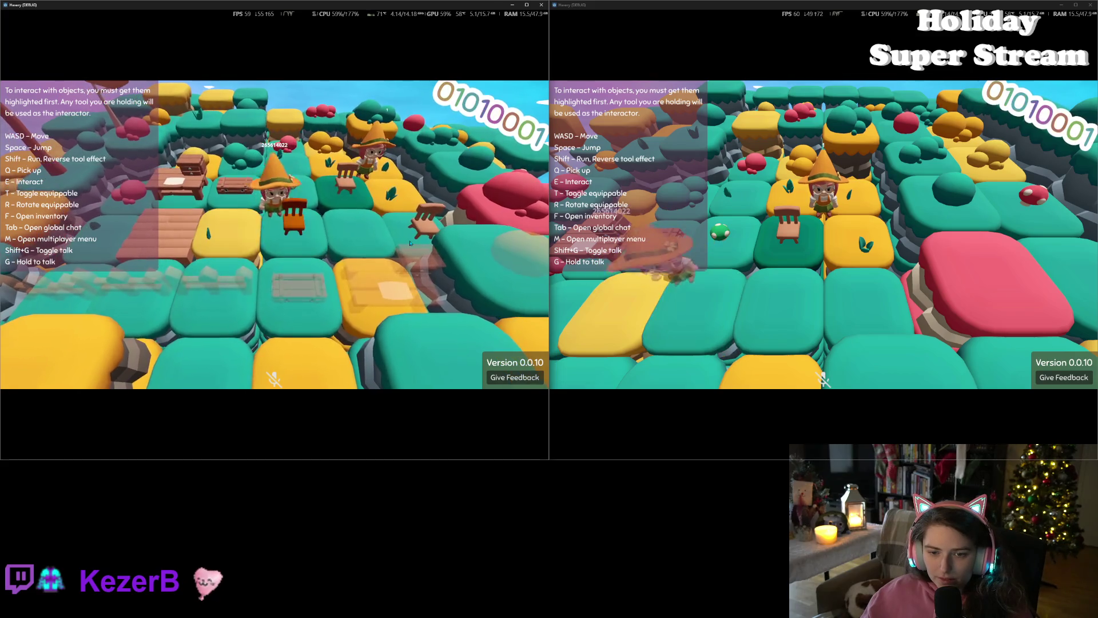
key("w")
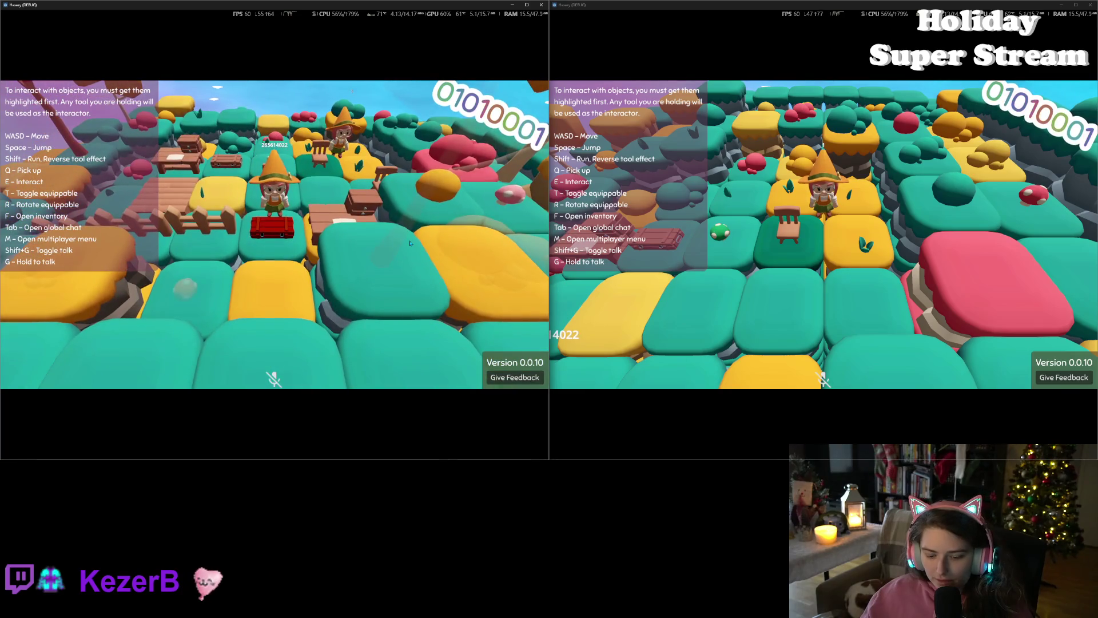
Step: Inspect the chest and a second nearby container's inventories, then close them
key("e")
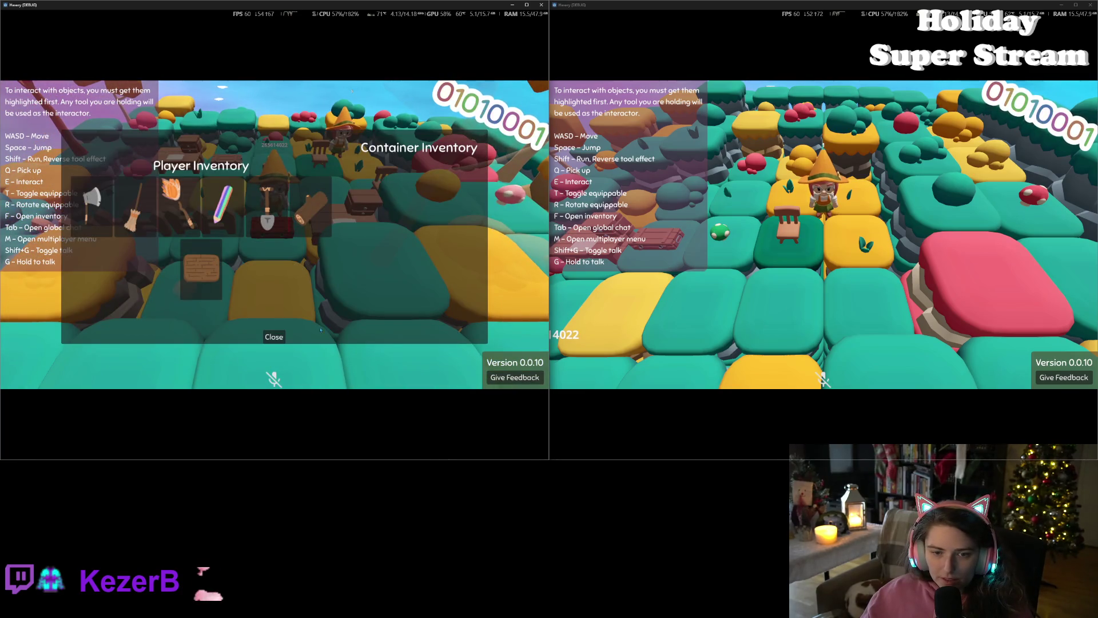
left_click(274, 337)
key("w")
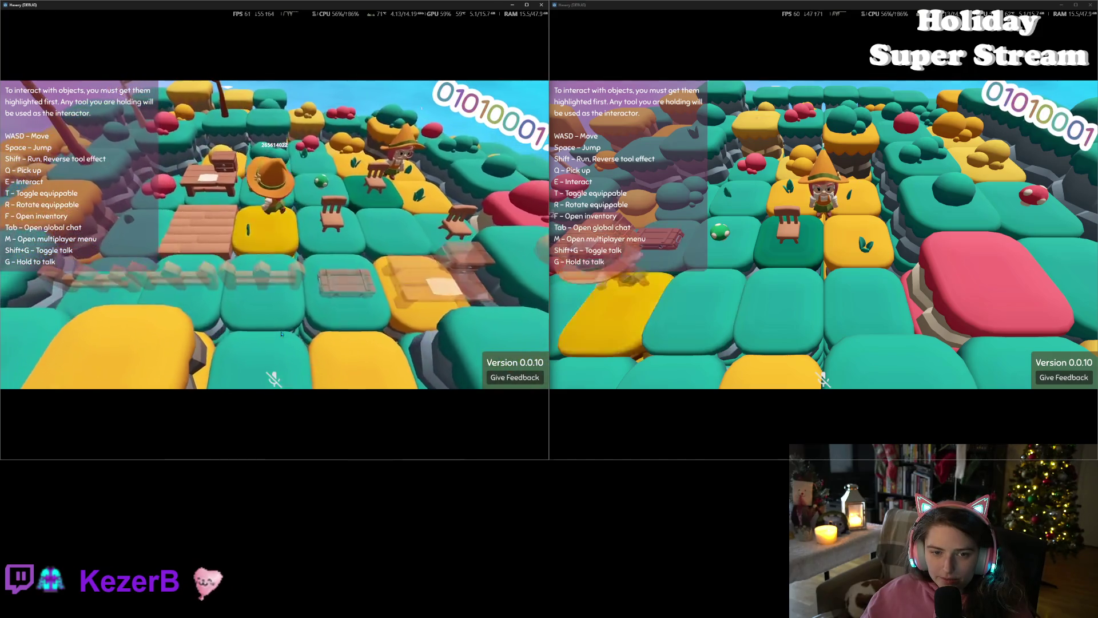
key("e")
scroll(474, 286, "down", 1)
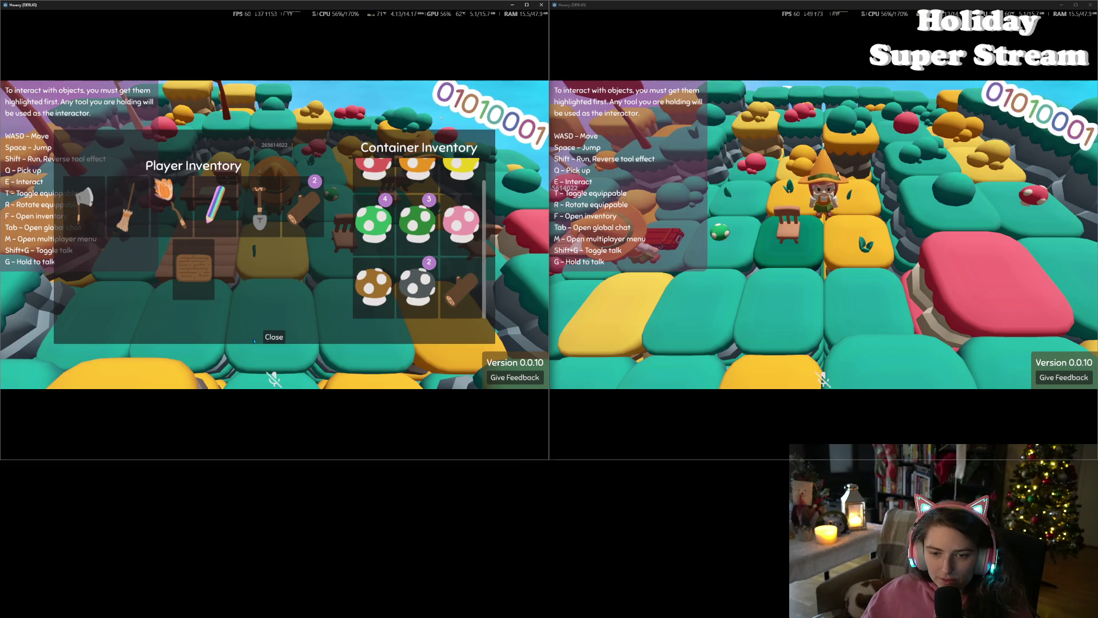
left_click(274, 336)
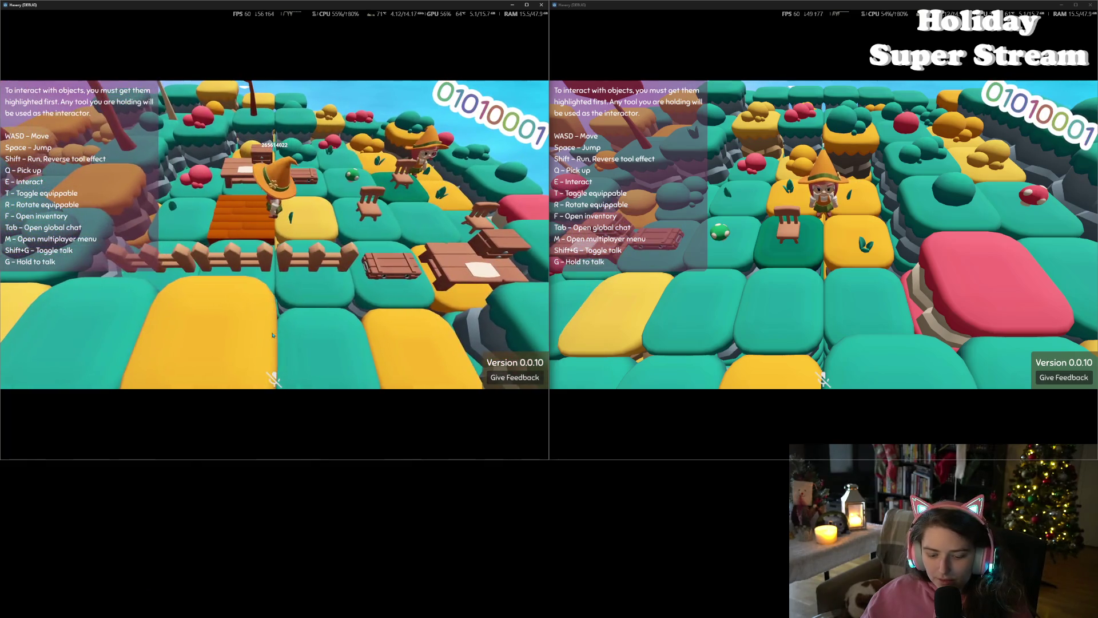
Step: Check the player inventory, then choose the plank recipe (2 logs) at the crafting table
key("f")
left_click(274, 337)
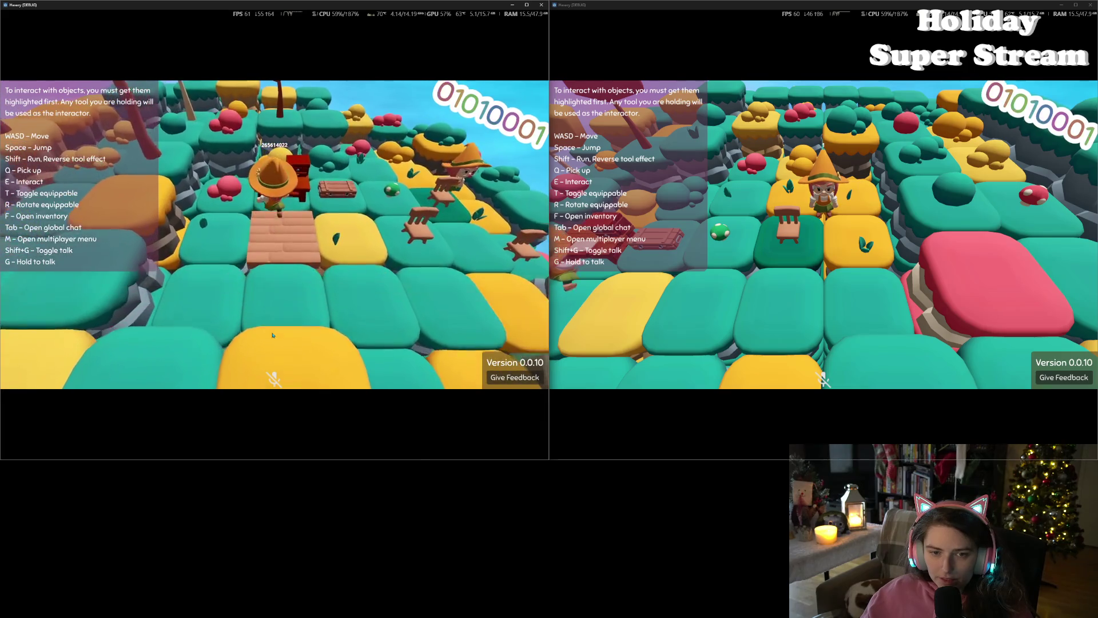
key("f")
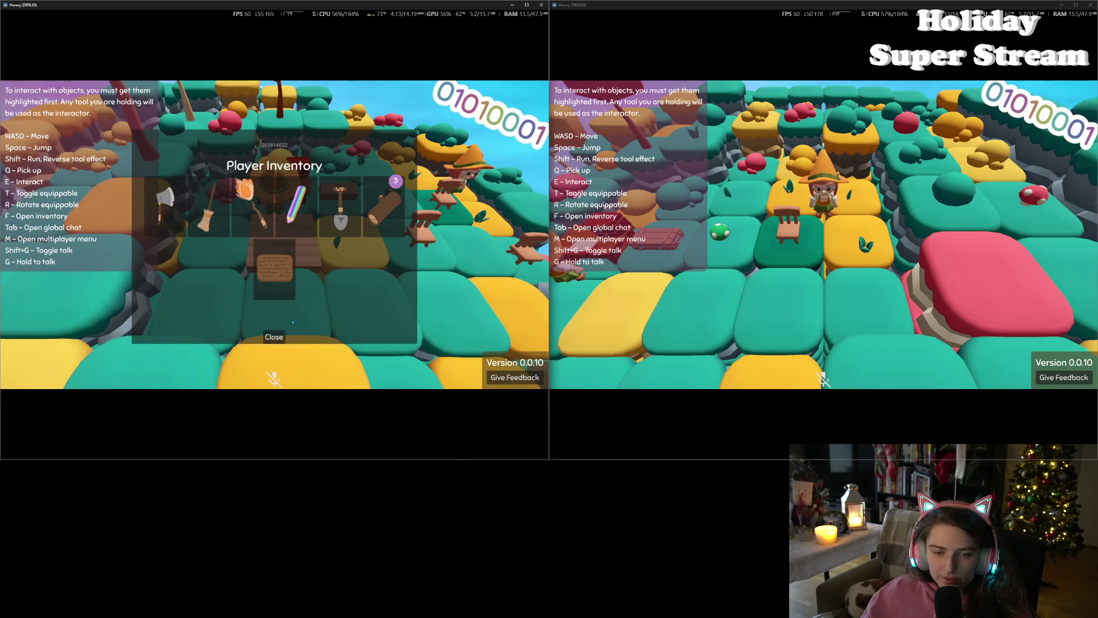
left_click(274, 336)
key("e")
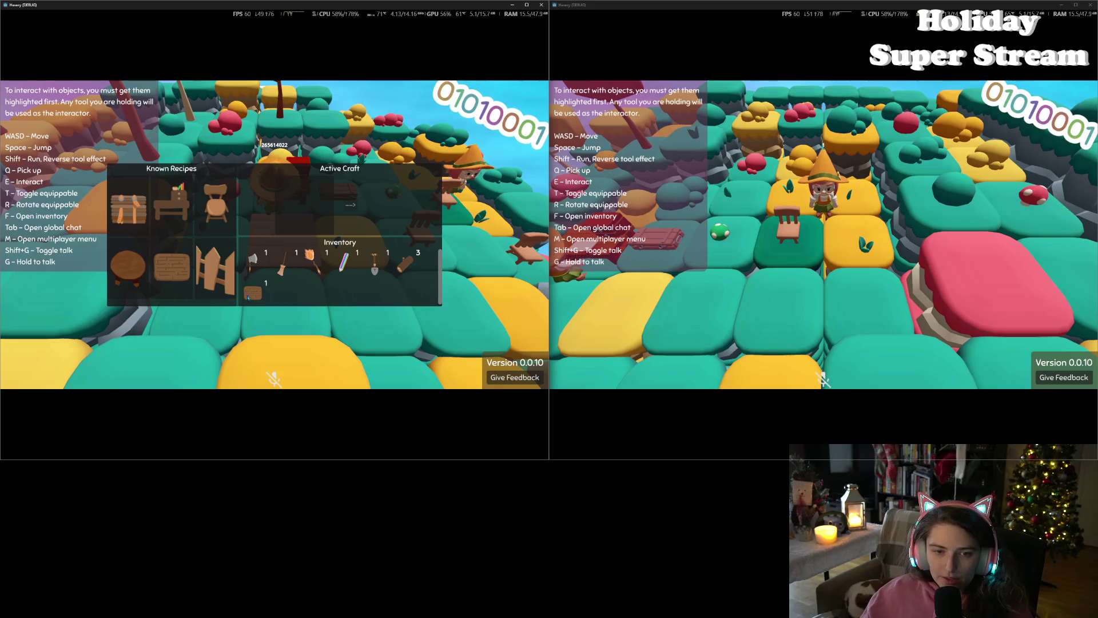
left_click(171, 268)
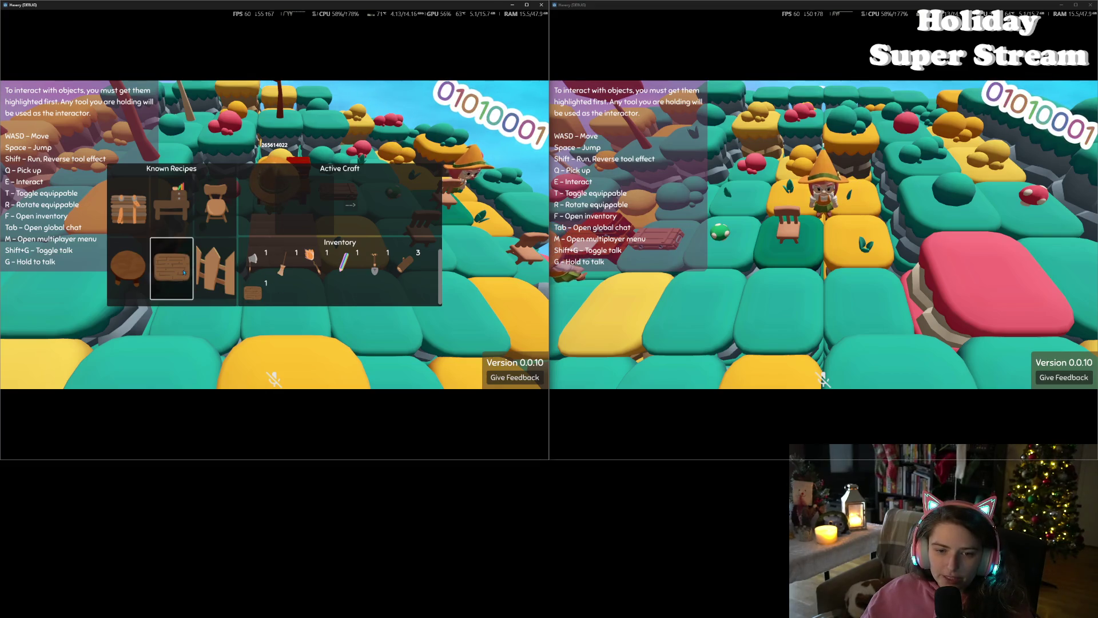
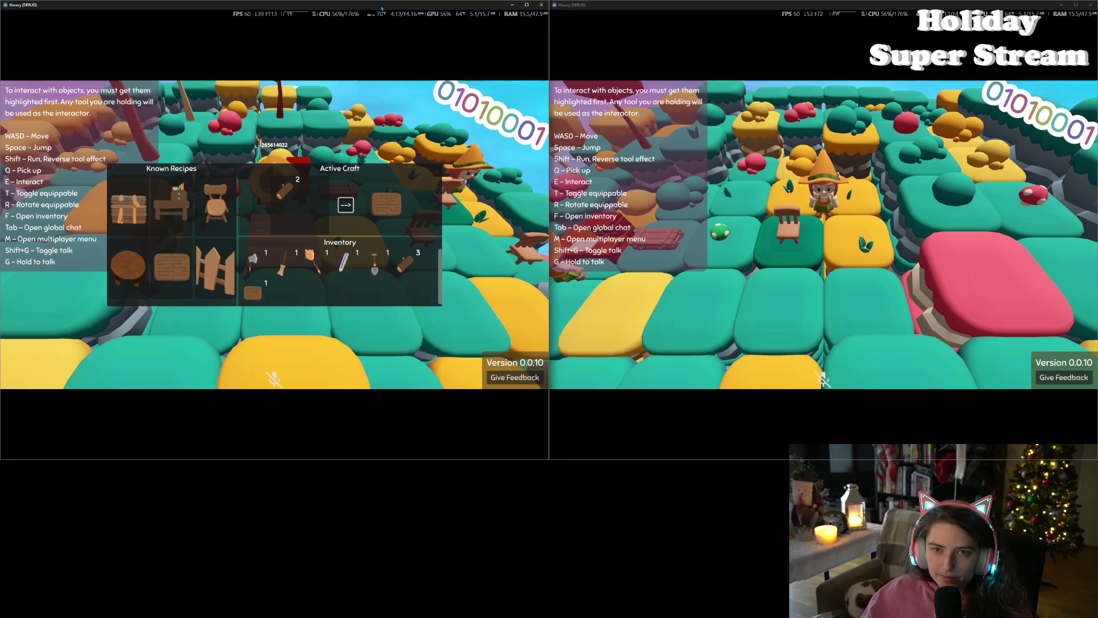
Step: Bring the editor forward and inspect the _add_to_inventory_signal rpc function and inventory_item_added
mouse_move(382, 8)
left_mouse_down()
mouse_move(756, 149)
mouse_move(761, 83)
mouse_move(818, 99)
left_mouse_up()
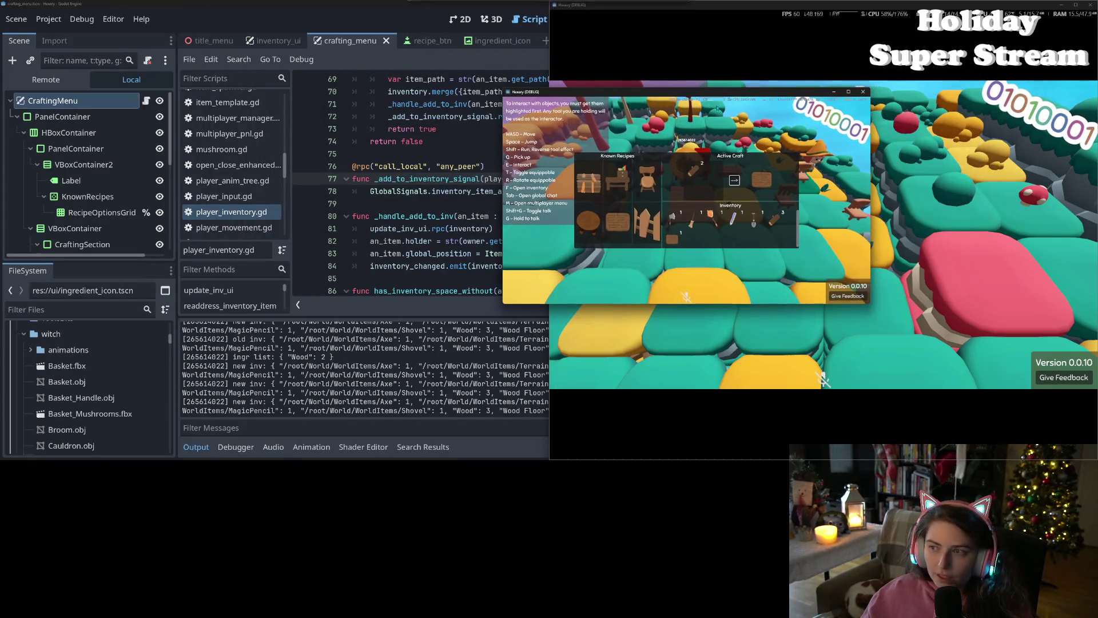
left_click(442, 6)
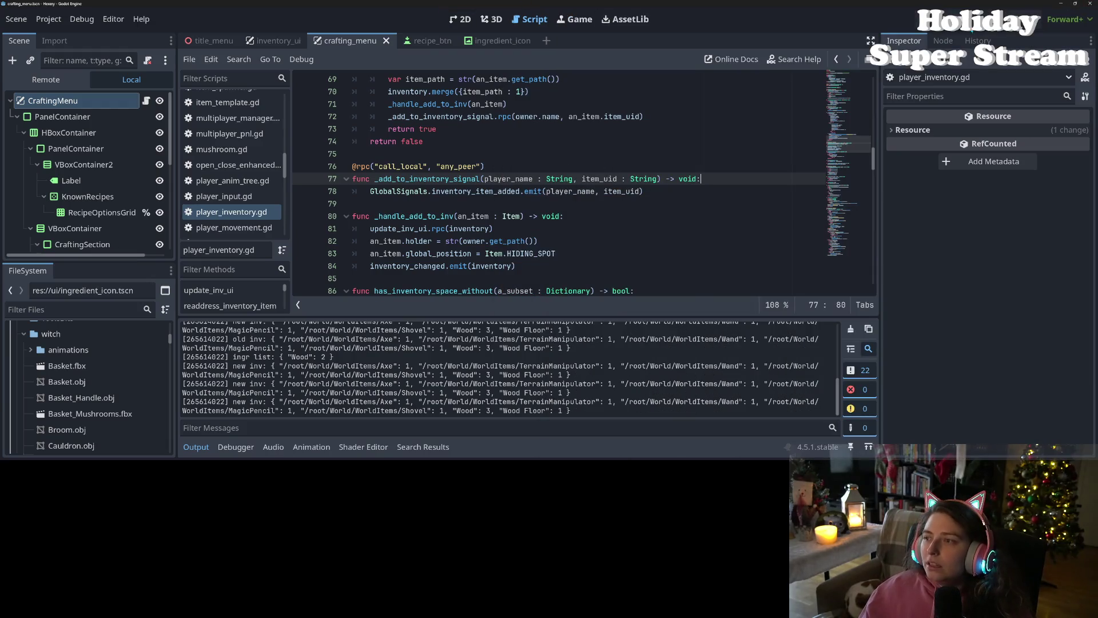
left_click(189, 446)
left_click(418, 216)
double_click(426, 179)
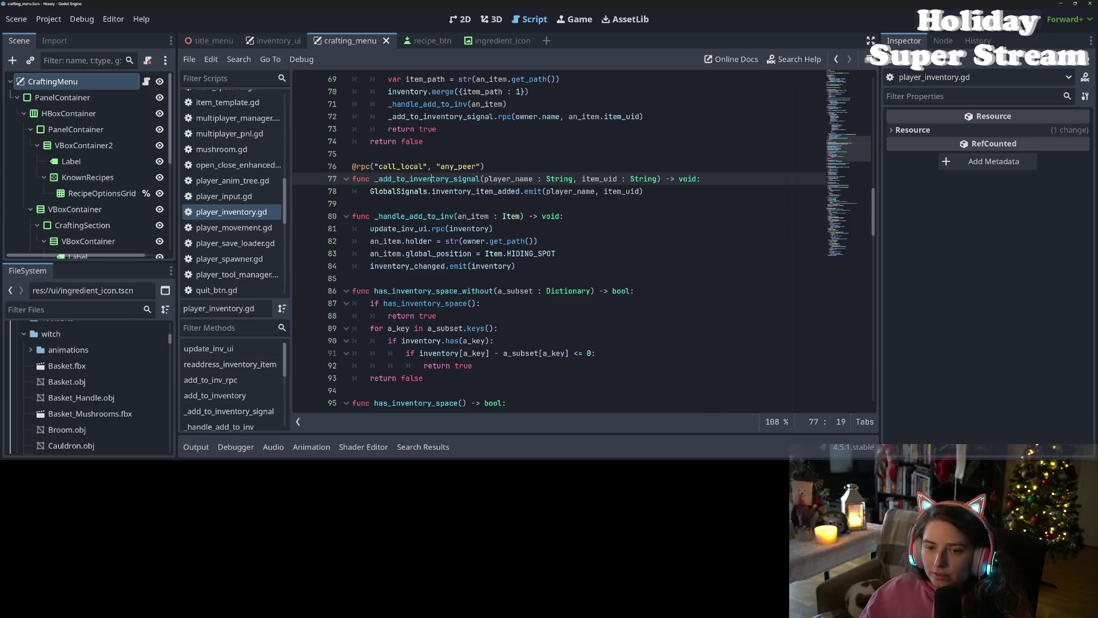
left_click(433, 191)
double_click(433, 191)
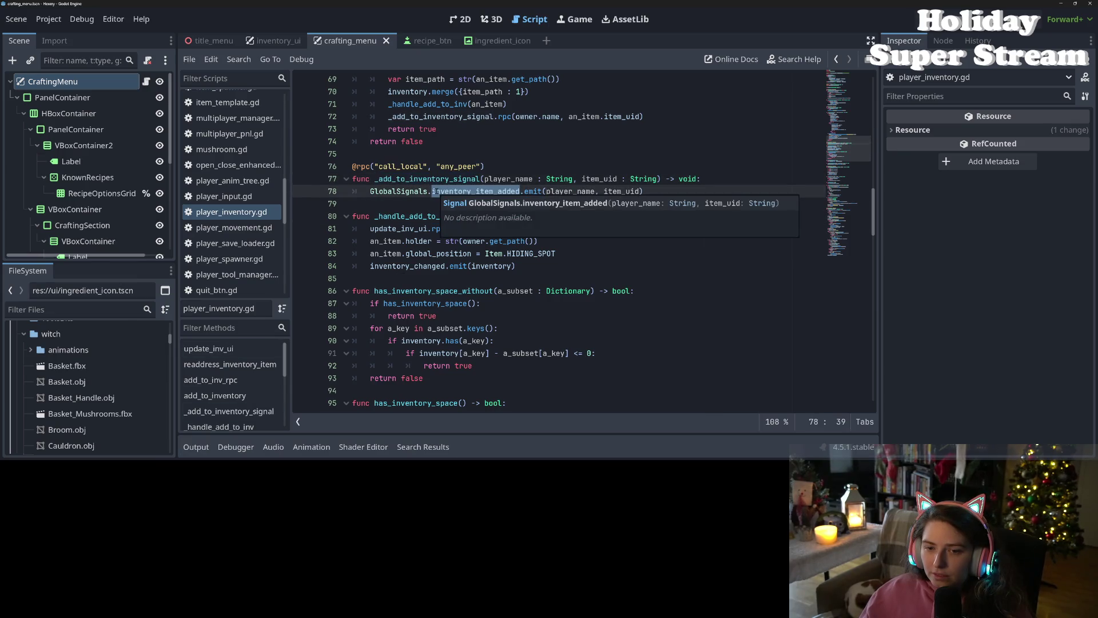
double_click(435, 179)
scroll(451, 238, "up", 2)
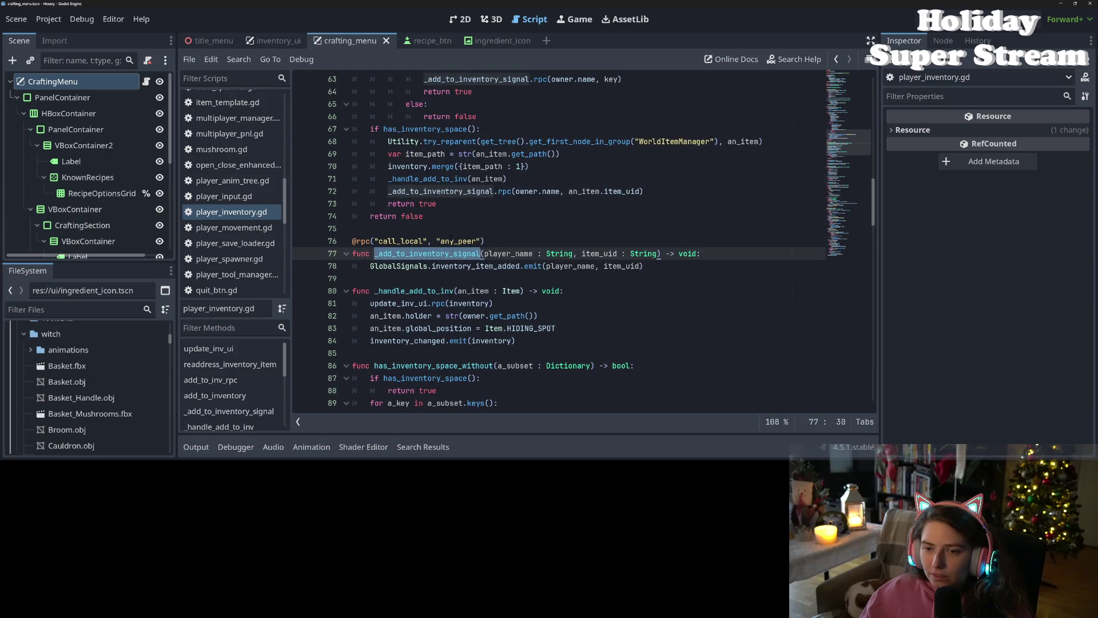
double_click(518, 266)
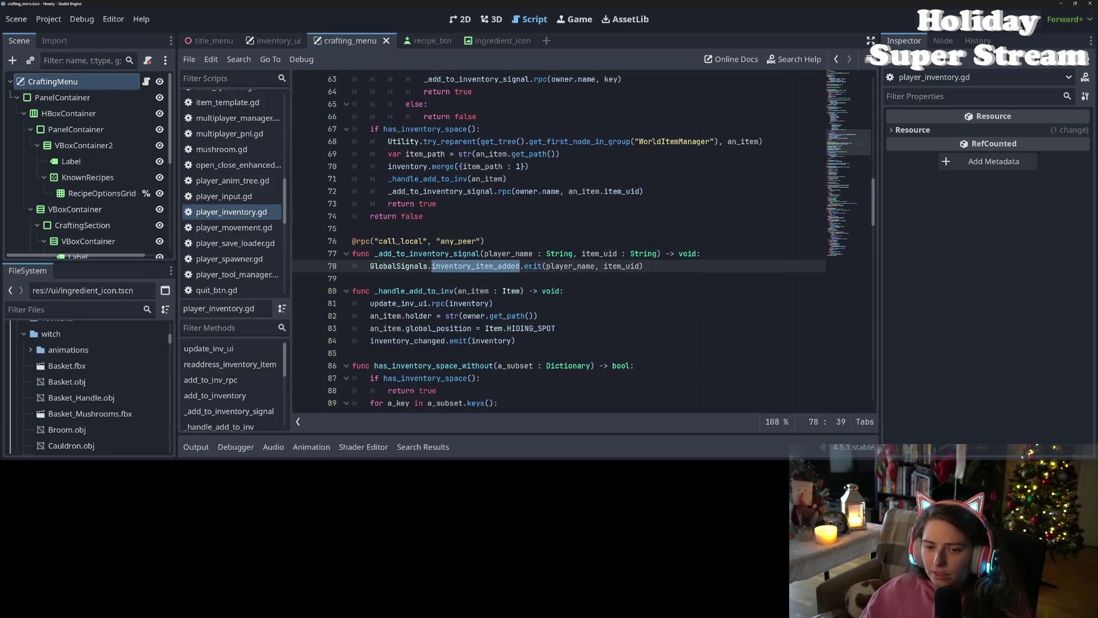
Step: Move inventory_changed.emit(inventory) from _handle_add_to_inv into _add_to_inventory_signal, save, and run with F5
left_click(366, 309)
left_click_drag(370, 341, 533, 342)
key("ctrl+c")
key("BackSpace")
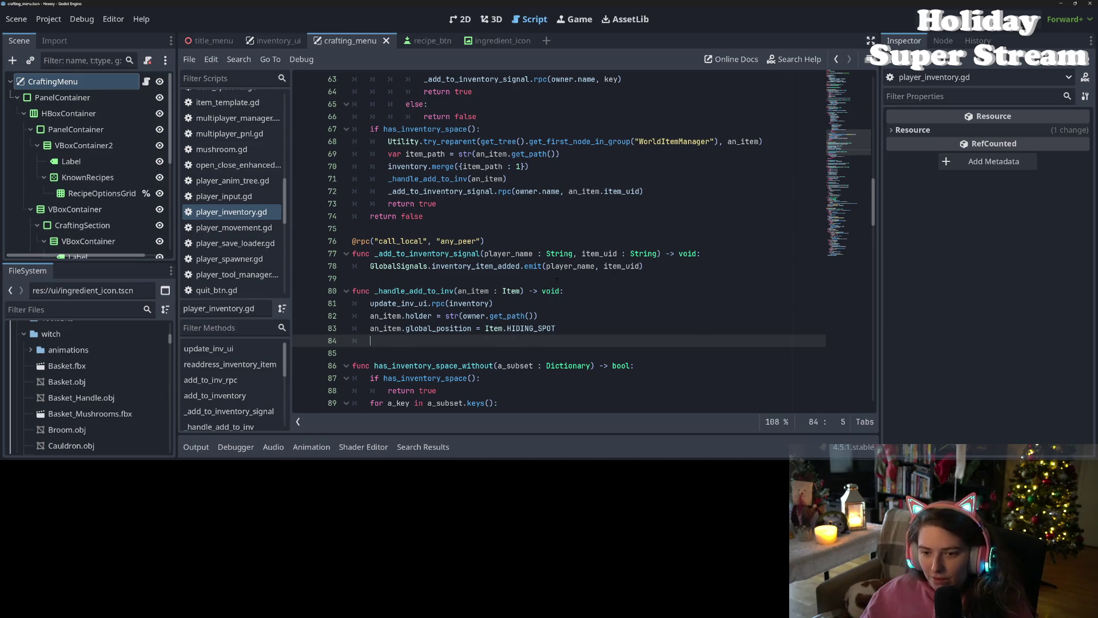
left_click(710, 253)
key("Return")
key("ctrl+v")
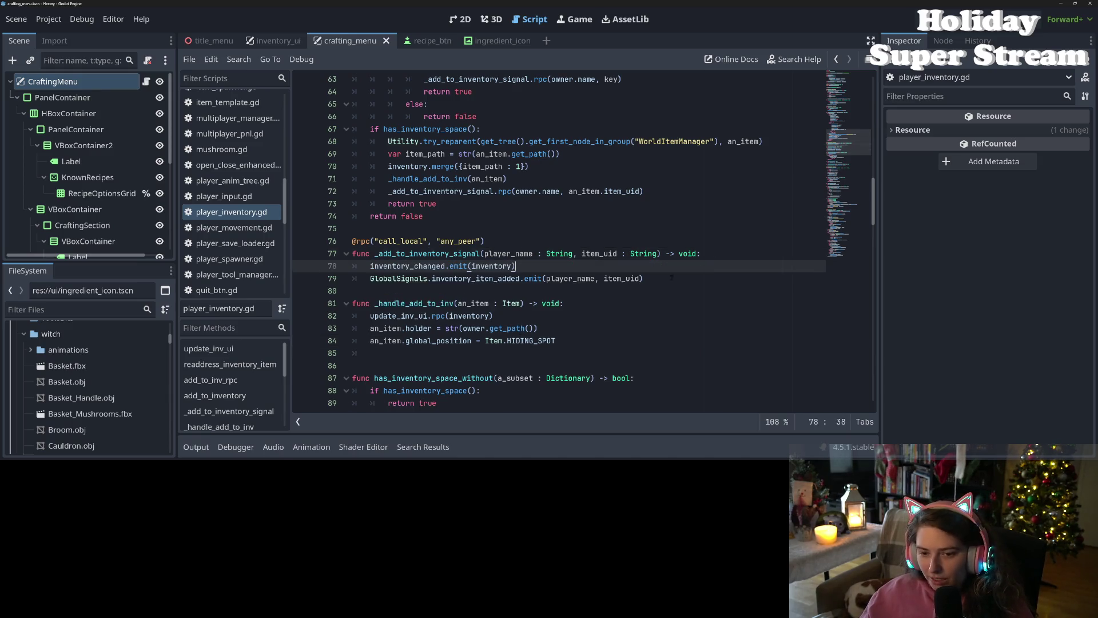
left_click_drag(379, 354, 315, 352)
key("BackSpace")
key("BackSpace")
key("ctrl+s")
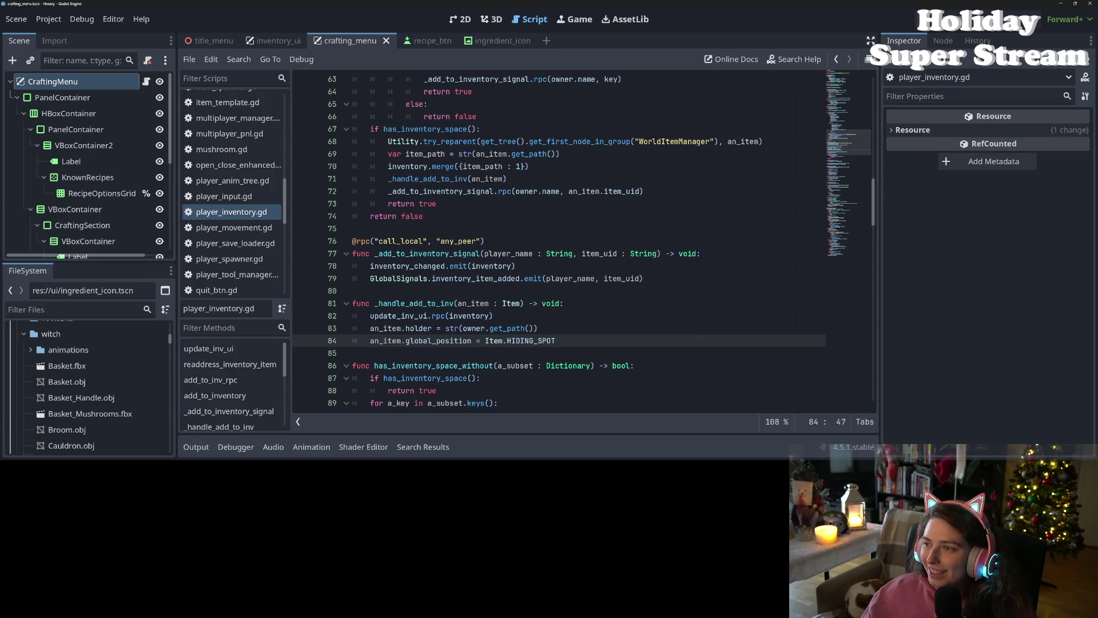
key("F5")
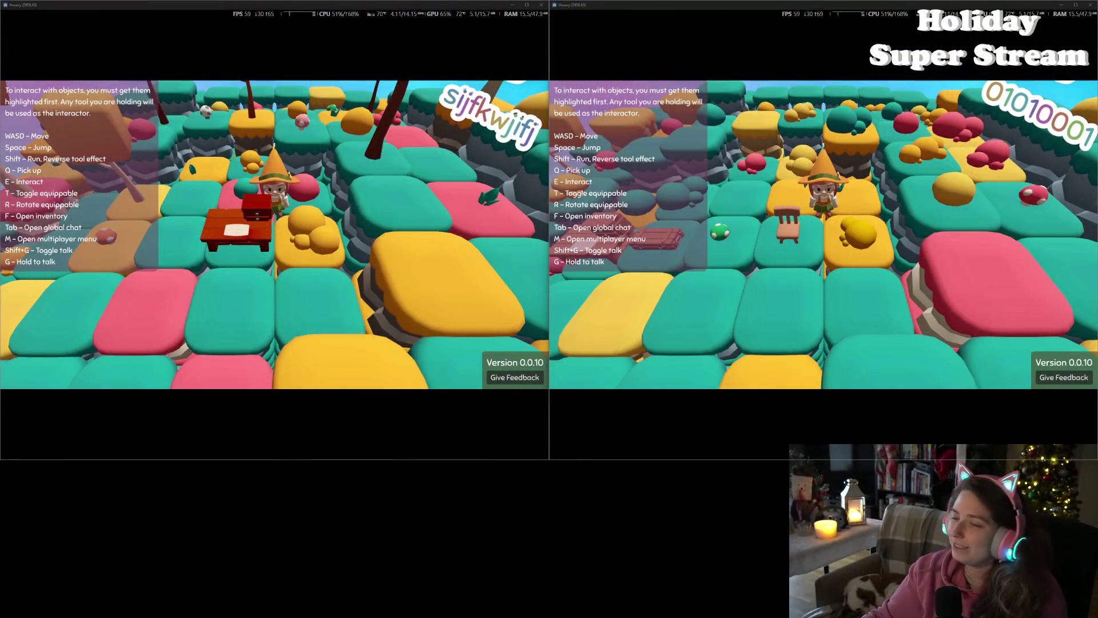
Step: Host a local game in the right instance and join it from the left instance
left_click(429, 334)
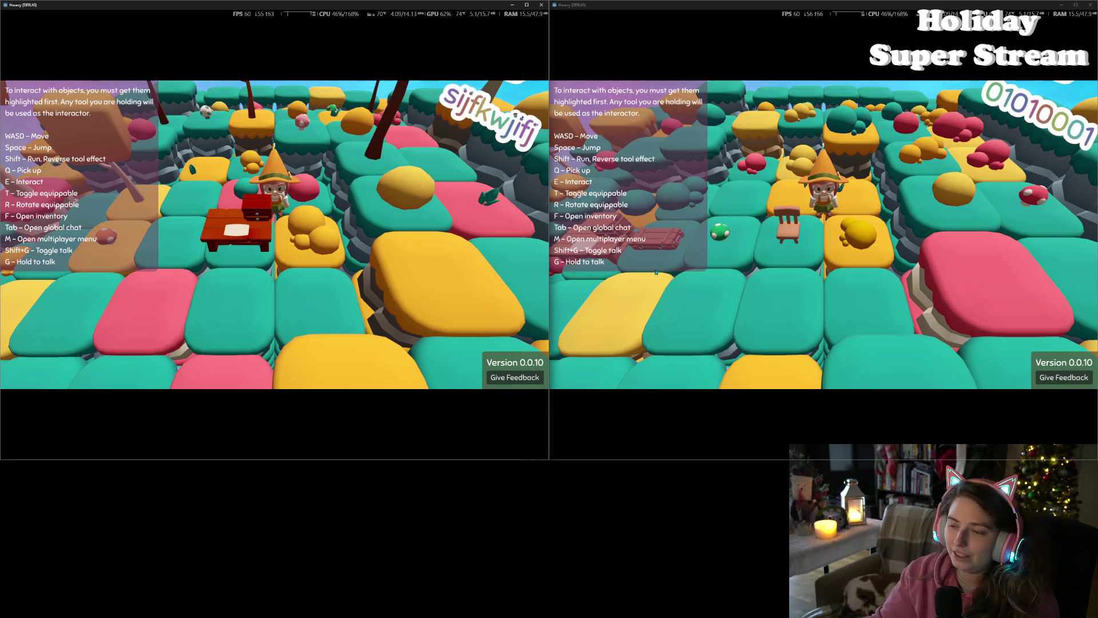
left_click(867, 276)
key("m")
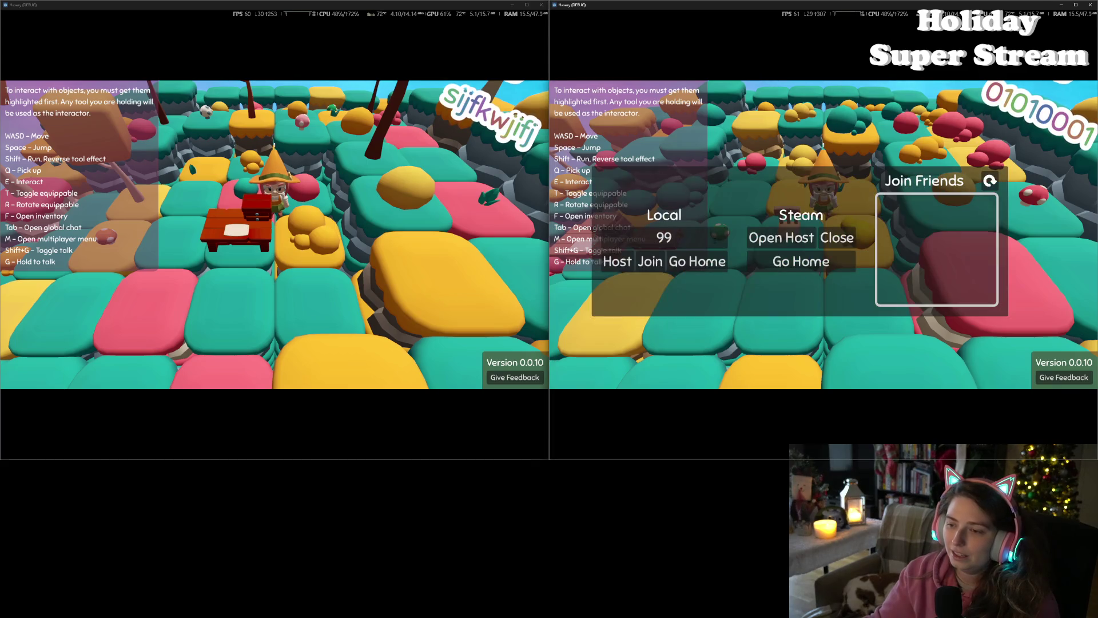
left_click(627, 266)
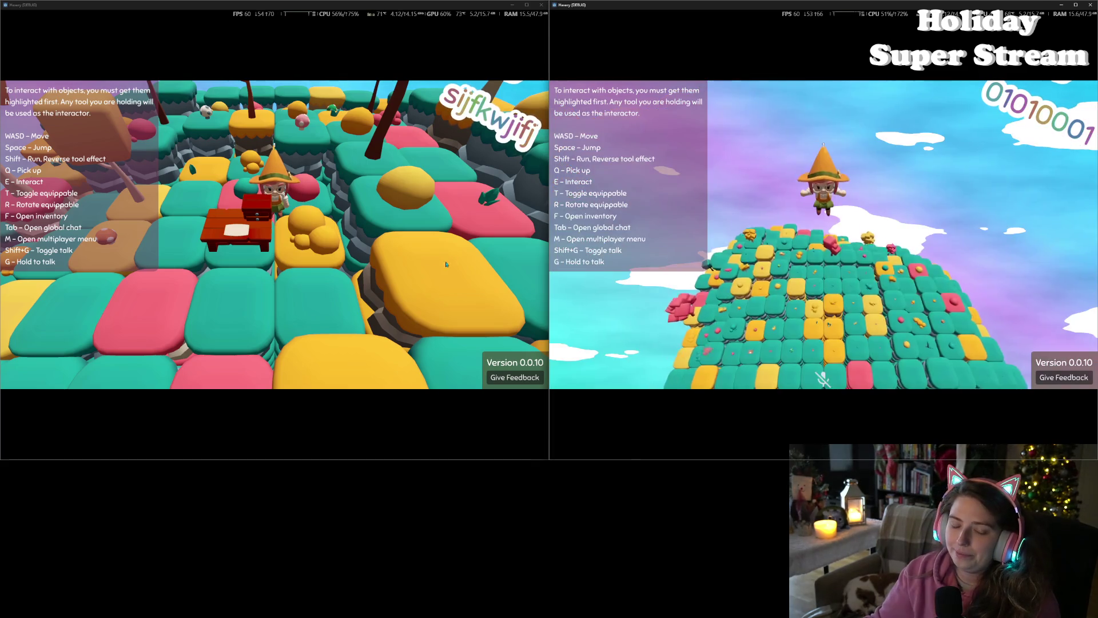
left_click(404, 252)
key("m")
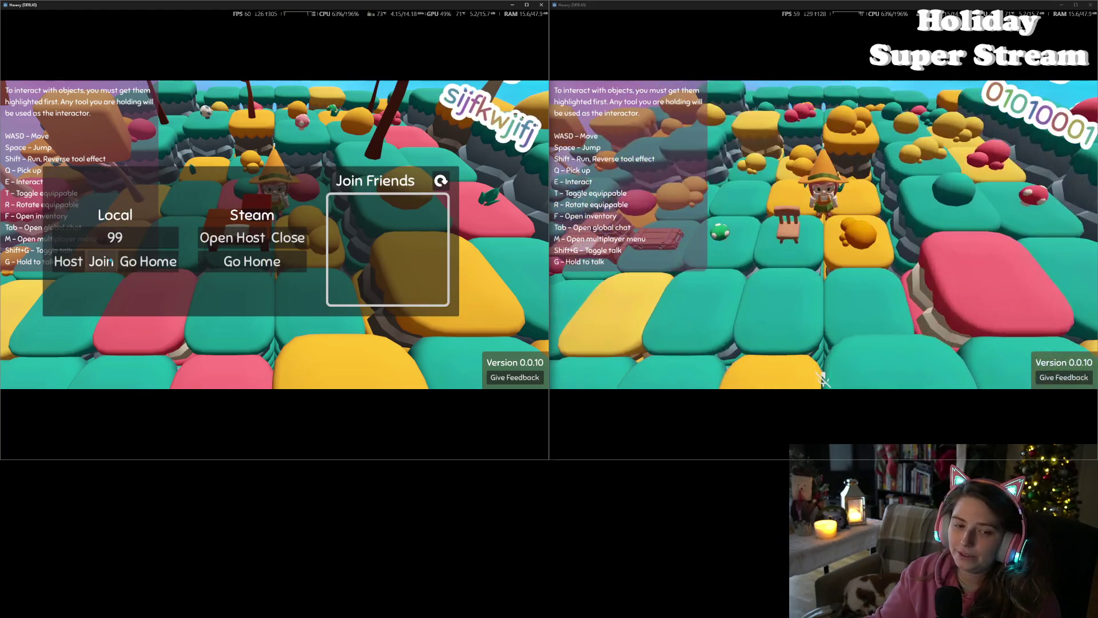
left_click(106, 261)
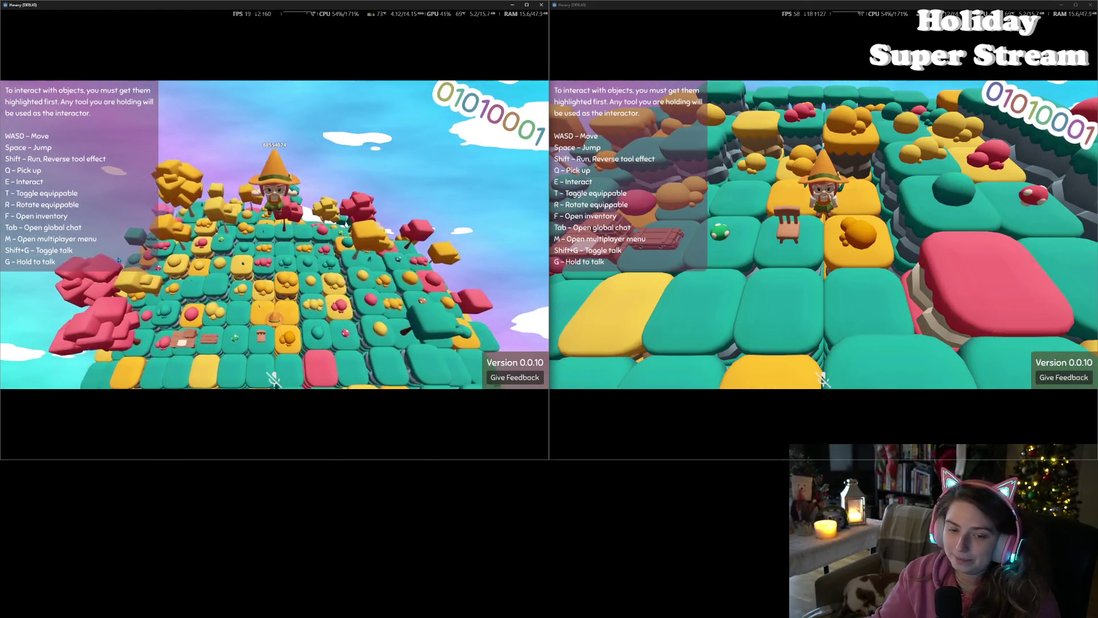
Step: Walk the left player around, checking the inventory and a container and picking up a chair
key("w")
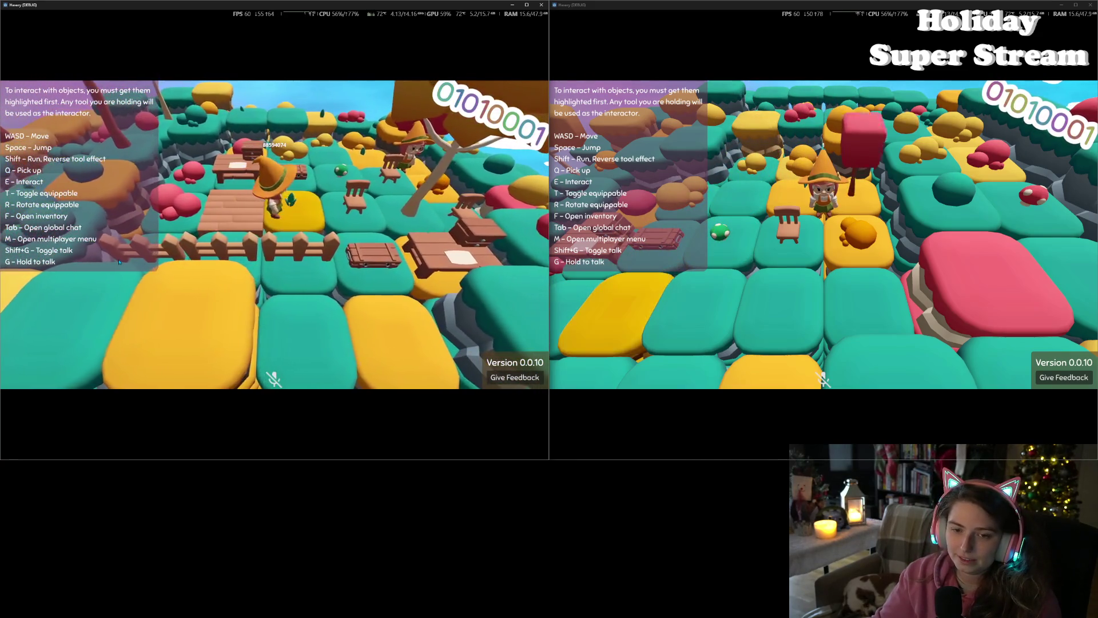
key("f")
key("f")
key("w")
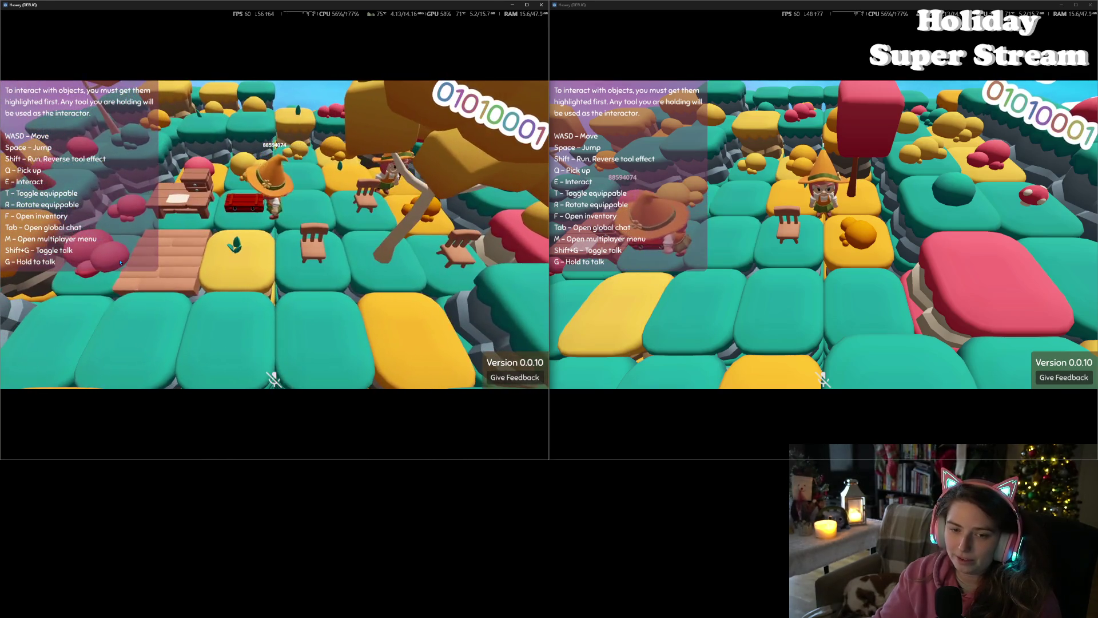
key("e")
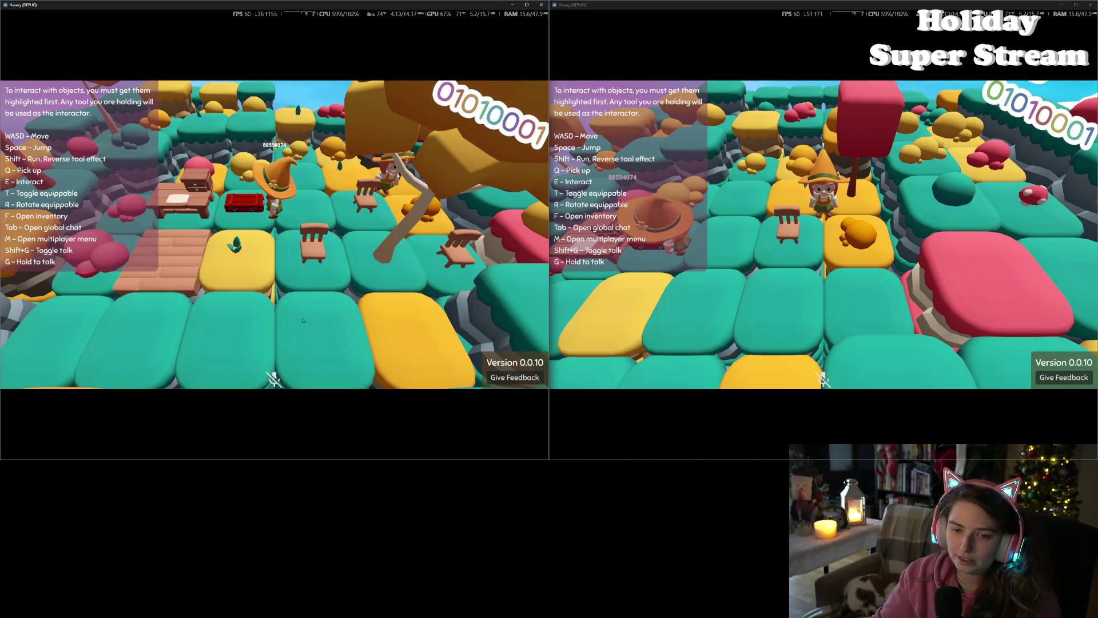
key("w")
key("q")
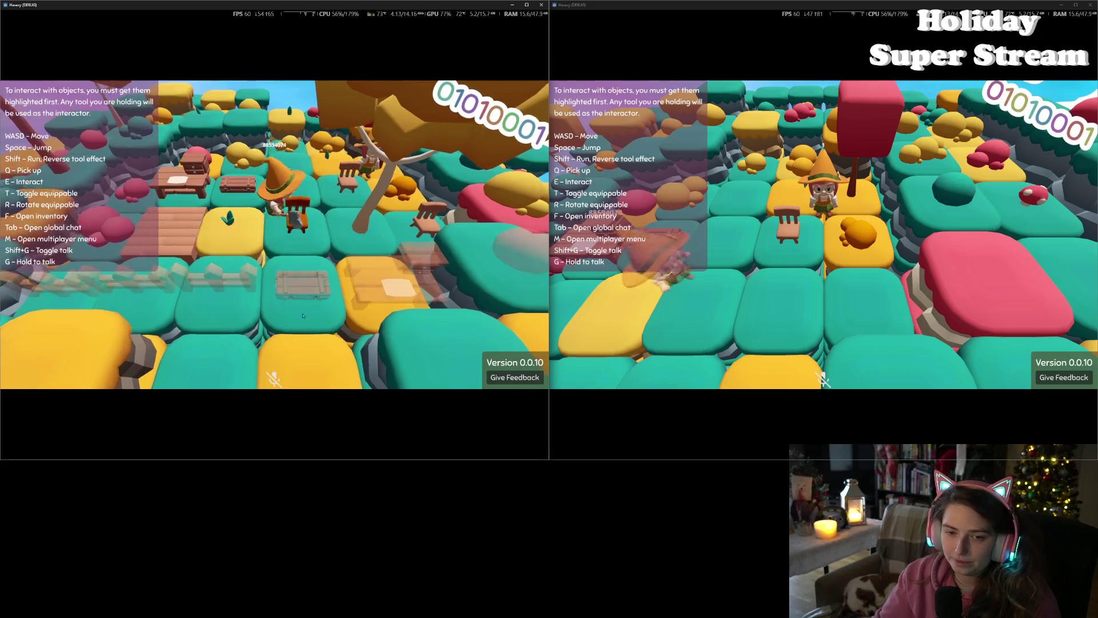
key("s")
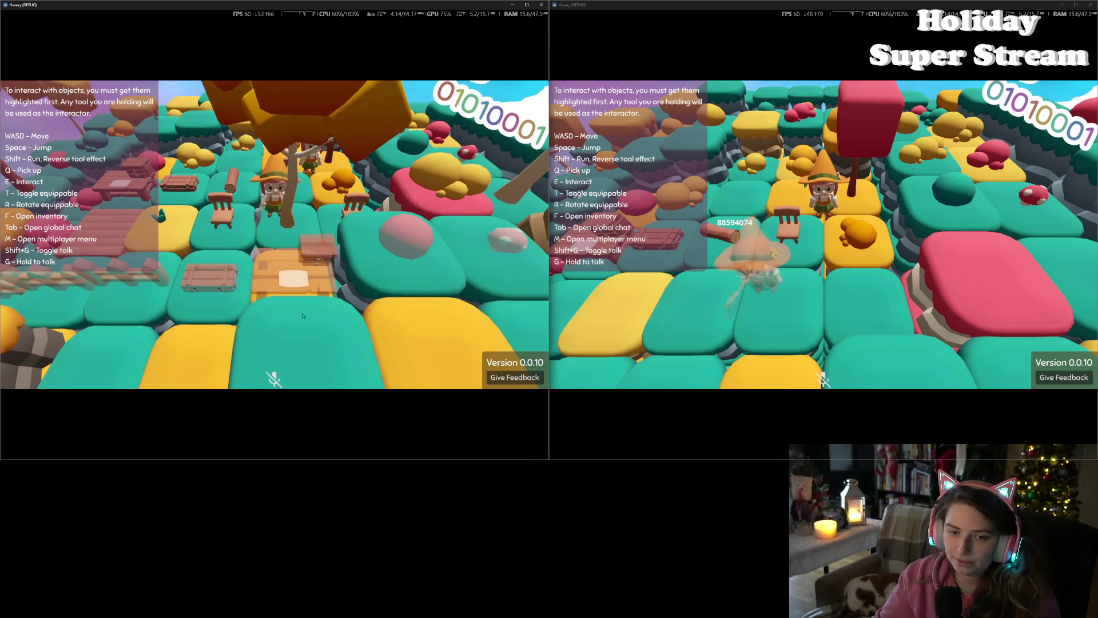
Step: Walk the character to the wooden floor by the desk and open its crafting menu
key("s")
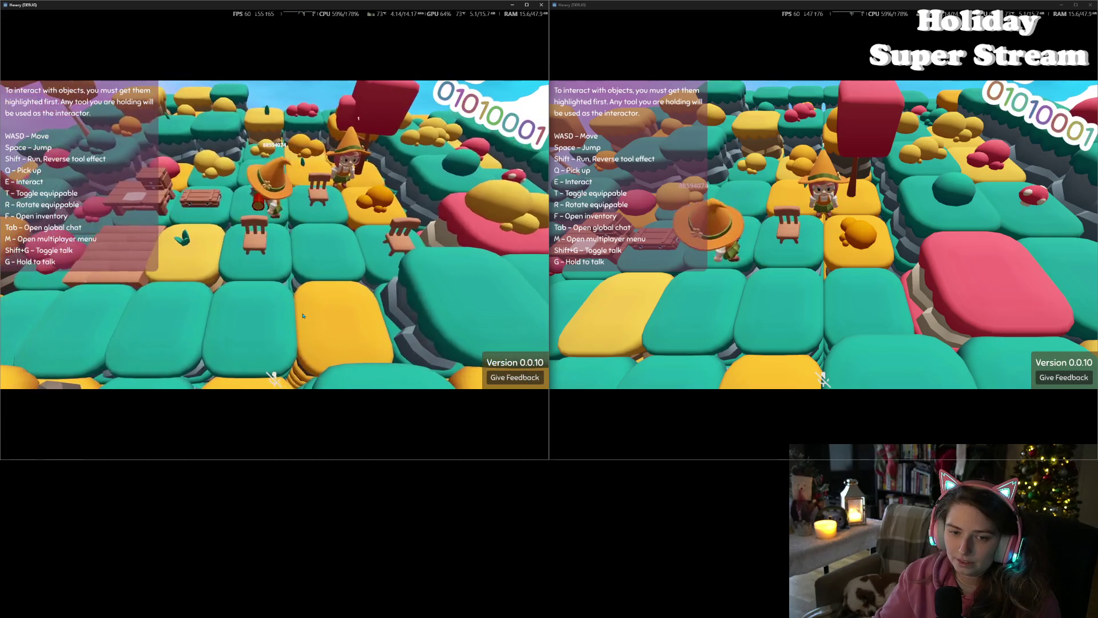
key("s")
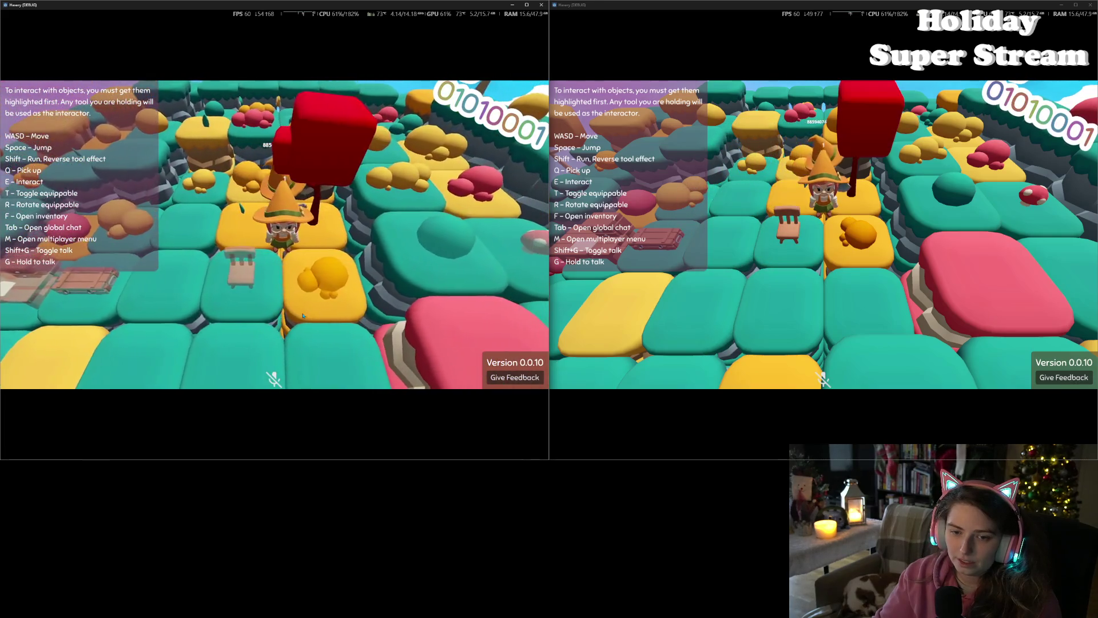
key("s")
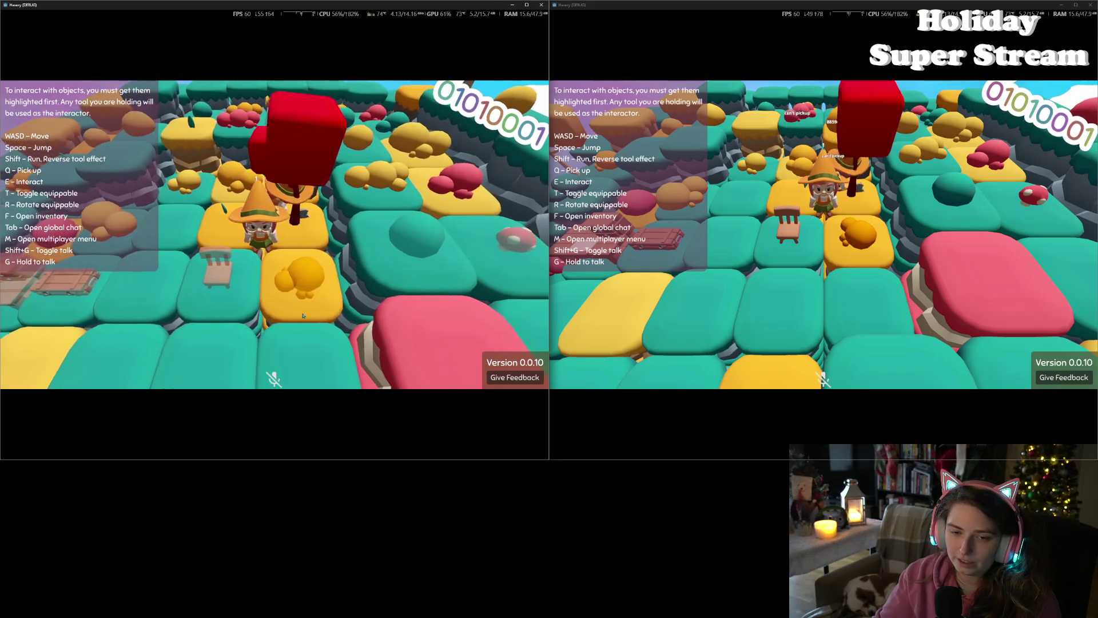
key("w")
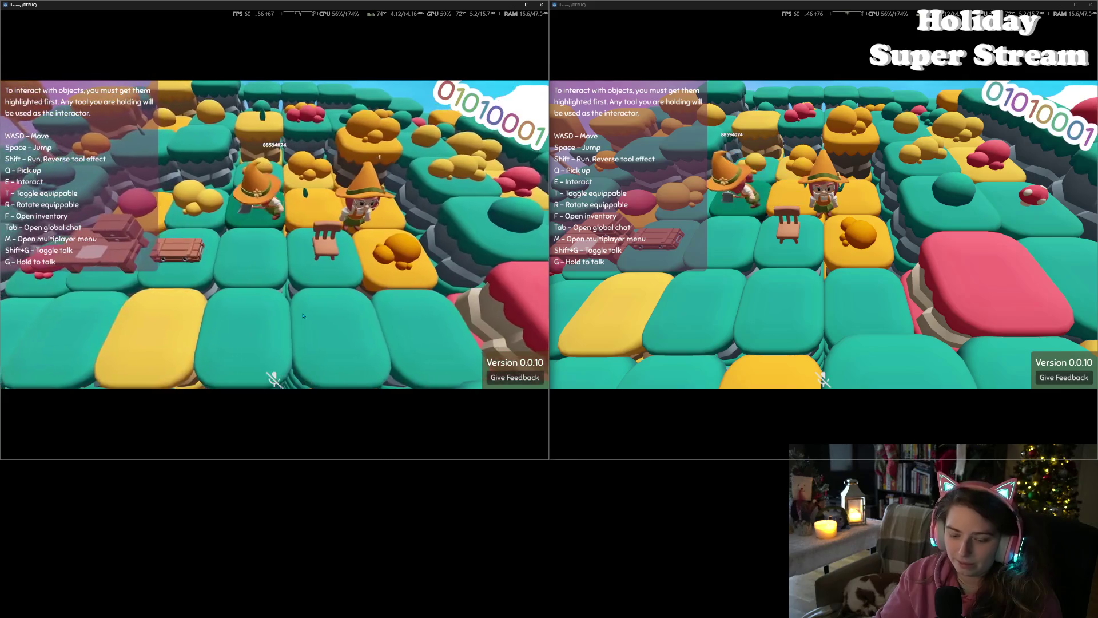
key("a")
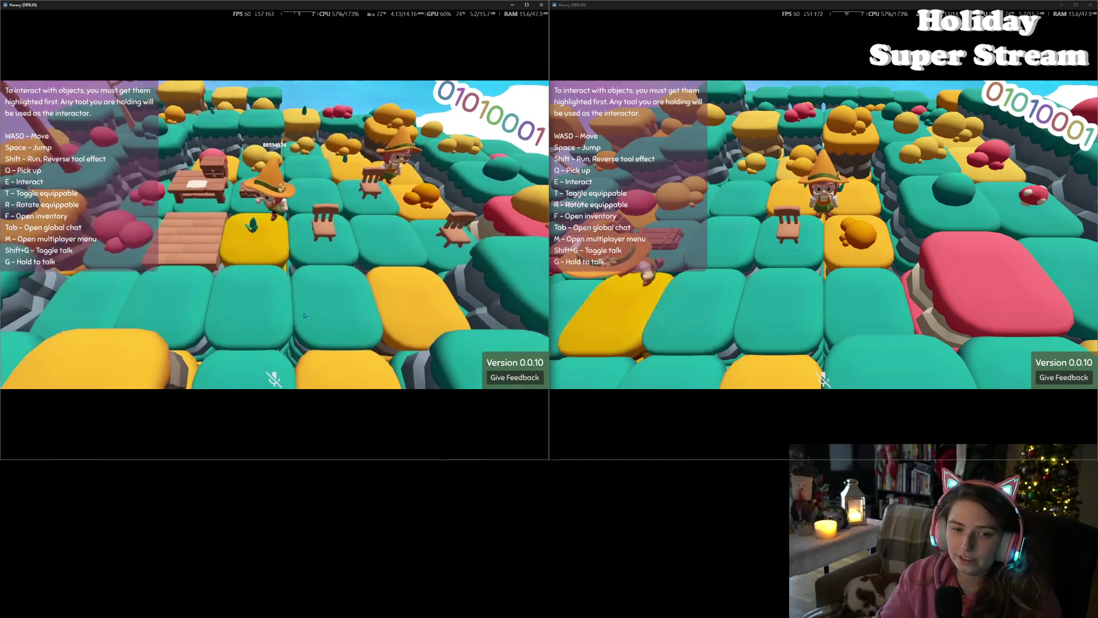
key("a")
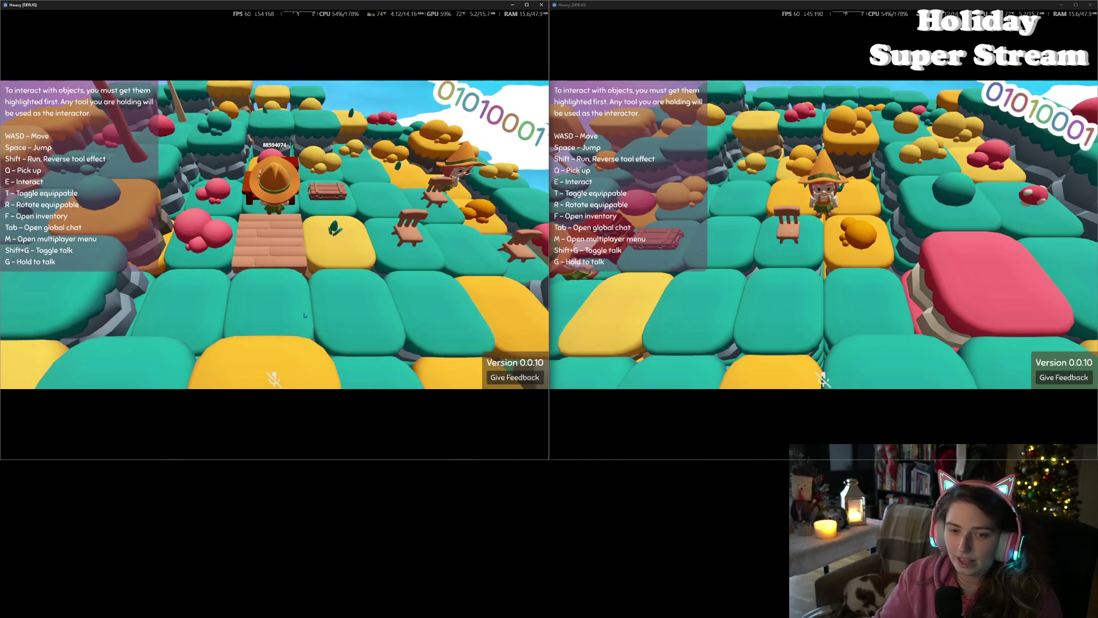
key("e")
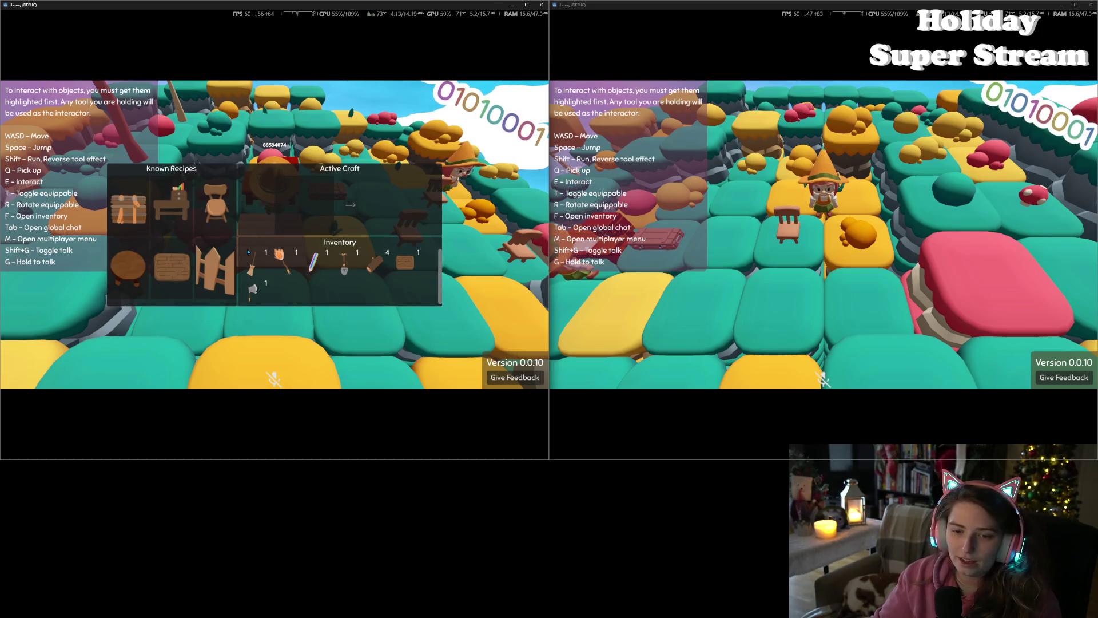
Step: Start crafting the chair recipe (3 logs to chair) and shrink the game window to show the editor
left_click(222, 208)
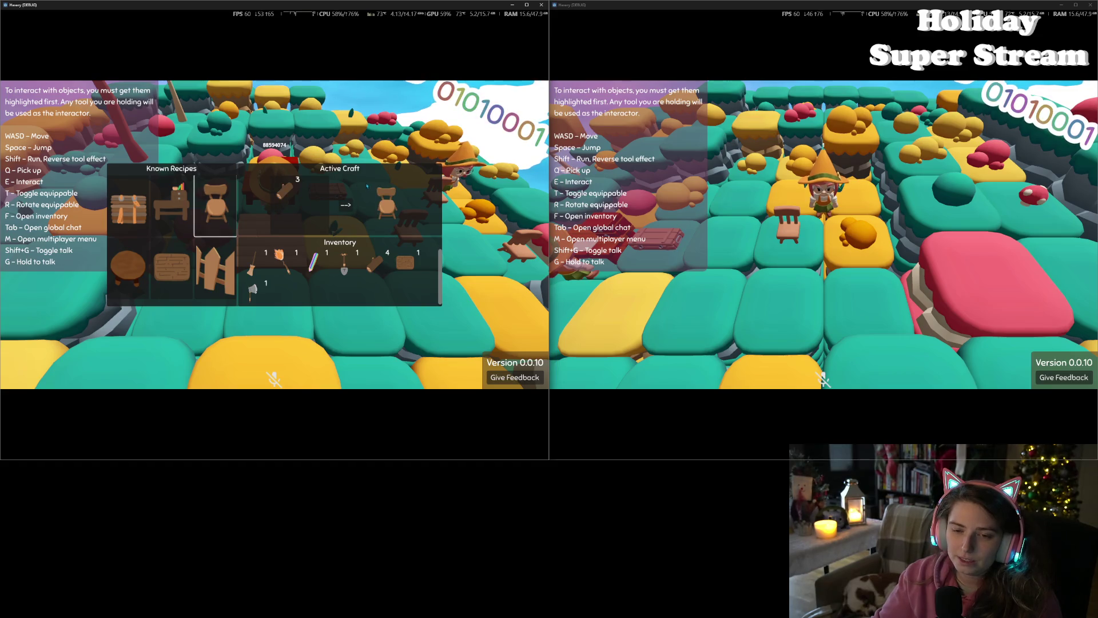
left_click(345, 204)
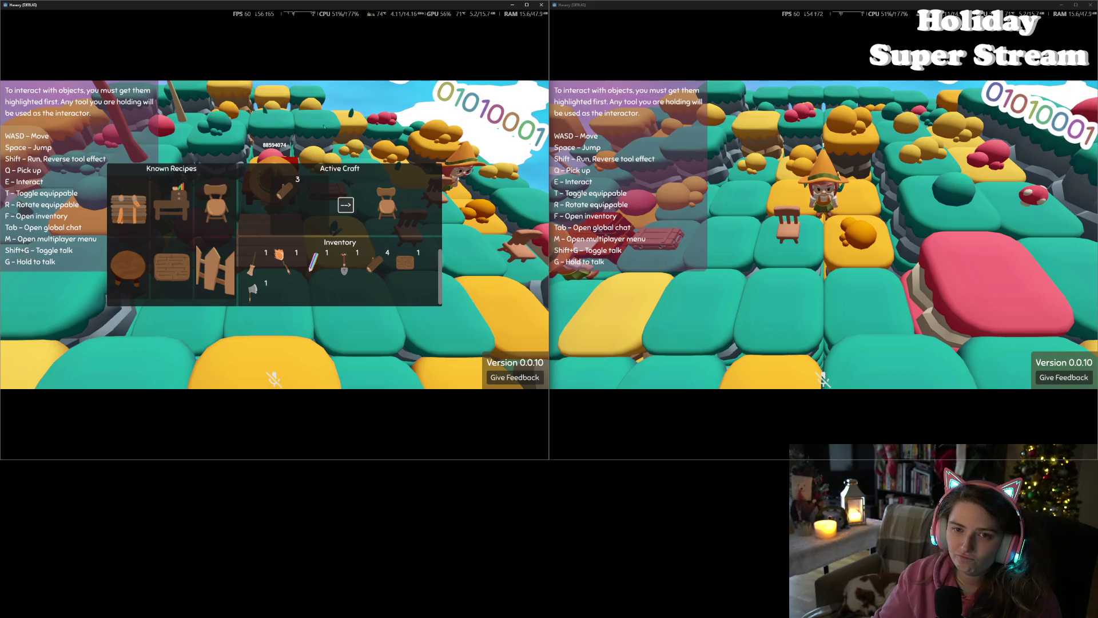
mouse_move(348, 8)
left_mouse_down()
mouse_move(469, 129)
mouse_move(772, 95)
mouse_move(772, 105)
left_mouse_up()
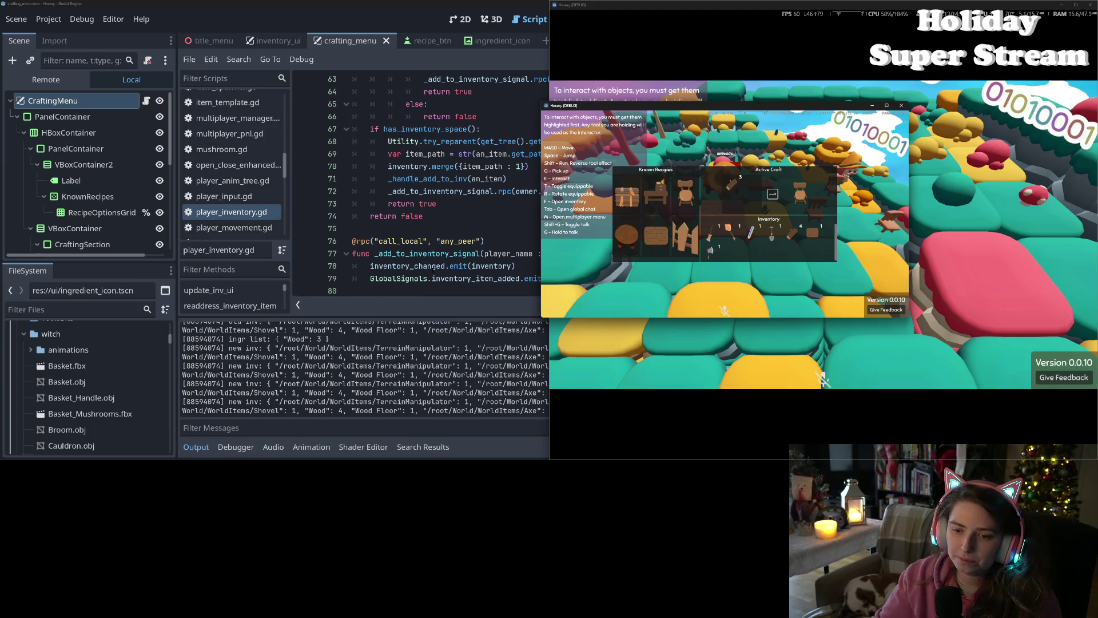
Step: Open and close the game's crafting panel with E until the editor halts on the inventory_icon null error
double_click(433, 267)
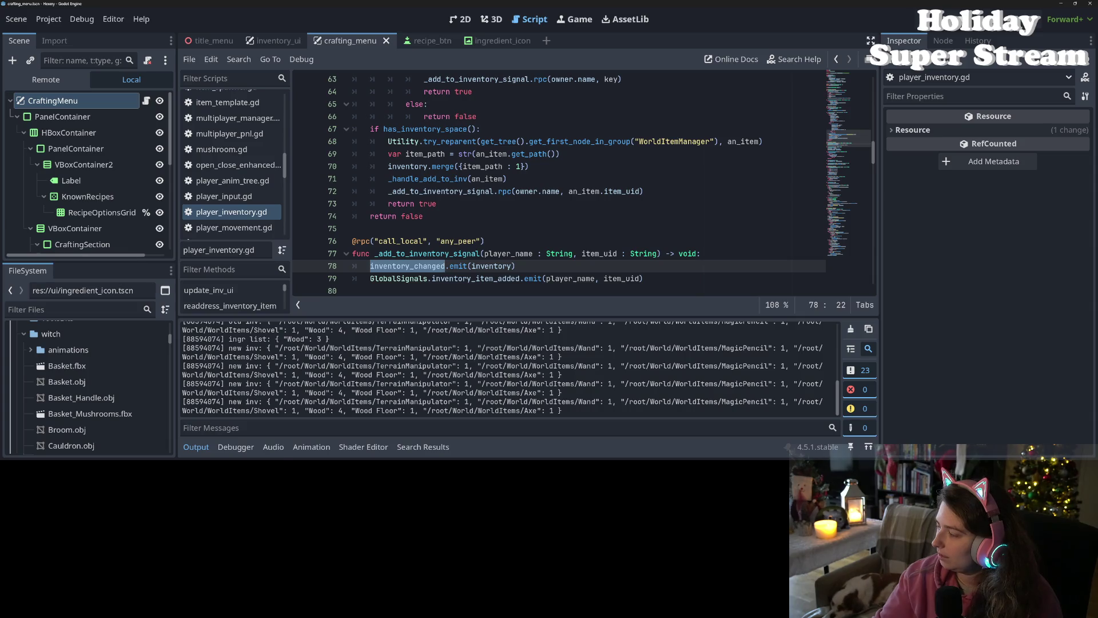
key("e")
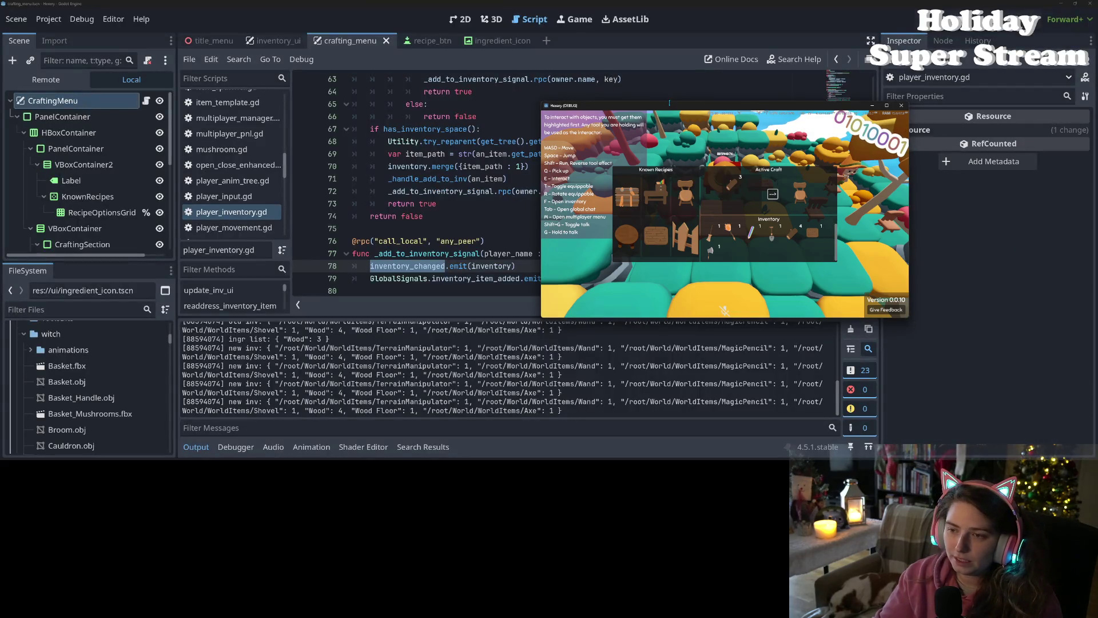
left_click_drag(670, 107, 680, 105)
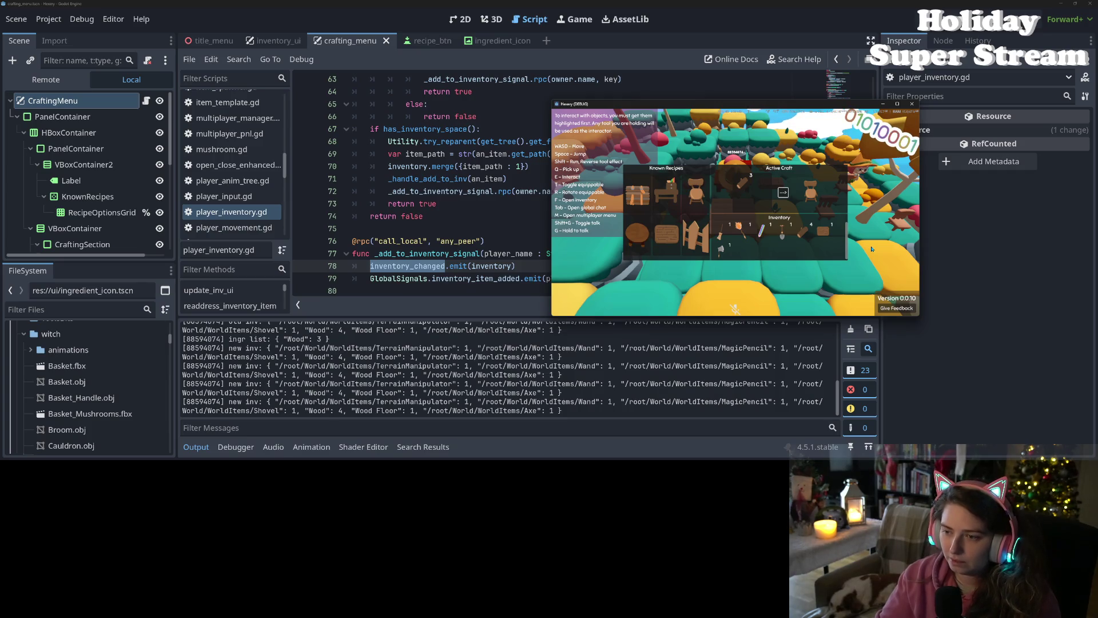
key("e")
key("w")
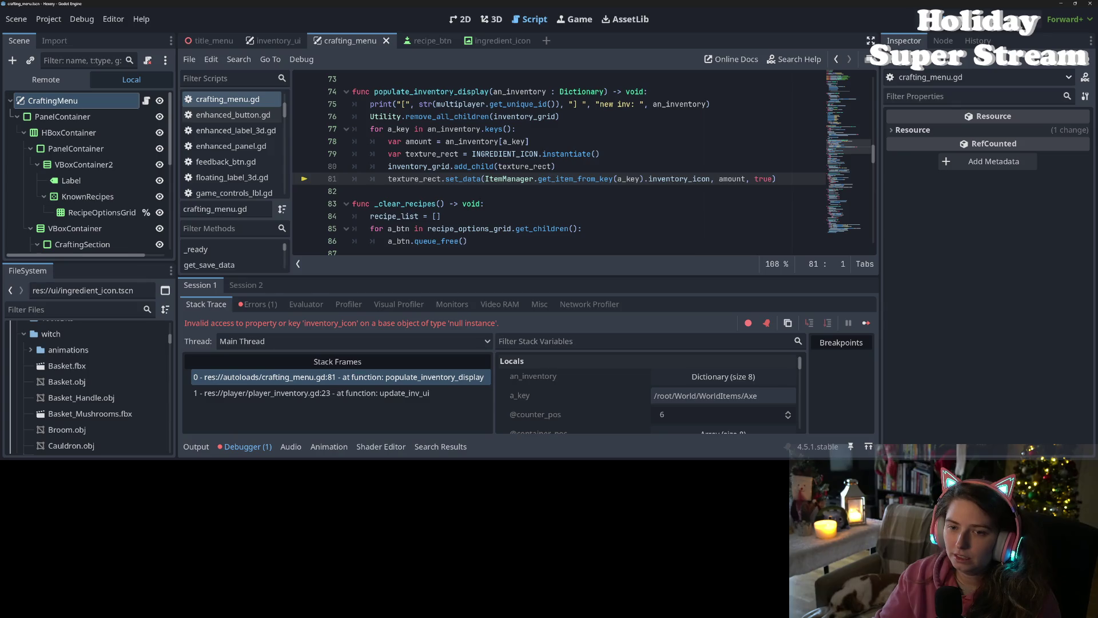
left_click(451, 91)
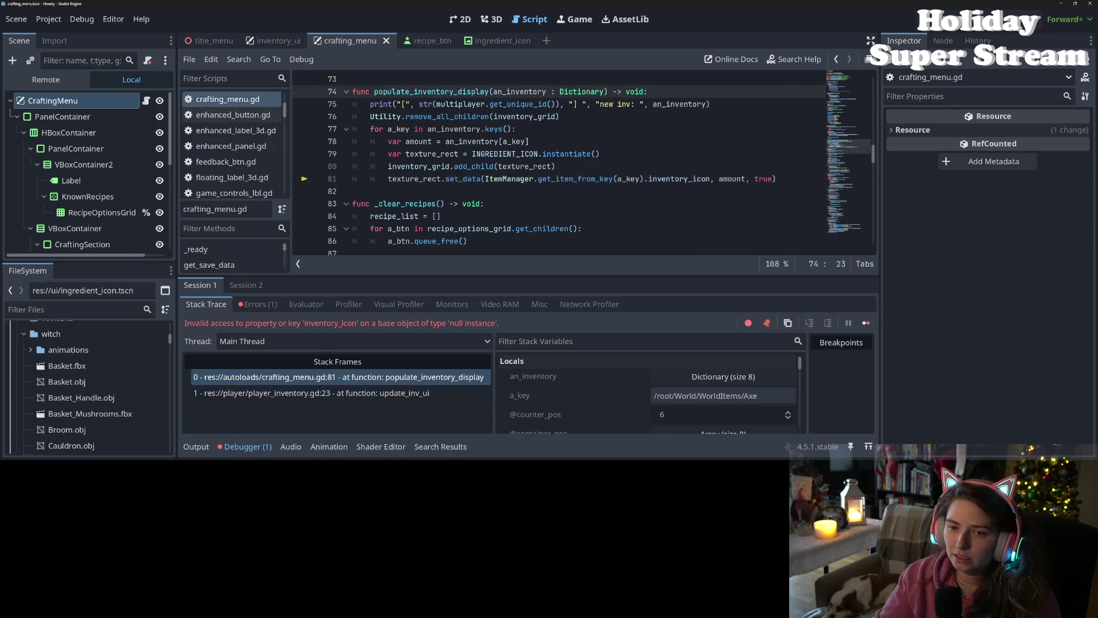
scroll(560, 166, "up", 3)
scroll(560, 166, "down", 2)
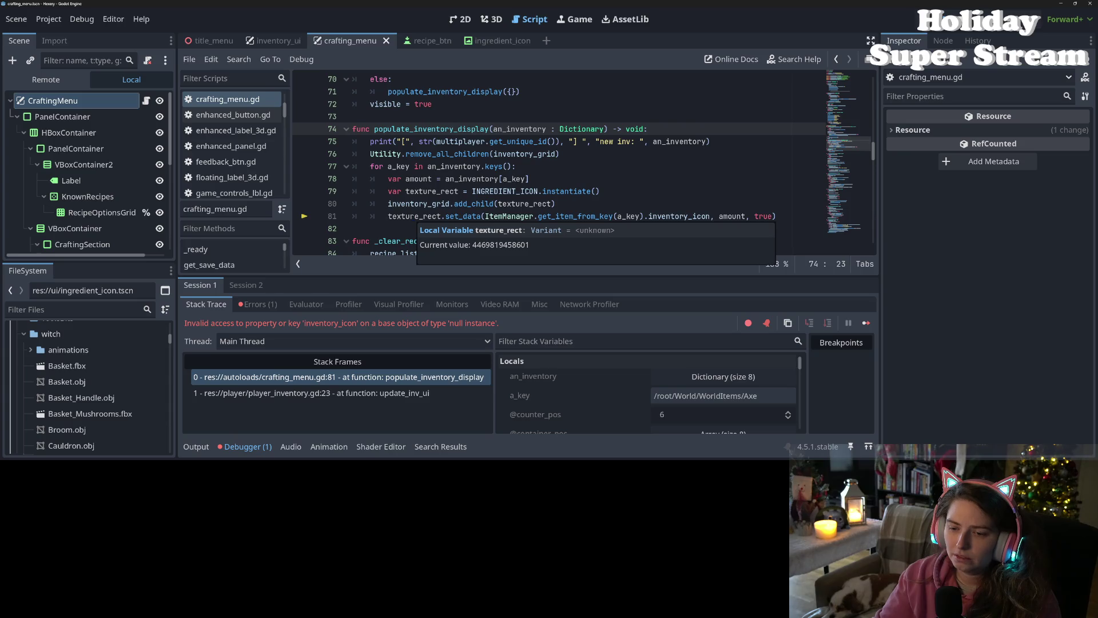
double_click(413, 216)
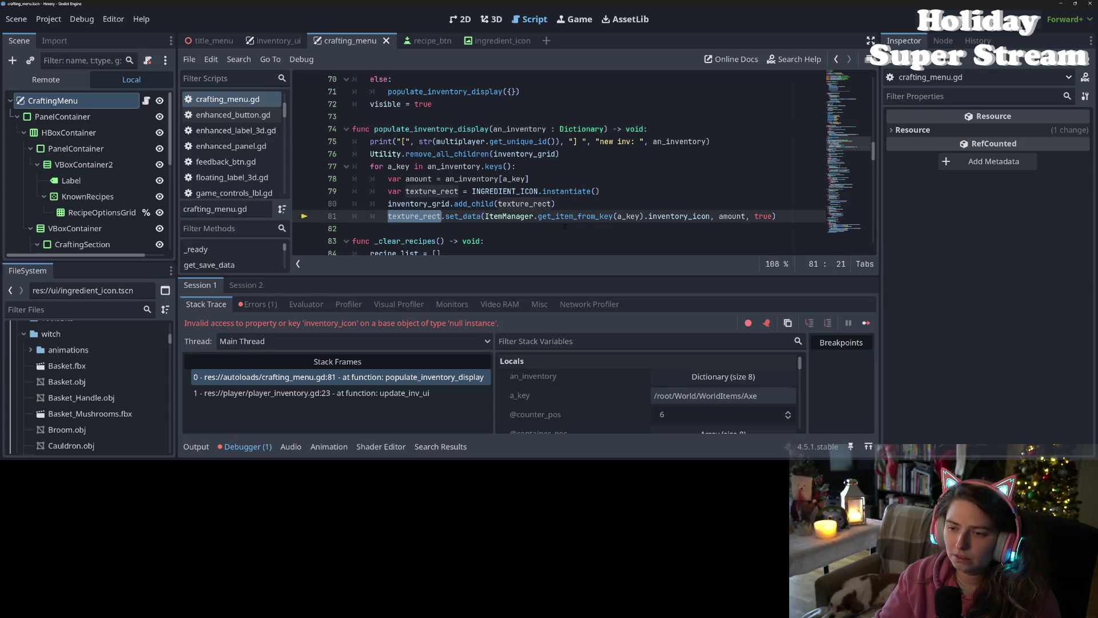
double_click(583, 216)
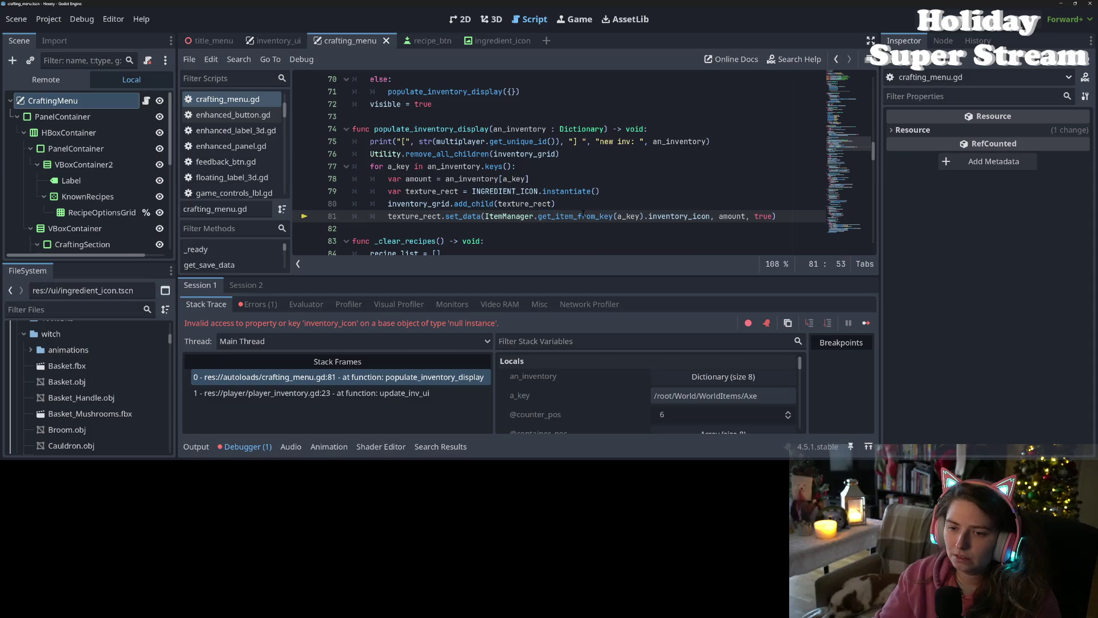
left_click(441, 203)
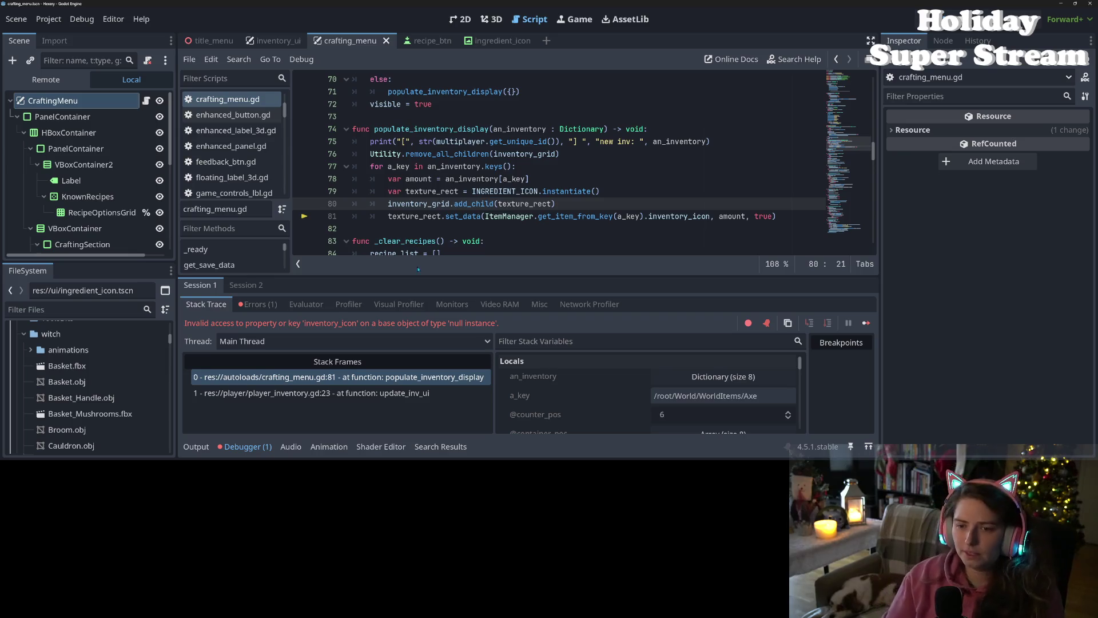
left_click(462, 216)
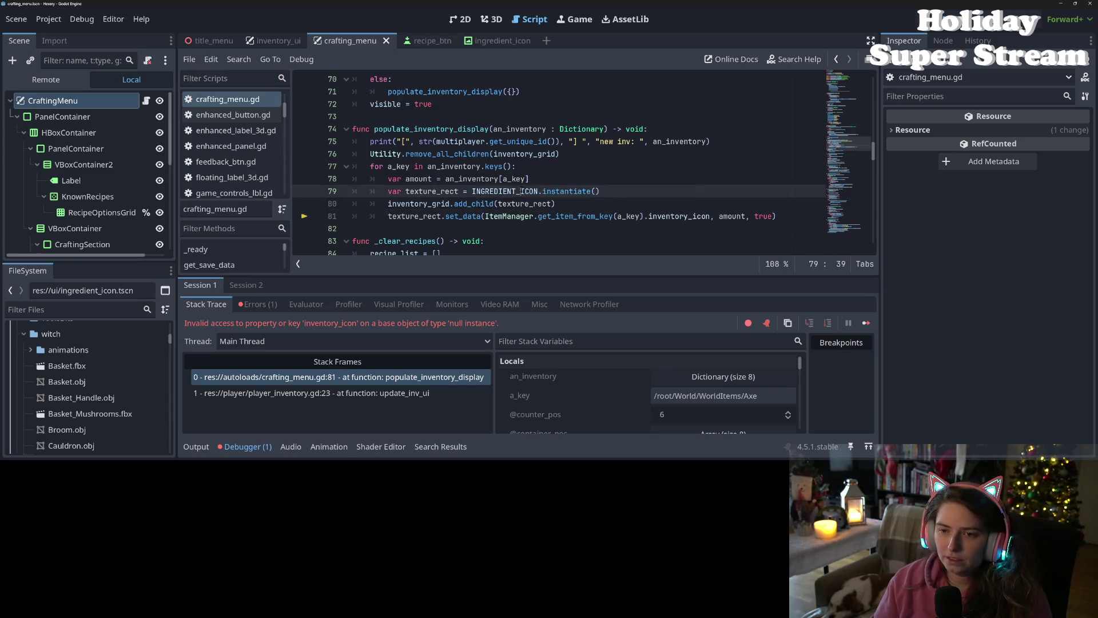
double_click(503, 191)
scroll(517, 191, "up", 4)
scroll(516, 191, "up", 15)
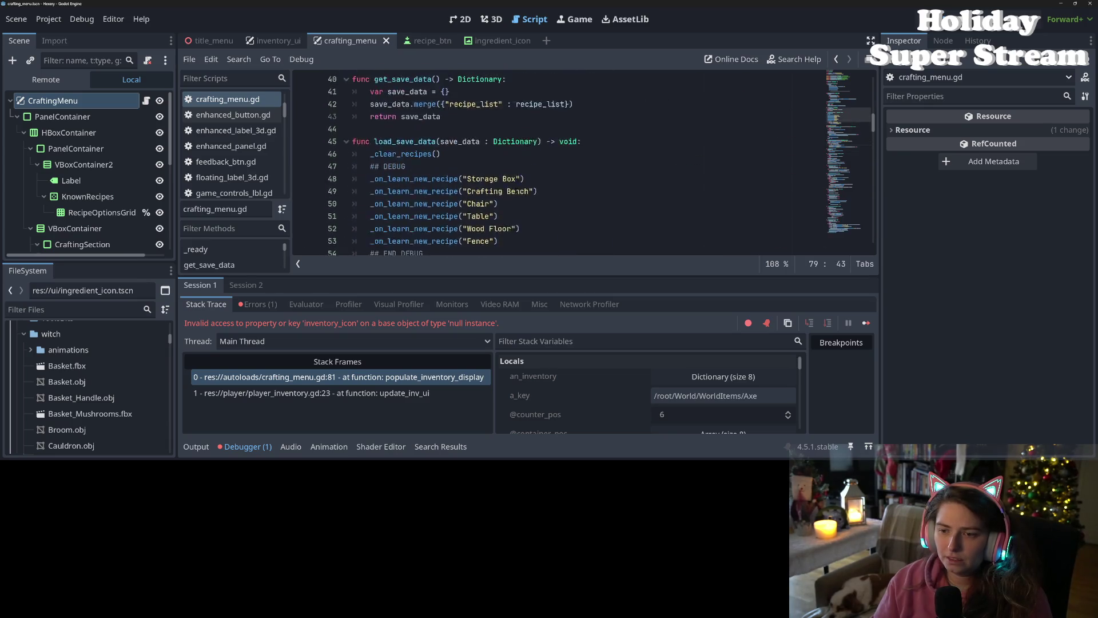
scroll(512, 195, "up", 4)
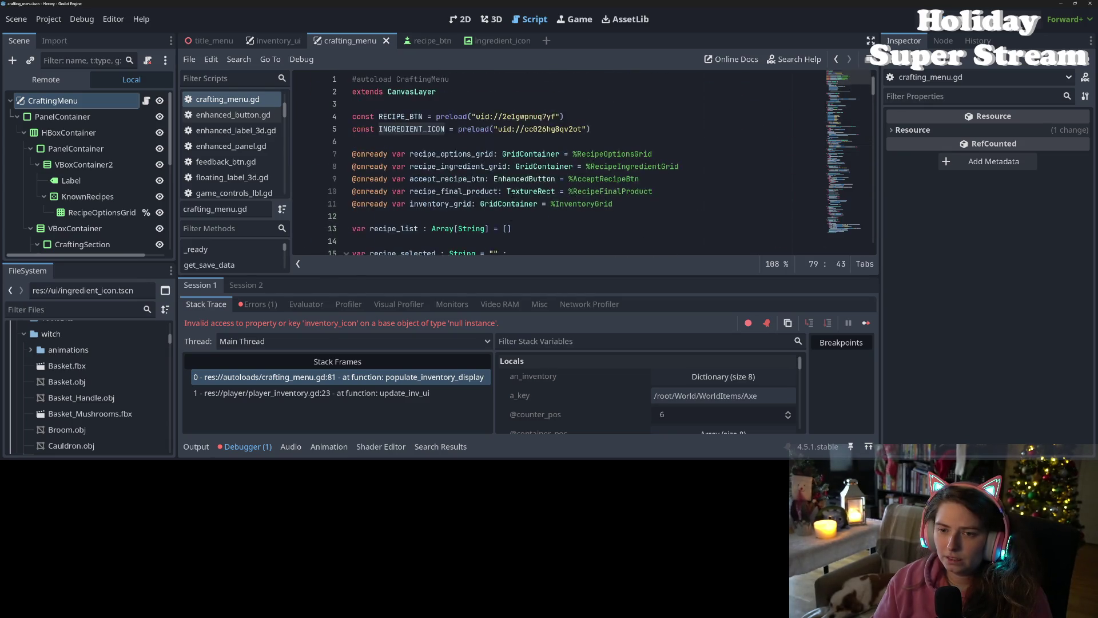
scroll(572, 218, "down", 6)
scroll(672, 247, "up", 2)
scroll(630, 229, "up", 4)
scroll(512, 193, "down", 15)
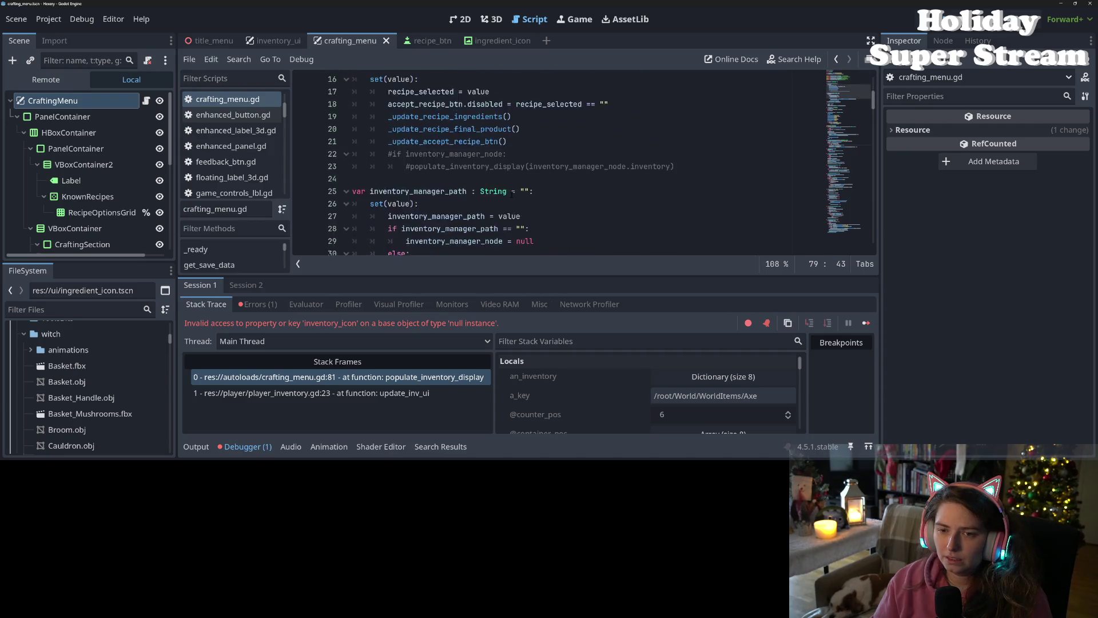
scroll(509, 194, "down", 9)
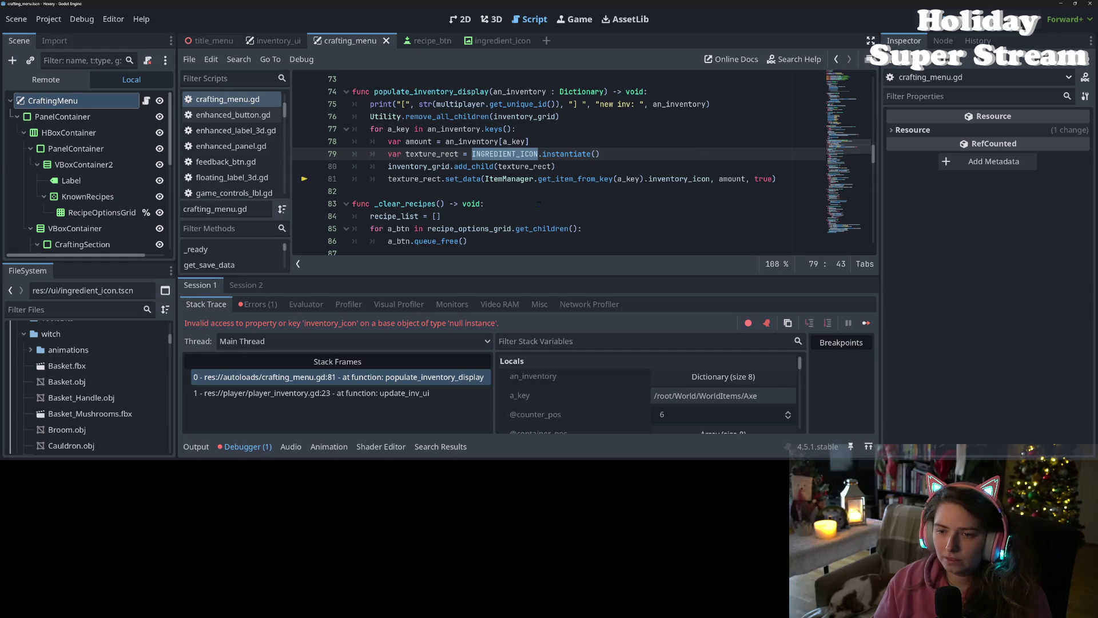
scroll(538, 204, "down", 1)
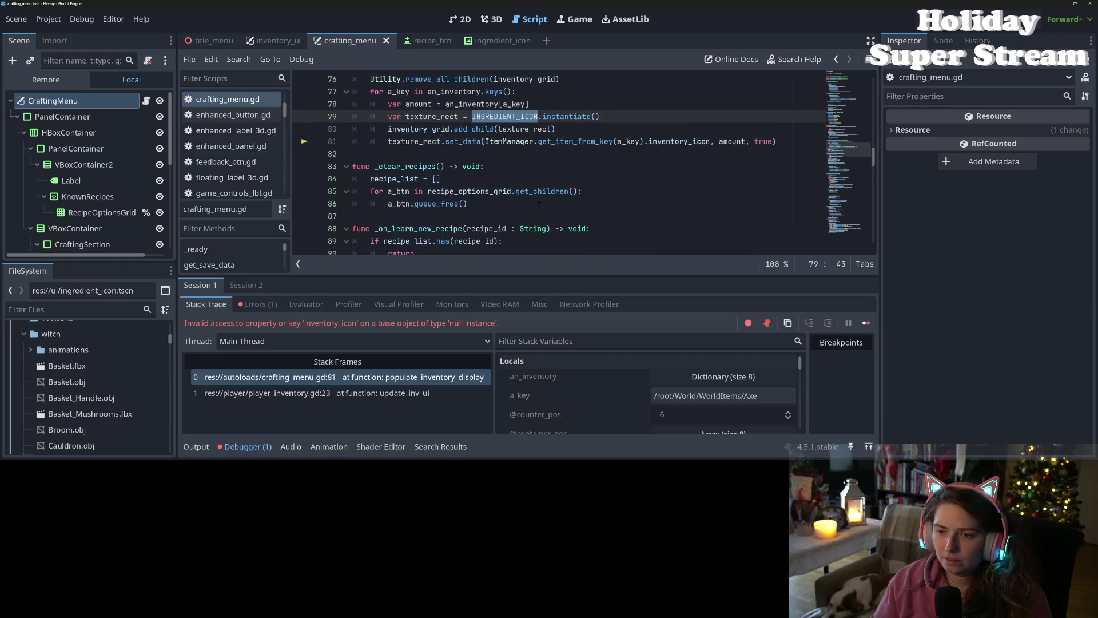
scroll(539, 203, "down", 11)
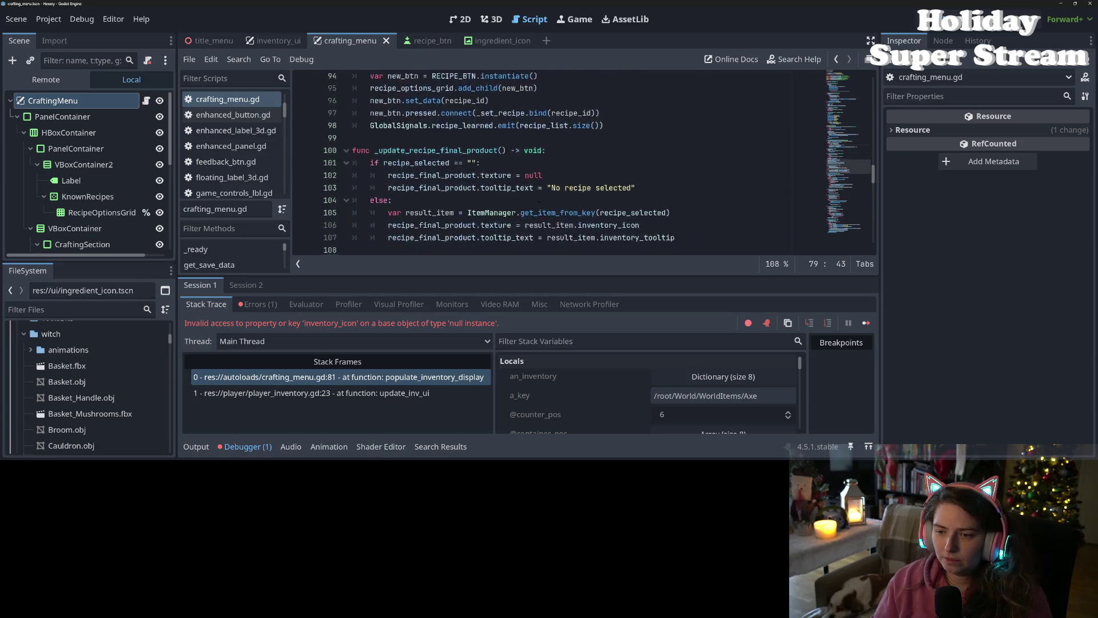
scroll(539, 197, "down", 5)
scroll(539, 203, "up", 6)
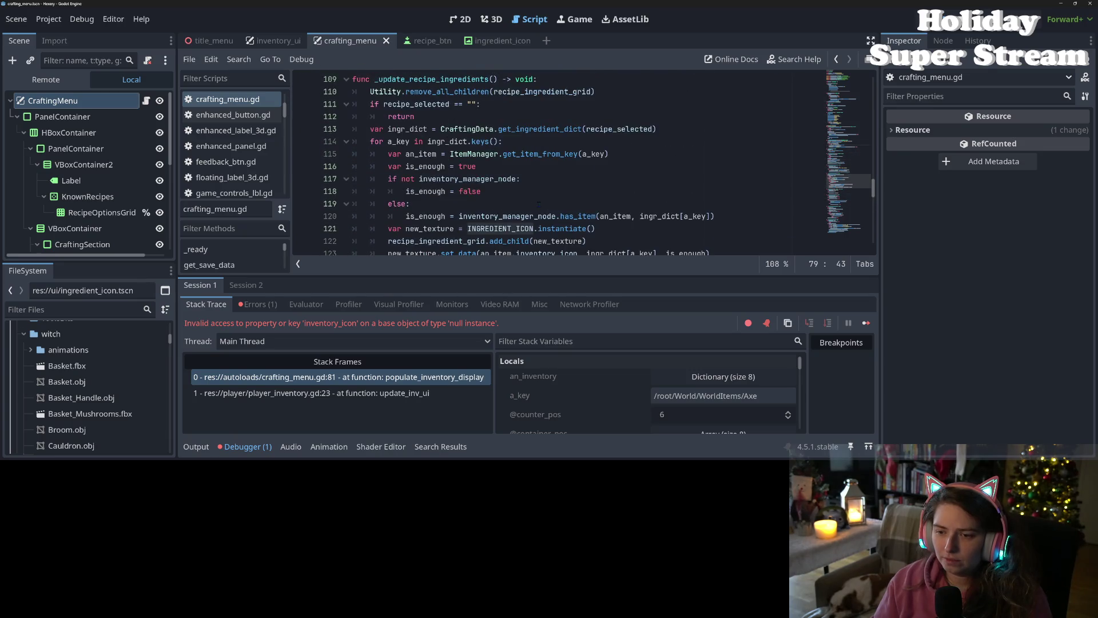
scroll(539, 204, "down", 1)
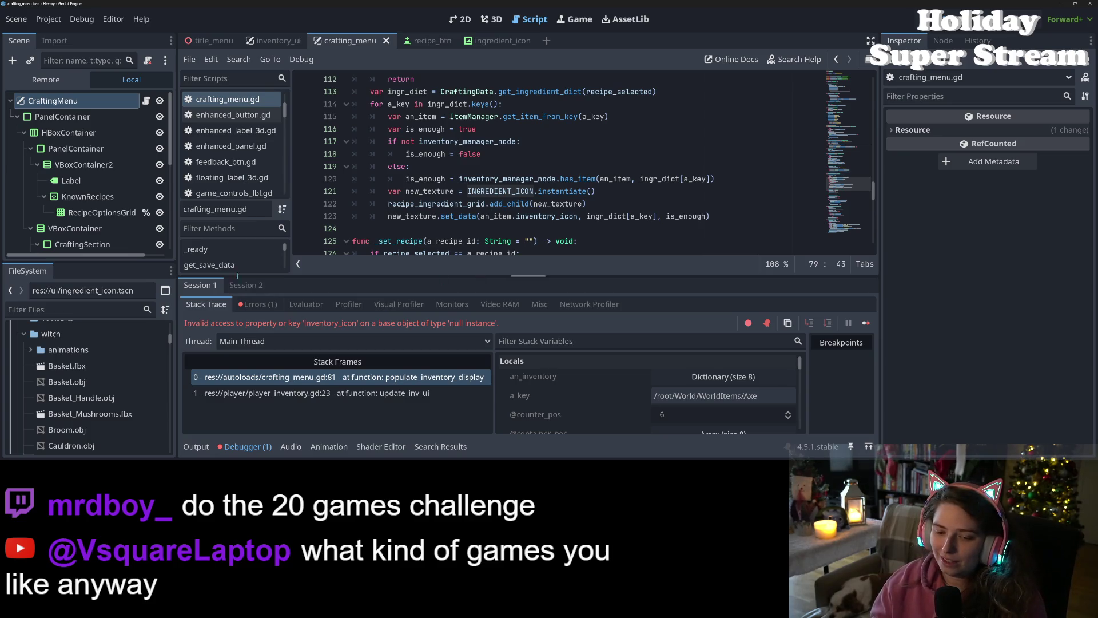
Step: Locate the inventory_icon error in the debugger and its crafting_menu.gd:81 stack entry
left_click(261, 304)
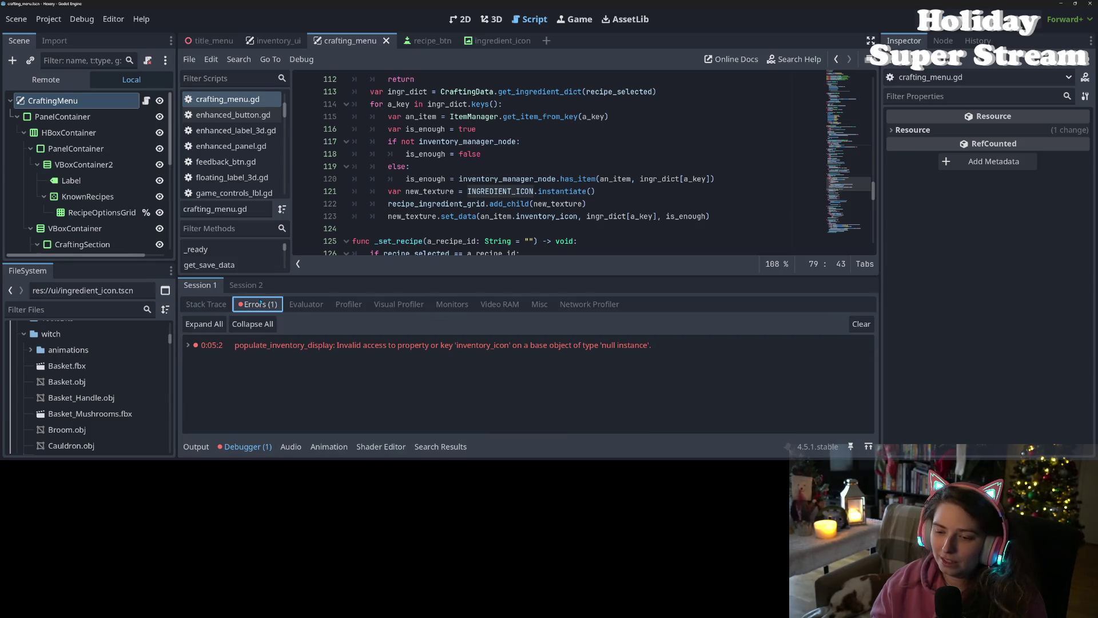
left_click(302, 347)
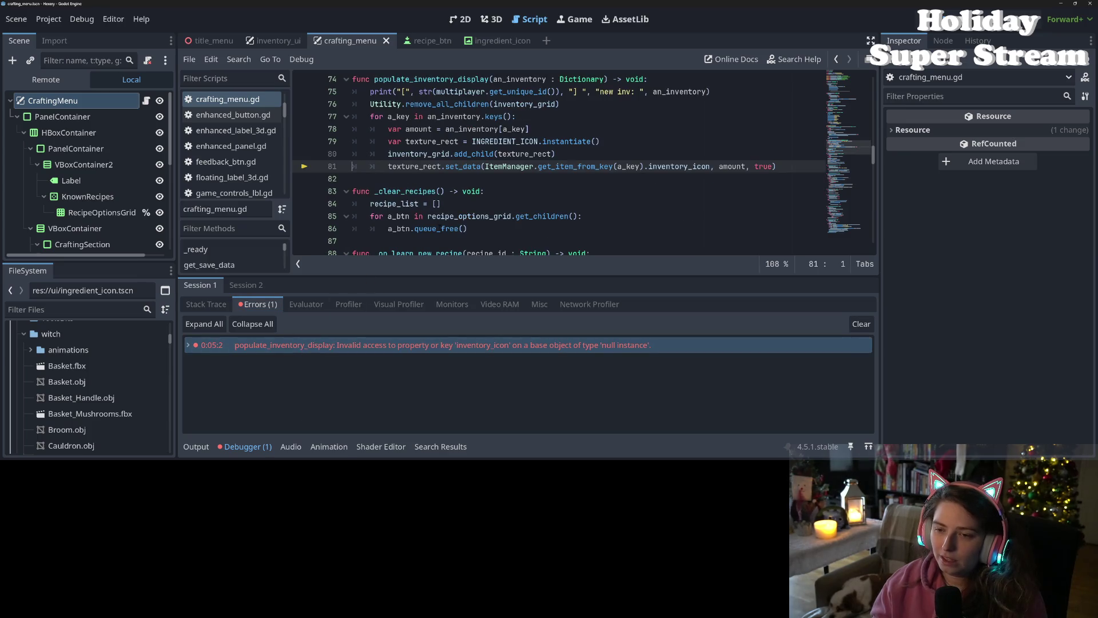
scroll(558, 166, "up", 1)
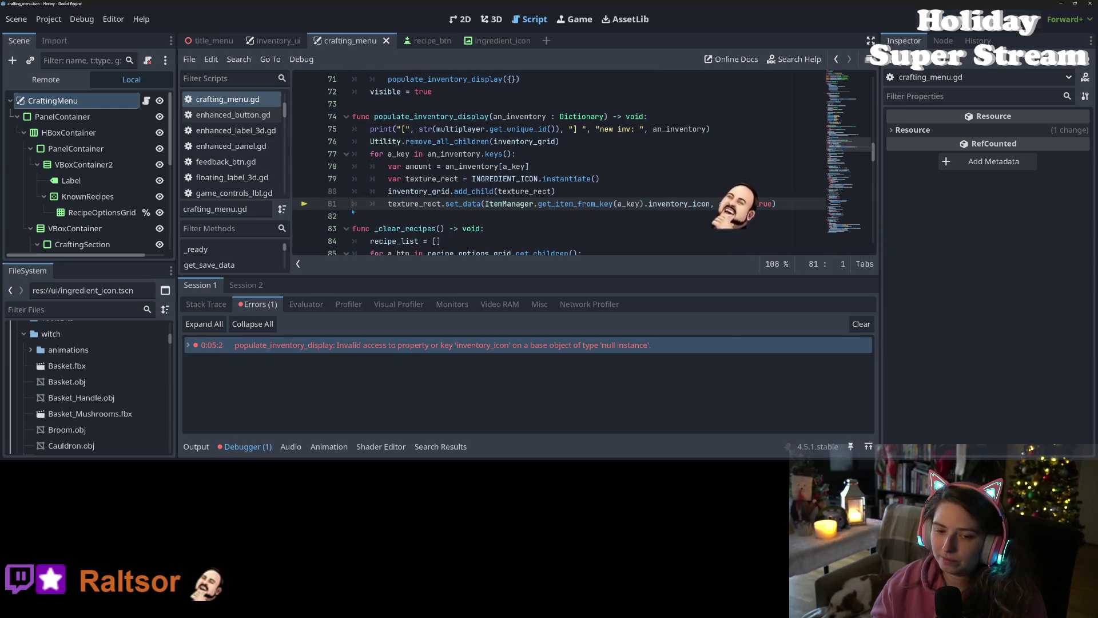
left_click(189, 345)
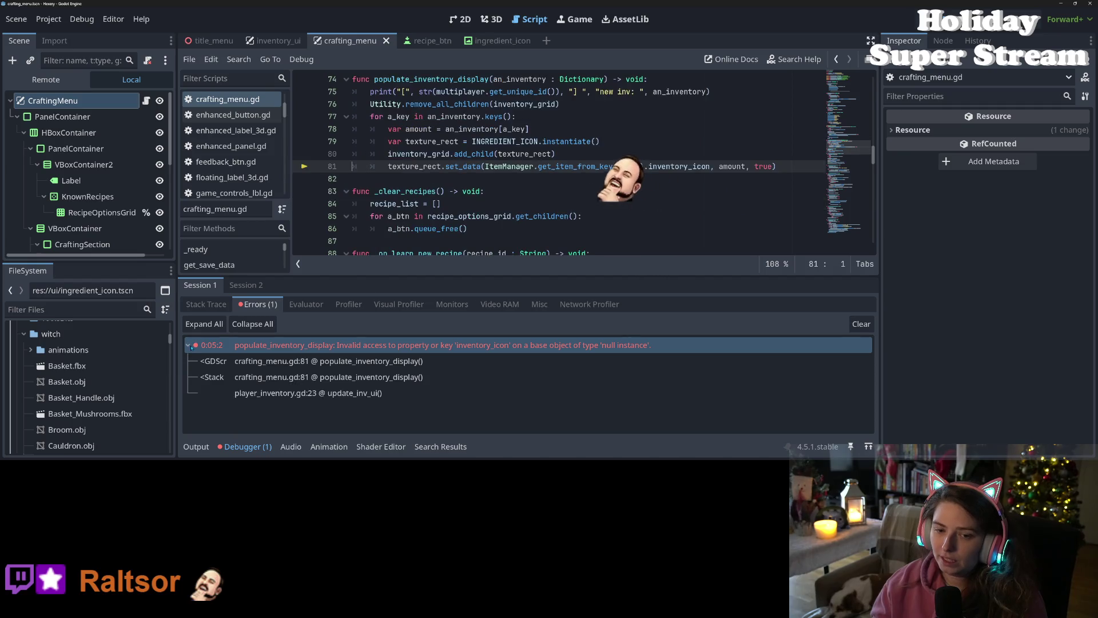
left_click(367, 360)
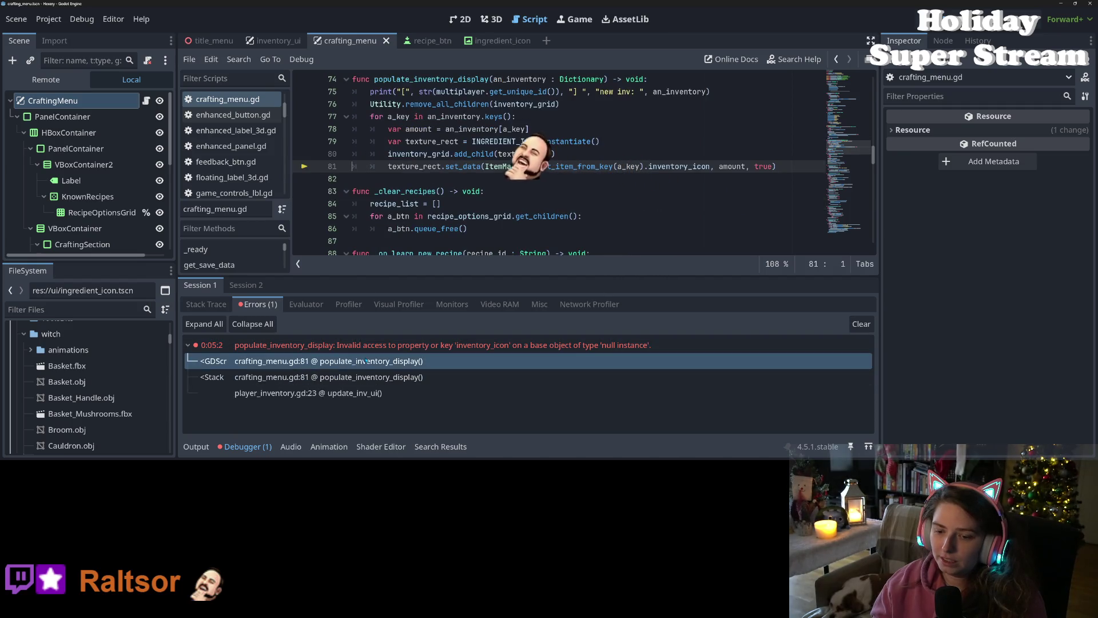
left_click(207, 305)
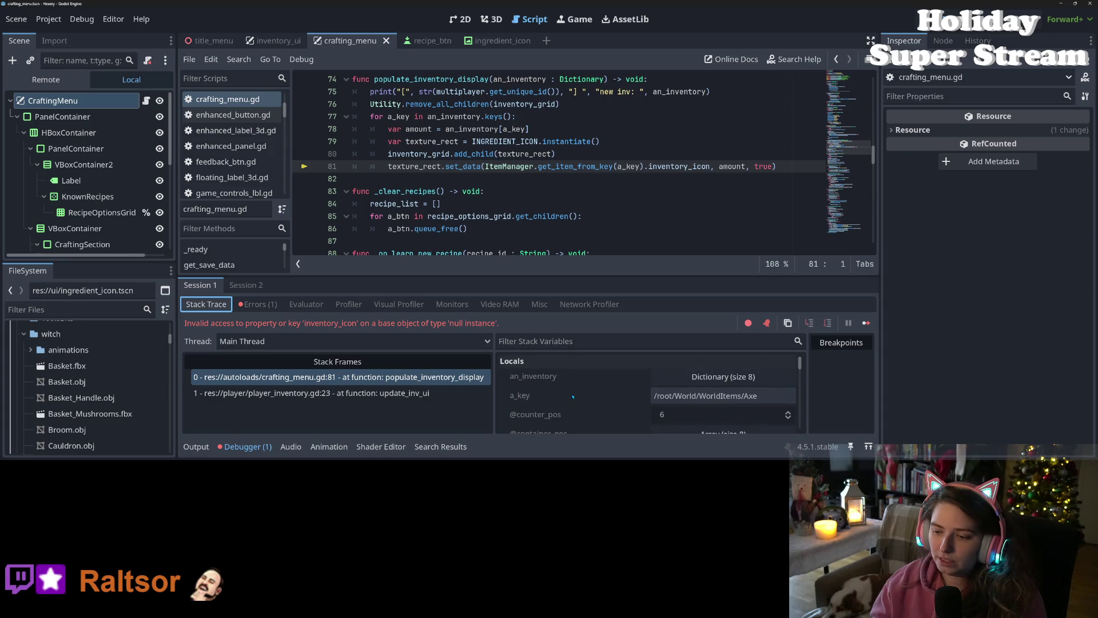
Step: Expand the an_inventory dictionary in Stack Variables and scroll through its 8 entries
left_click(729, 377)
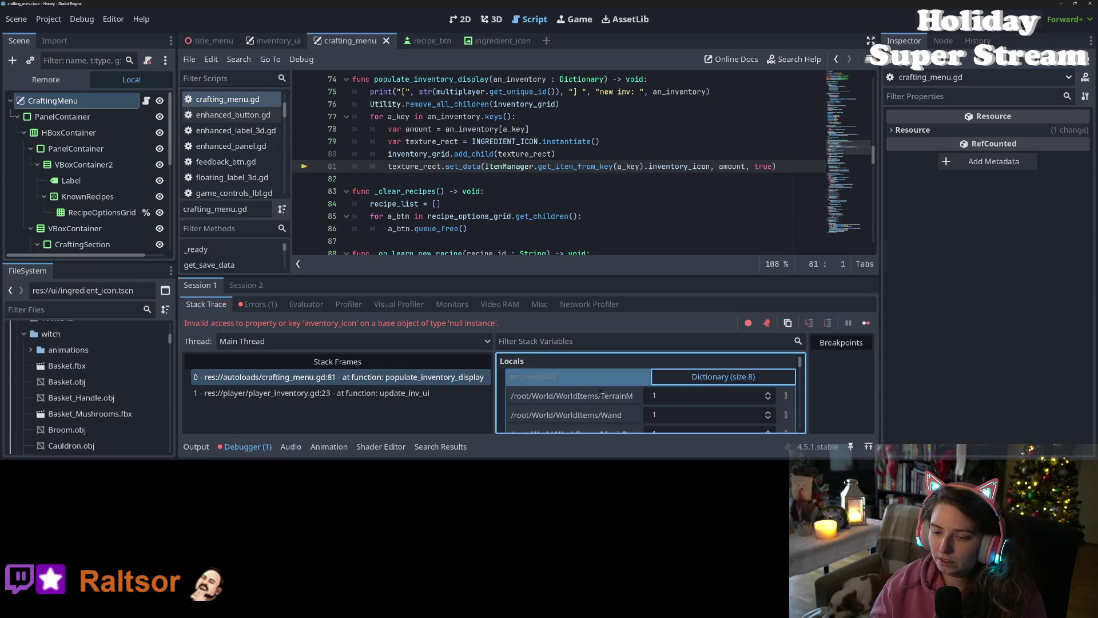
scroll(600, 394, "down", 1)
scroll(601, 392, "down", 3)
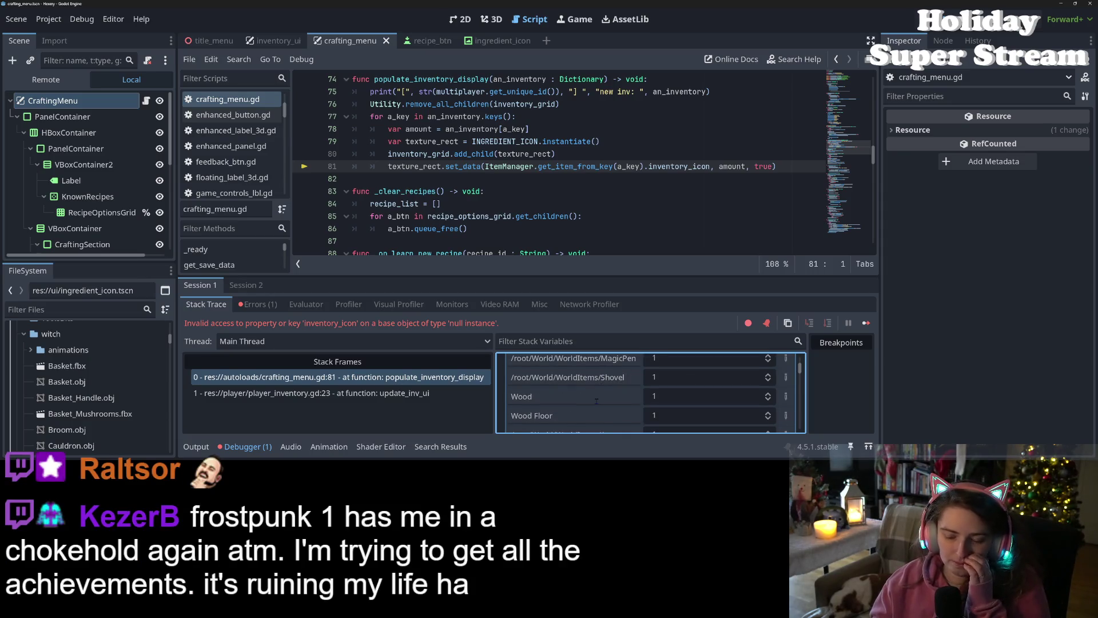
scroll(595, 398, "down", 1)
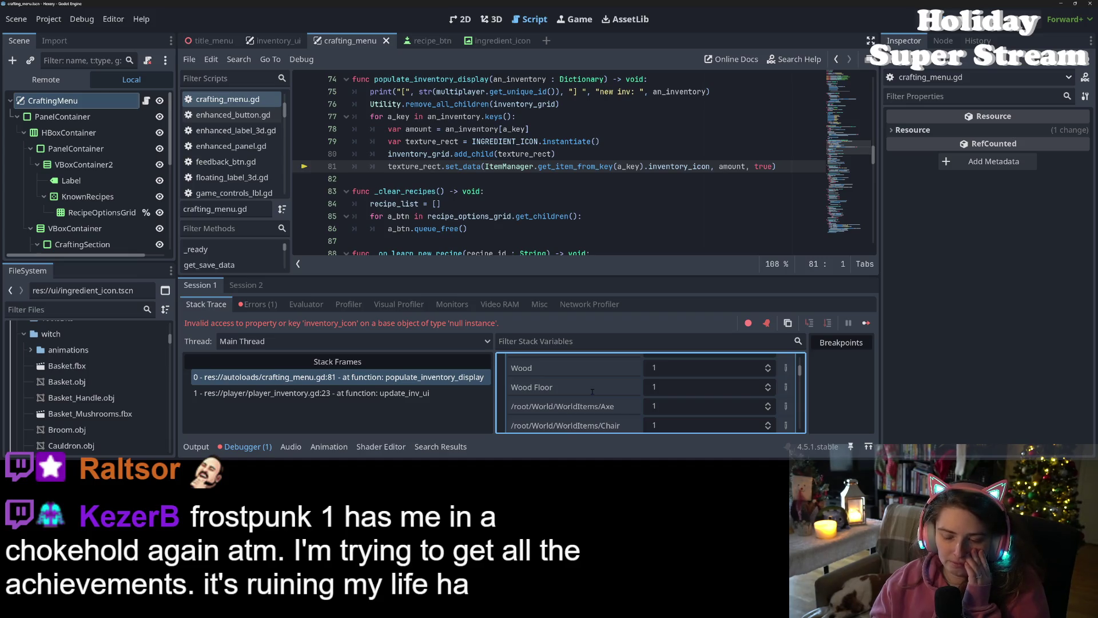
scroll(593, 392, "down", 1)
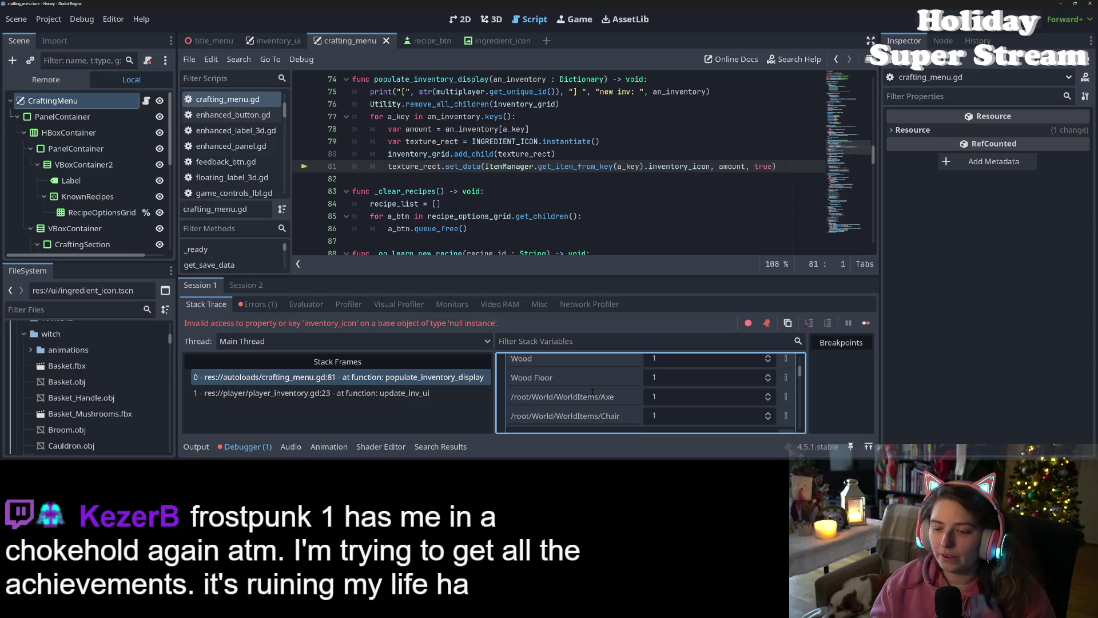
scroll(588, 391, "down", 1)
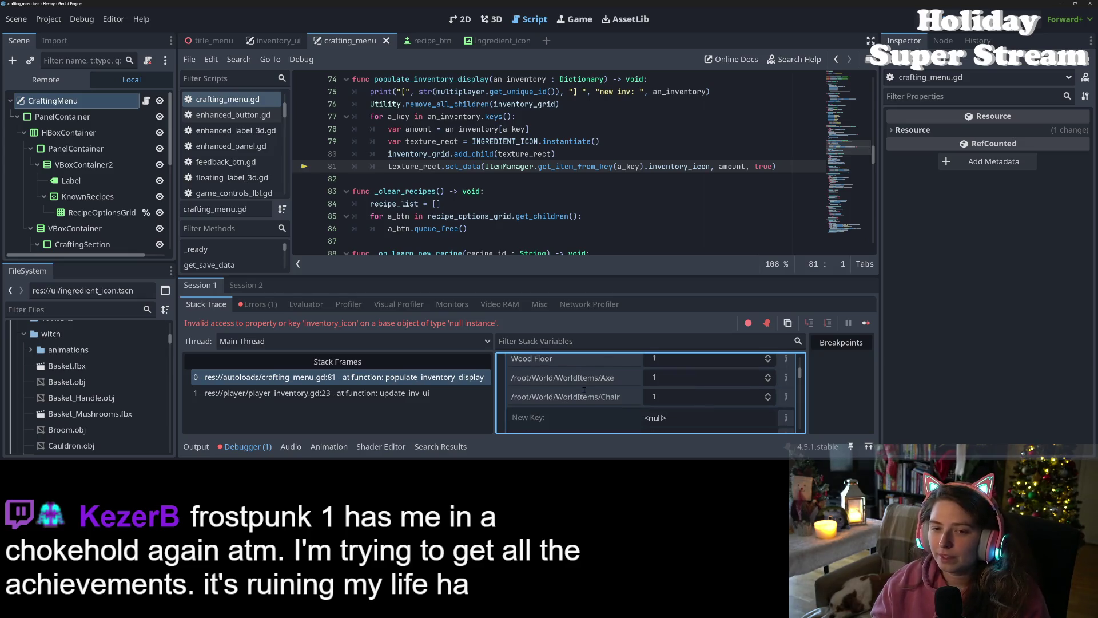
scroll(584, 390, "up", 1)
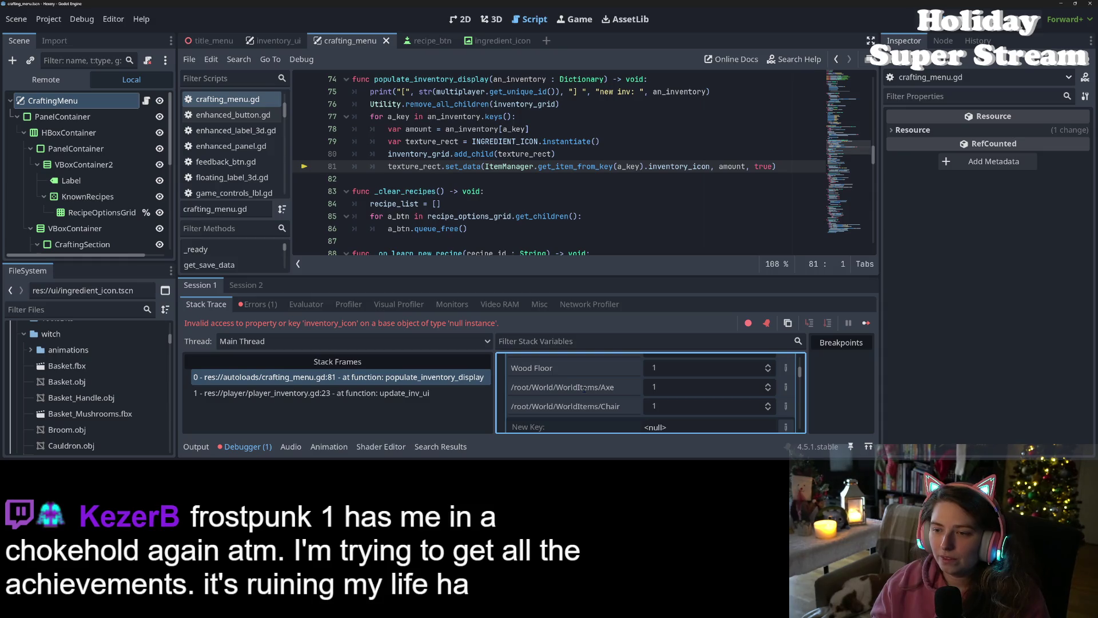
scroll(584, 389, "down", 1)
scroll(584, 389, "down", 1)
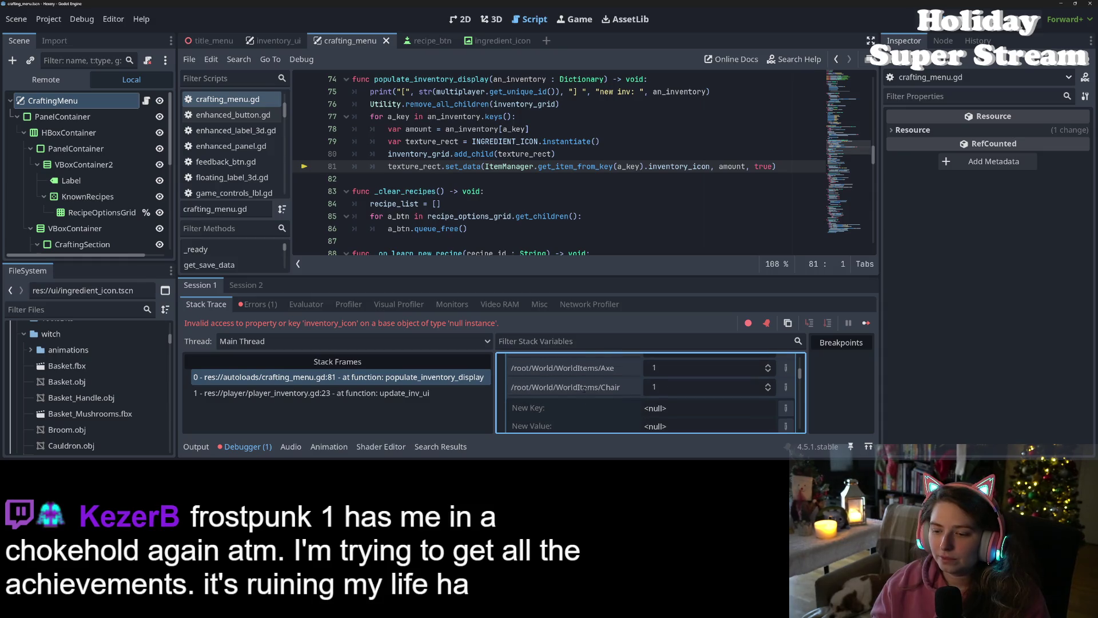
scroll(584, 388, "up", 2)
scroll(626, 406, "down", 5)
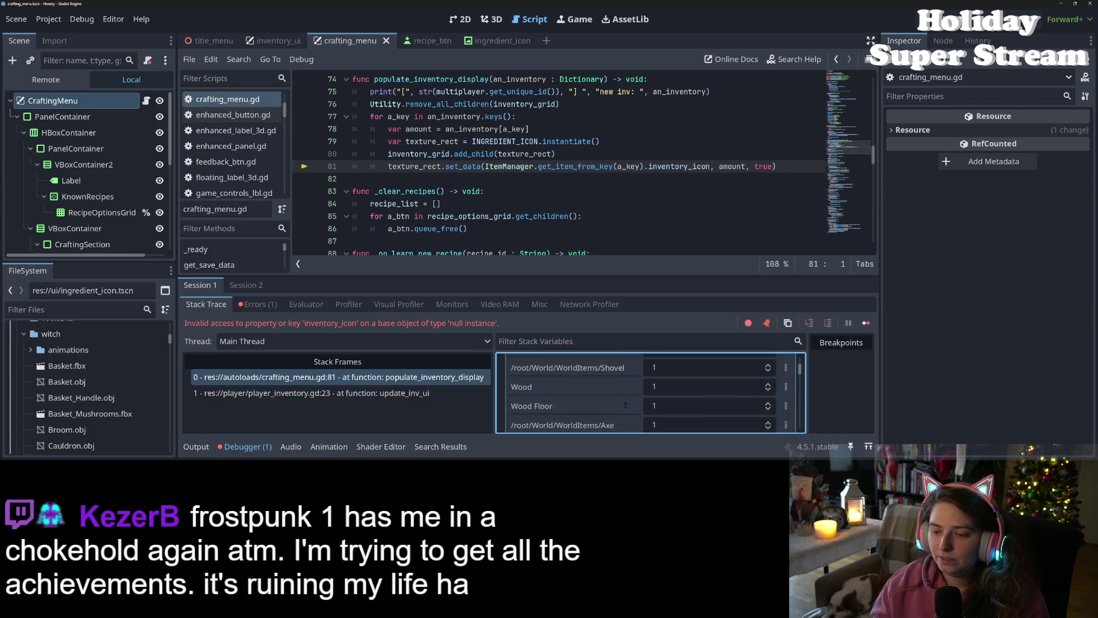
scroll(624, 405, "up", 5)
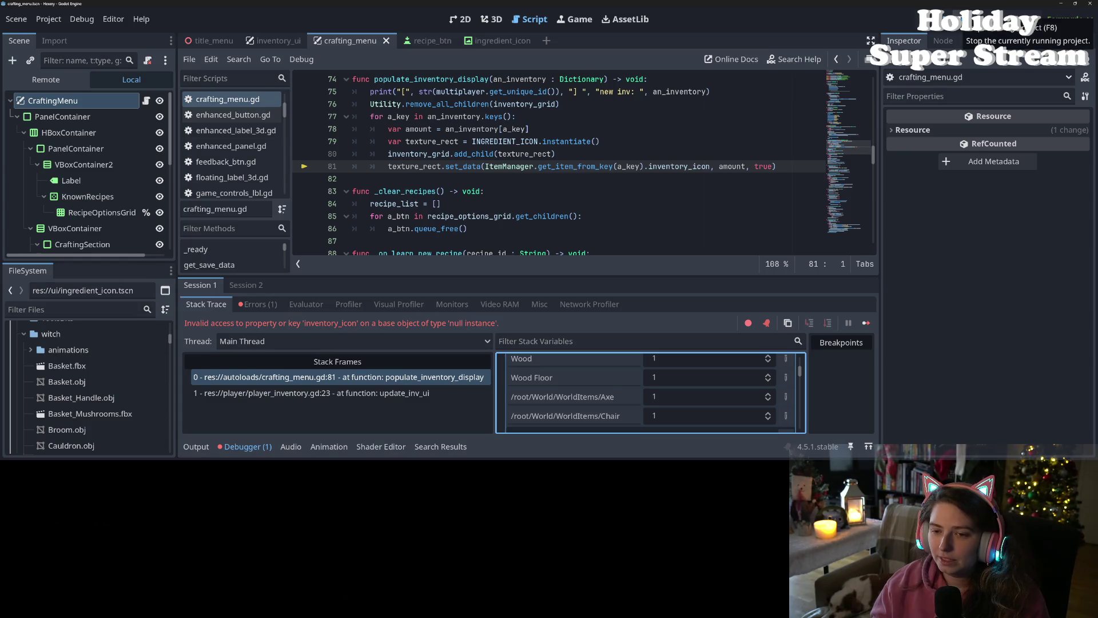
Step: Stop the running game and collapse the bottom panel to enlarge the crafting_menu.gd code
left_click(967, 19)
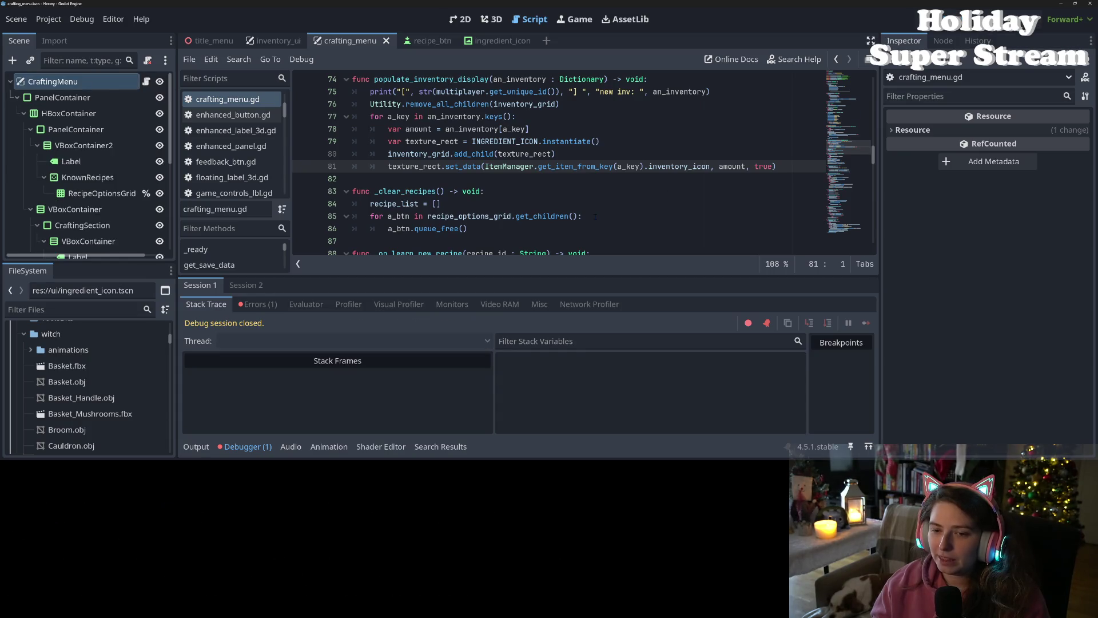
left_click(243, 447)
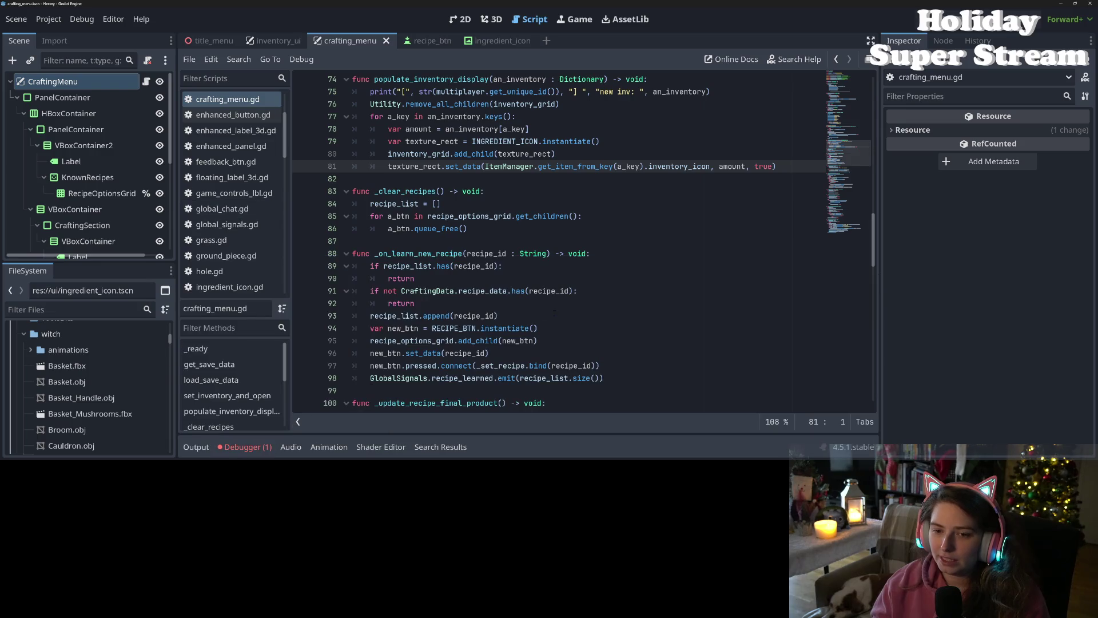
scroll(549, 324, "up", 3)
scroll(549, 324, "up", 10)
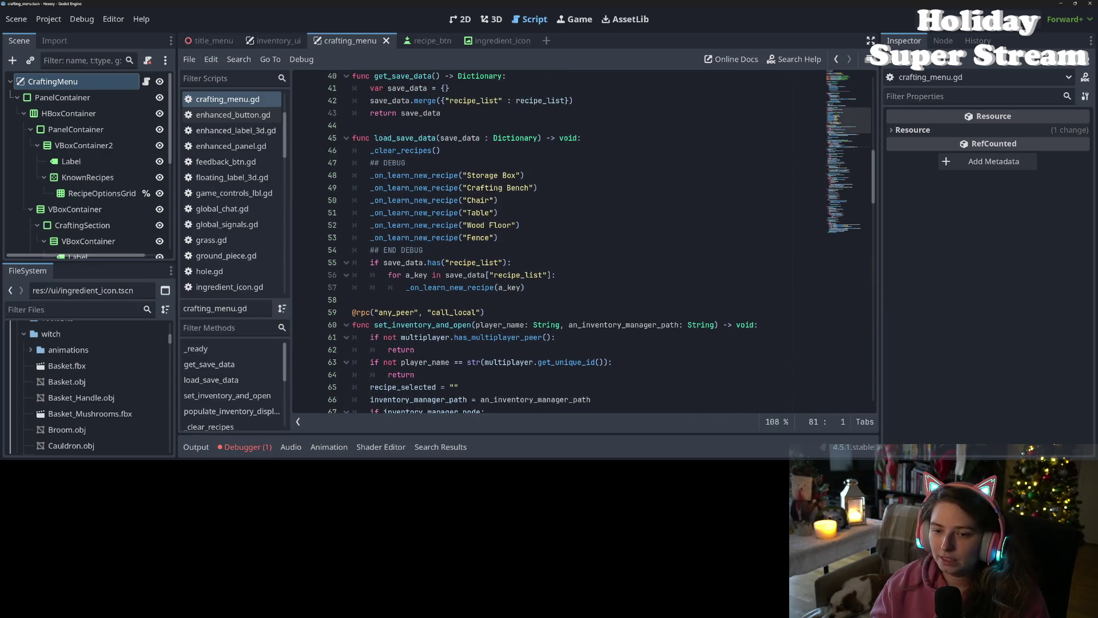
scroll(549, 324, "down", 5)
left_click(519, 302)
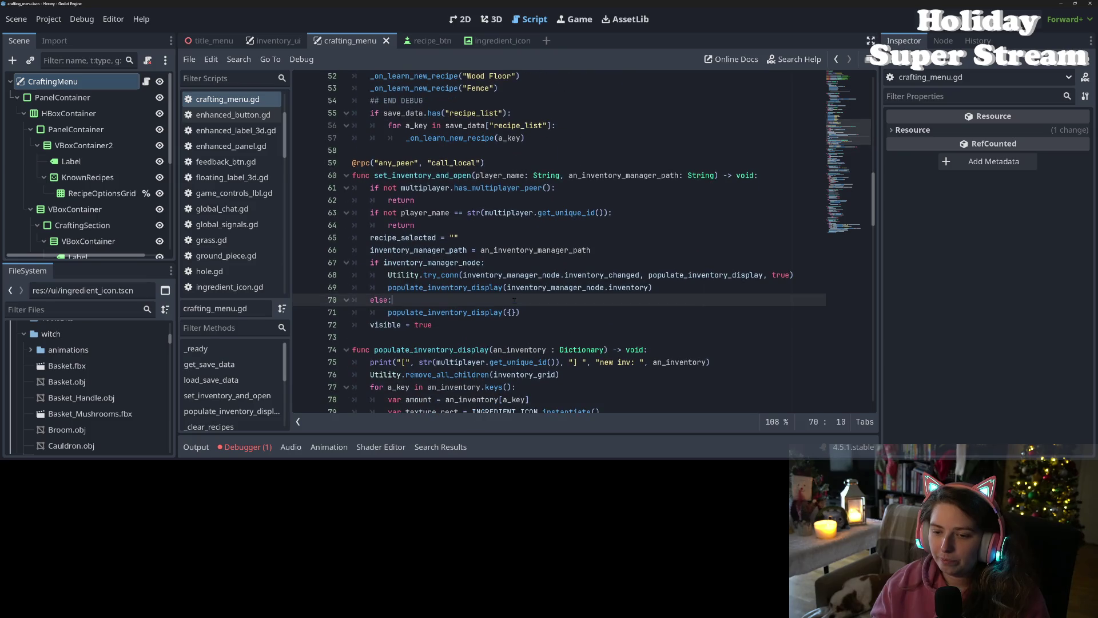
scroll(519, 302, "up", 2)
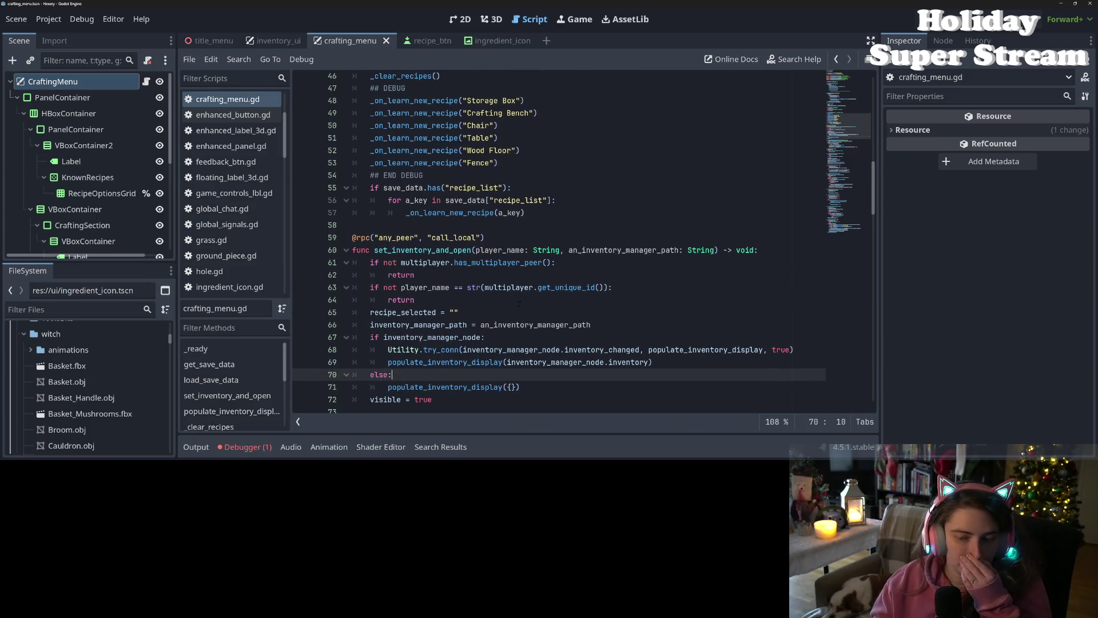
scroll(519, 303, "up", 1)
scroll(519, 303, "down", 1)
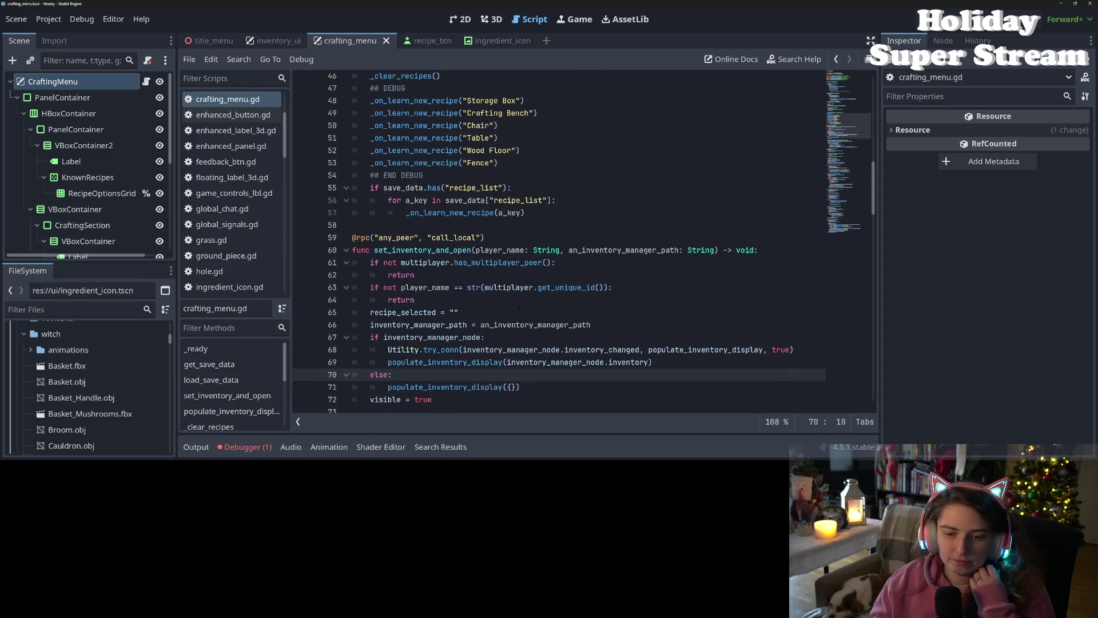
Step: Add a new func _on_visibility_changed() -> void: below line 73
left_click(406, 212)
scroll(422, 239, "up", 4)
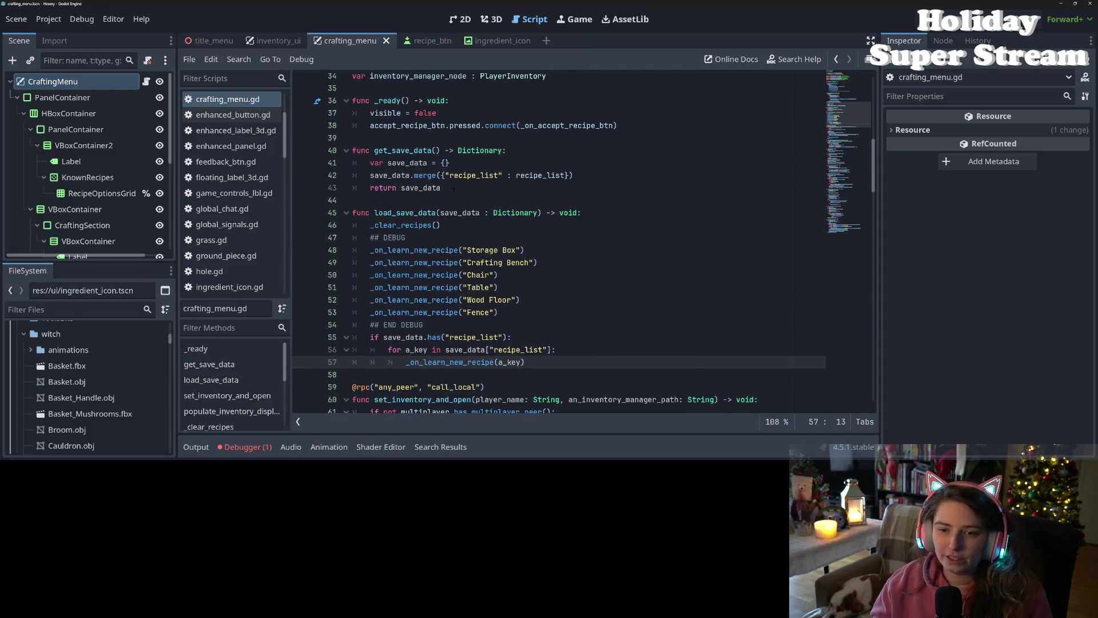
left_click(401, 126)
key("Down")
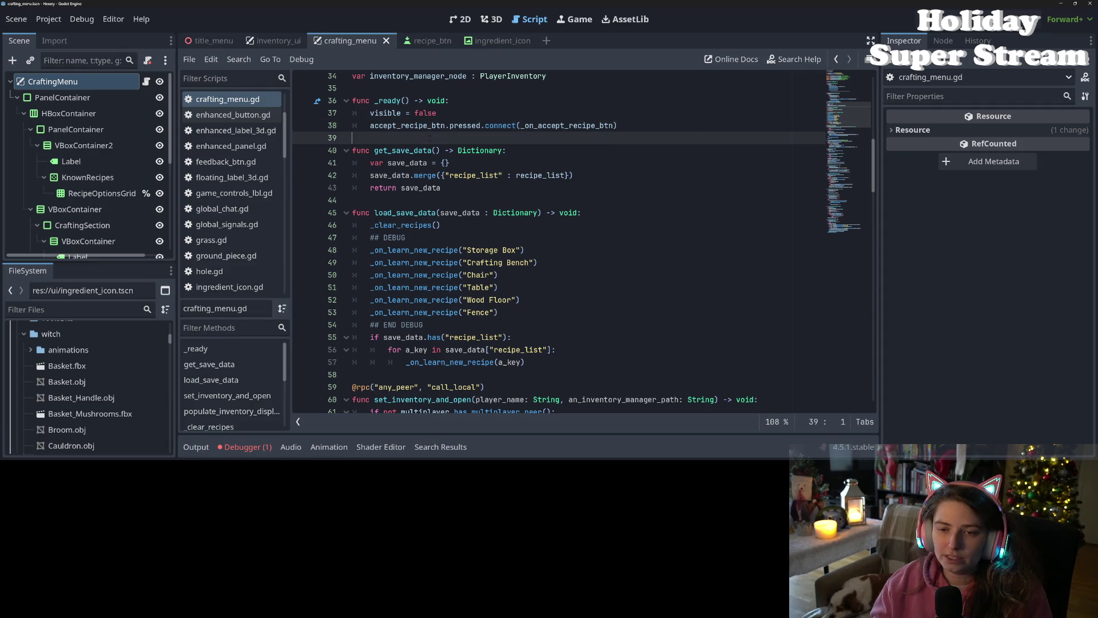
scroll(582, 240, "down", 6)
scroll(458, 303, "down", 1)
left_click(458, 302)
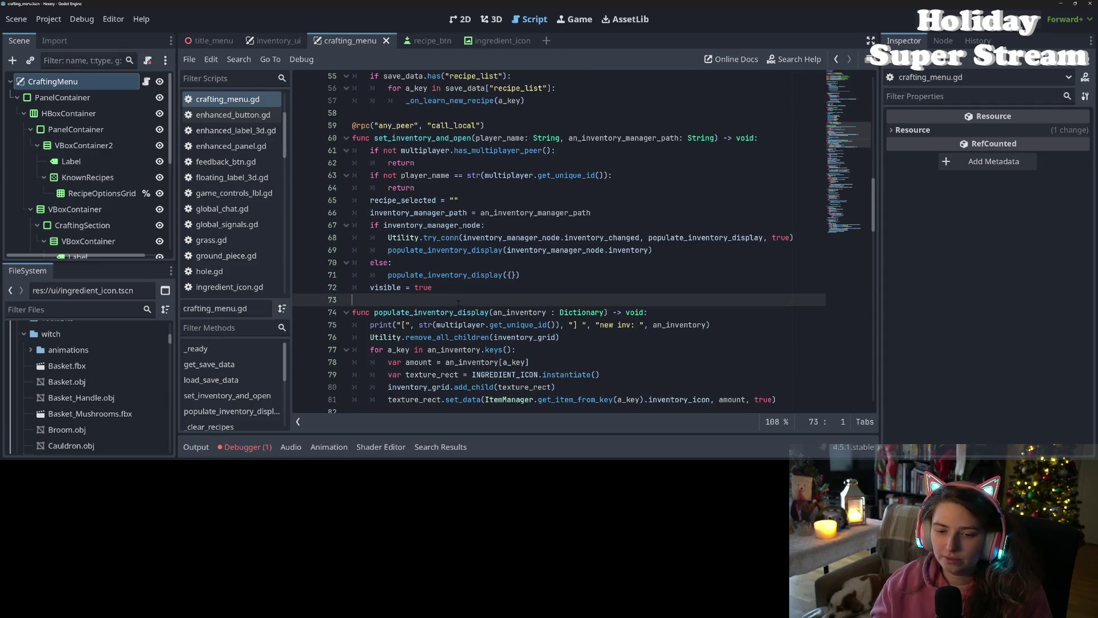
key("Return")
key("Return")
key("Up")
type("func ")
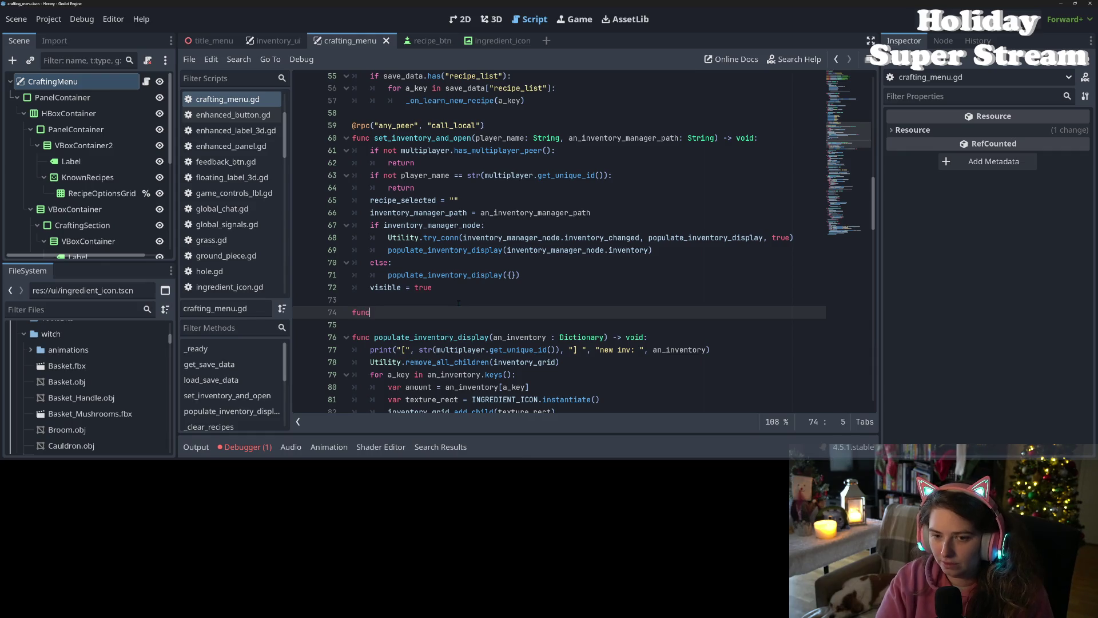
type("_on_visibility")
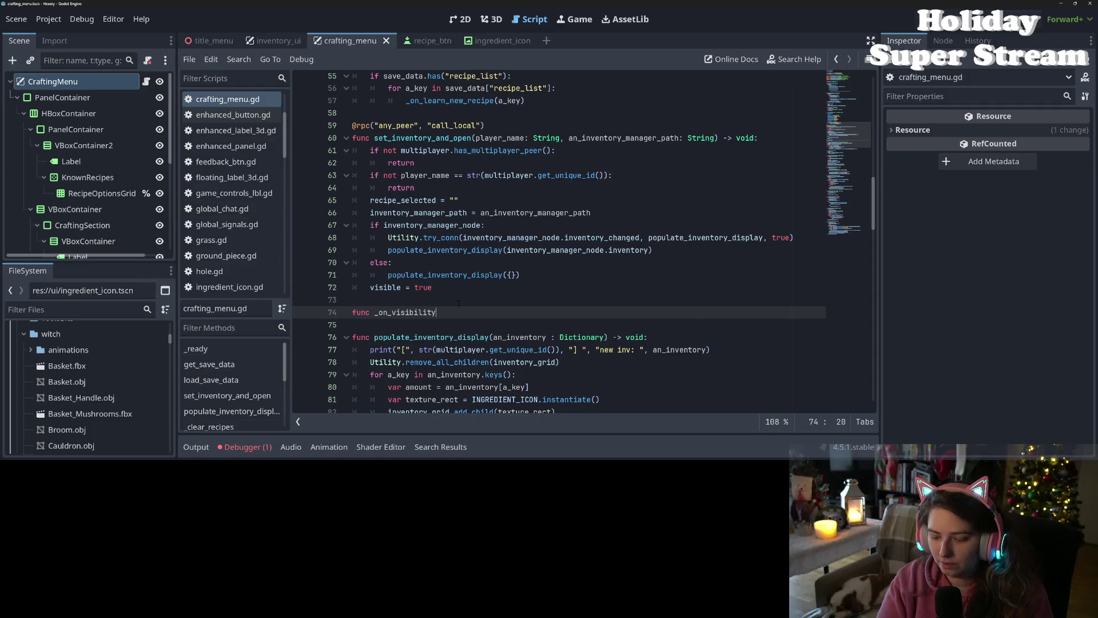
type("_changed() -> voi")
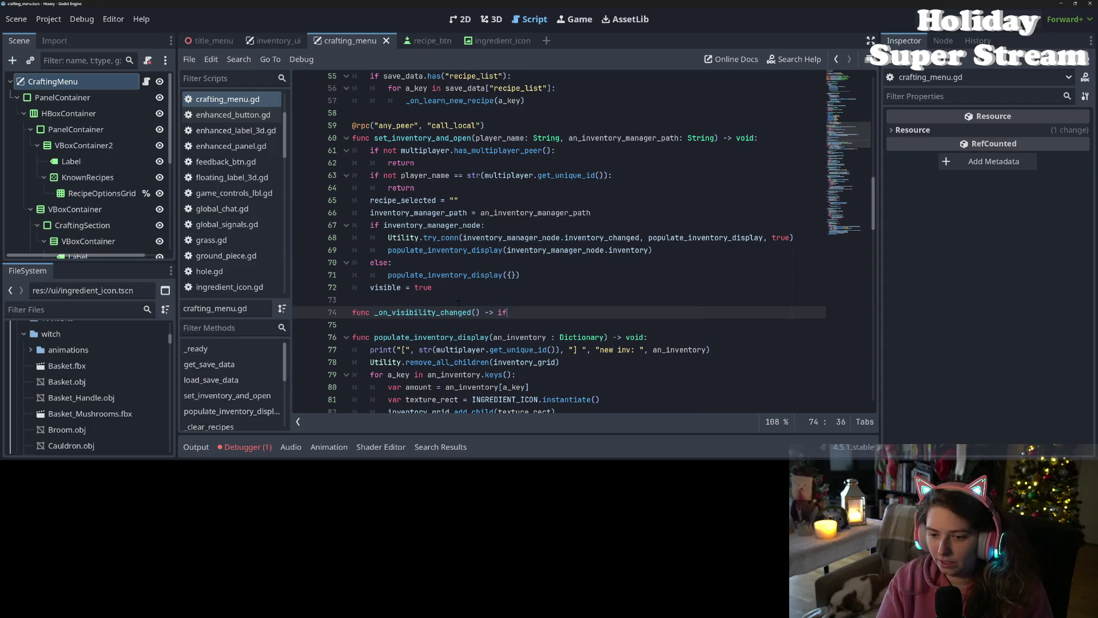
type("d:")
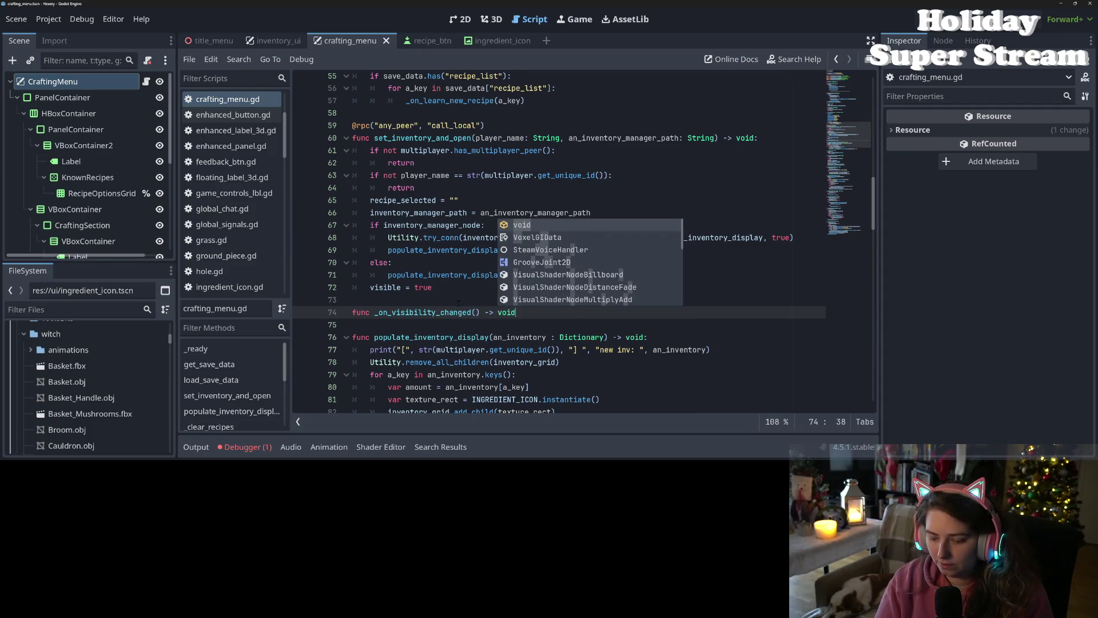
key("Return")
Step: Add if not visible: Utility.try_conn with line 68's arguments, changing true to false
type("ot visible:")
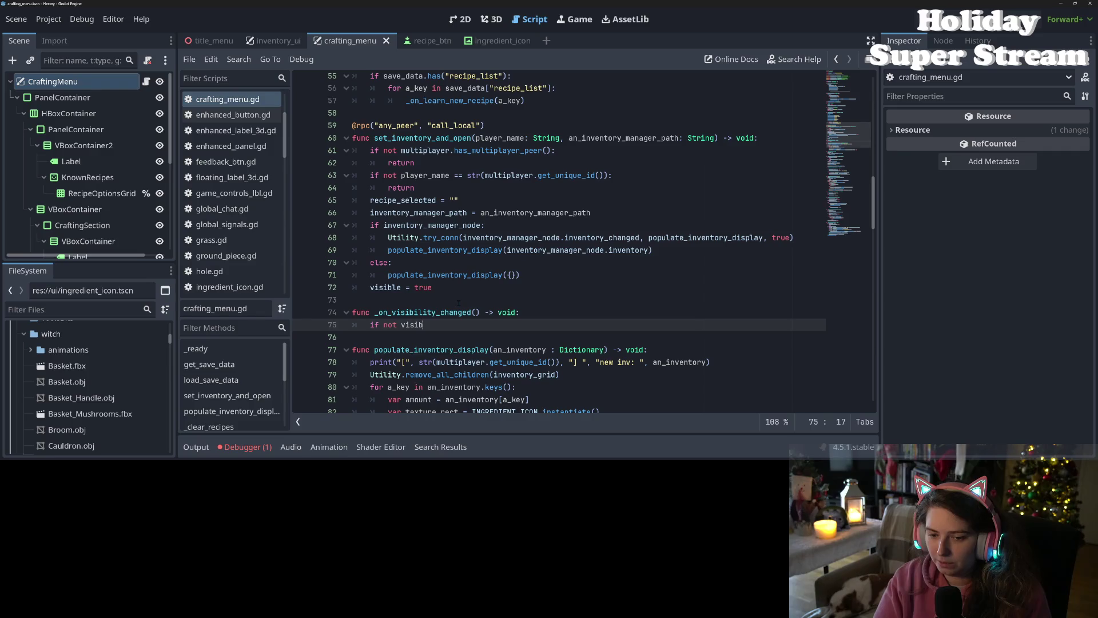
key("Return")
type("Uti")
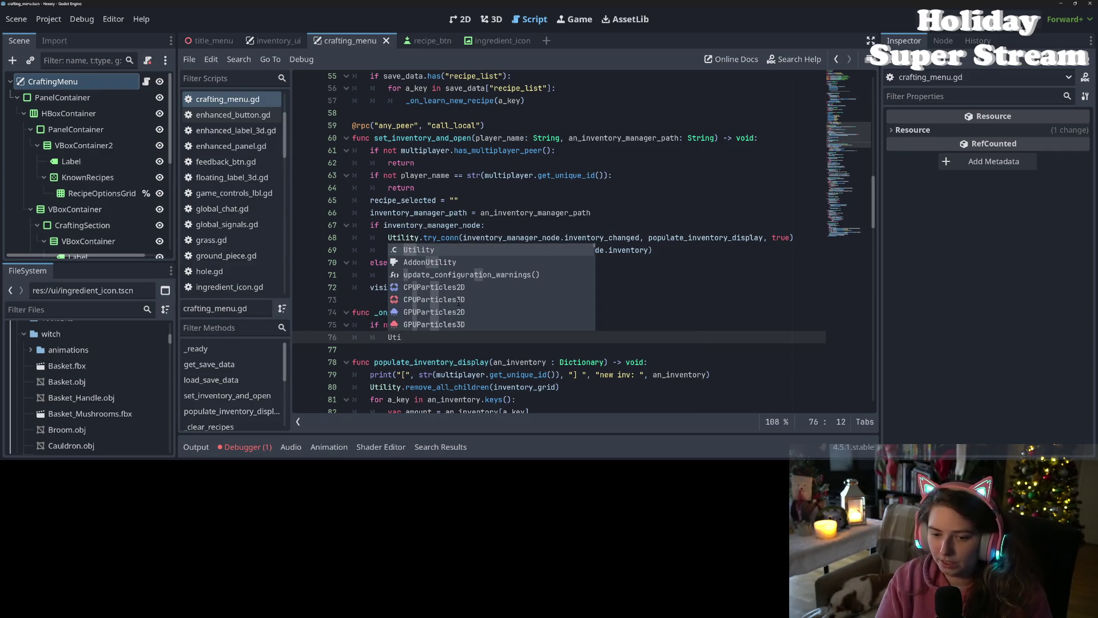
key("Return")
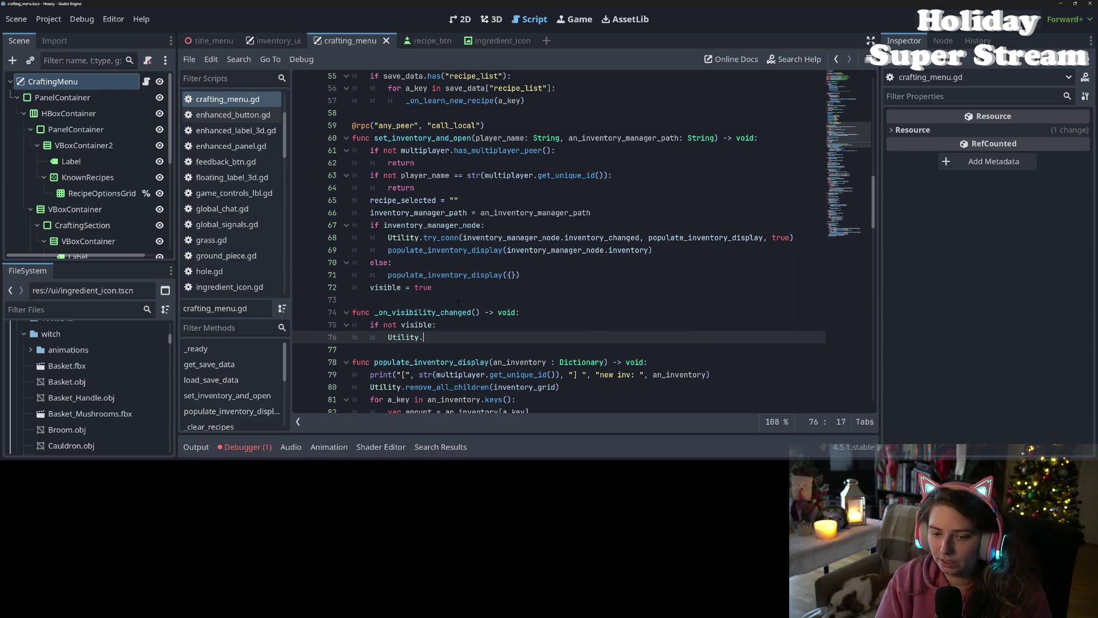
type(".try")
key("Return")
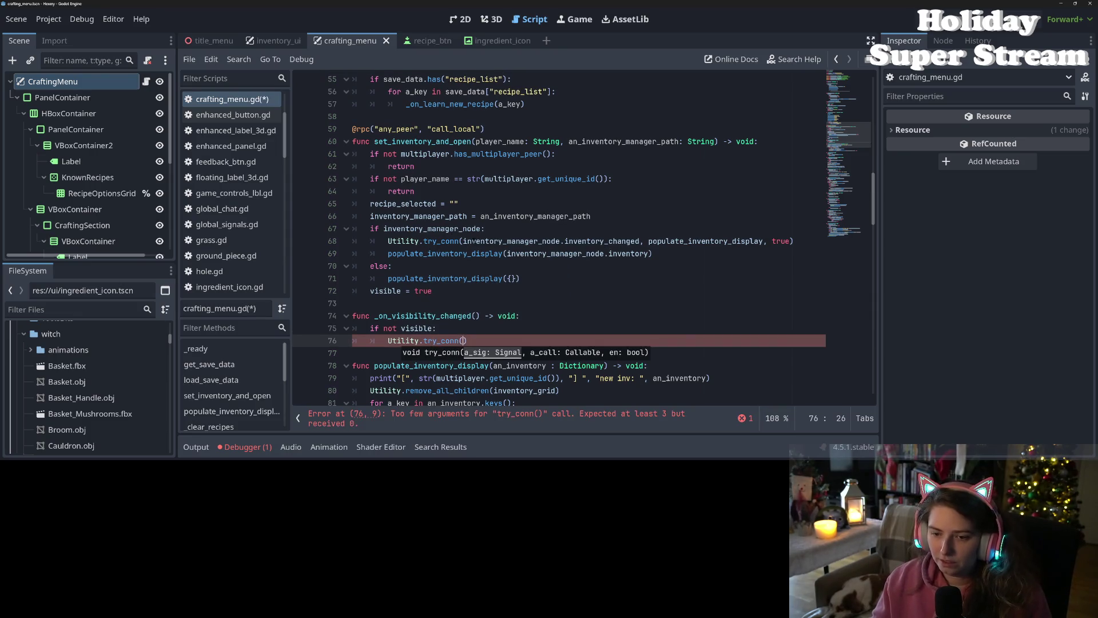
left_click_drag(464, 241, 790, 241)
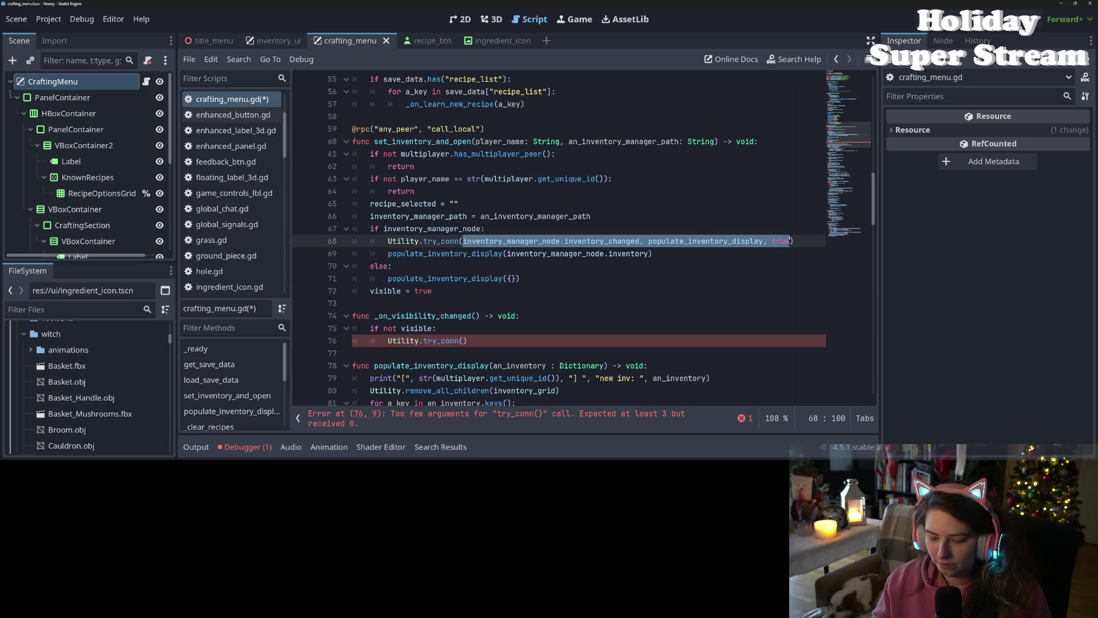
key("ctrl+c")
left_click(465, 340)
key("ctrl+v")
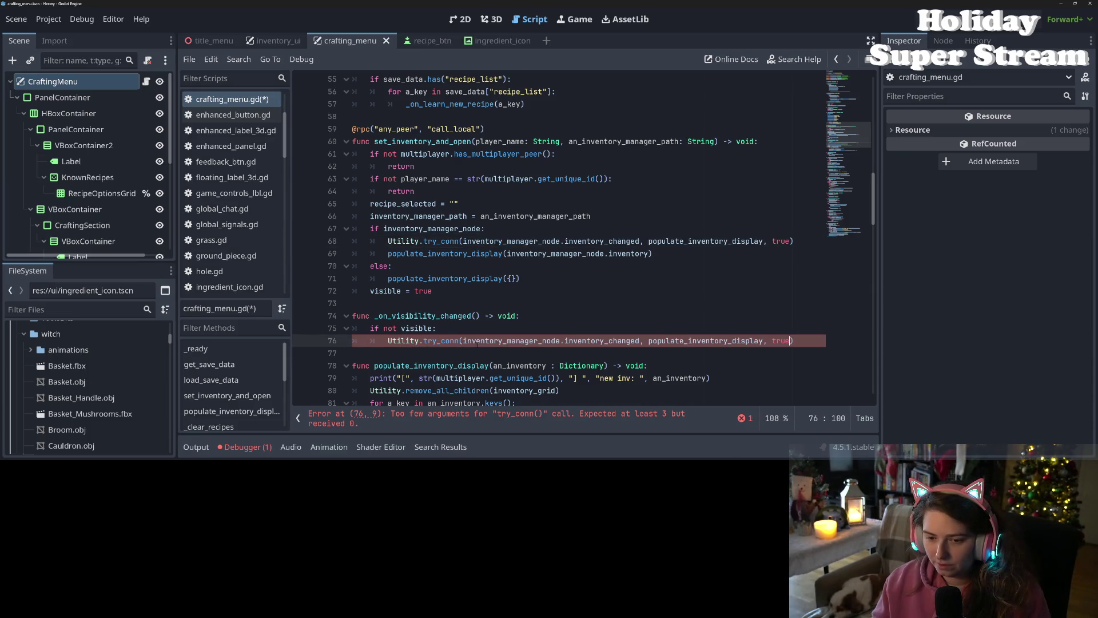
double_click(780, 341)
type("false")
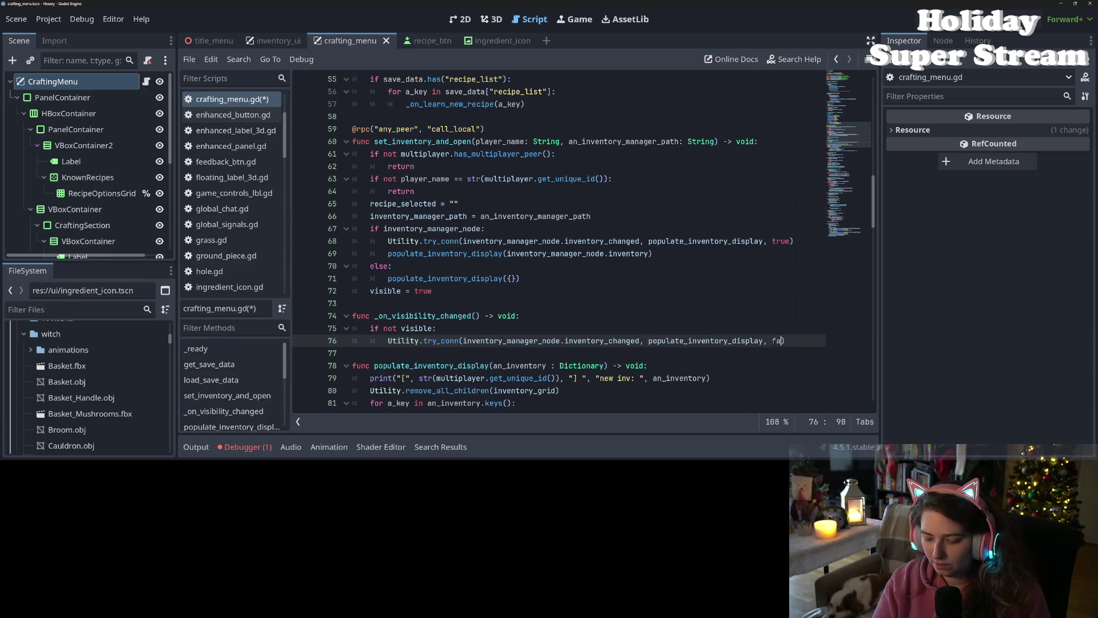
Step: Nest the try_conn call under if inventory_manager_node: and save the script
left_click(721, 328)
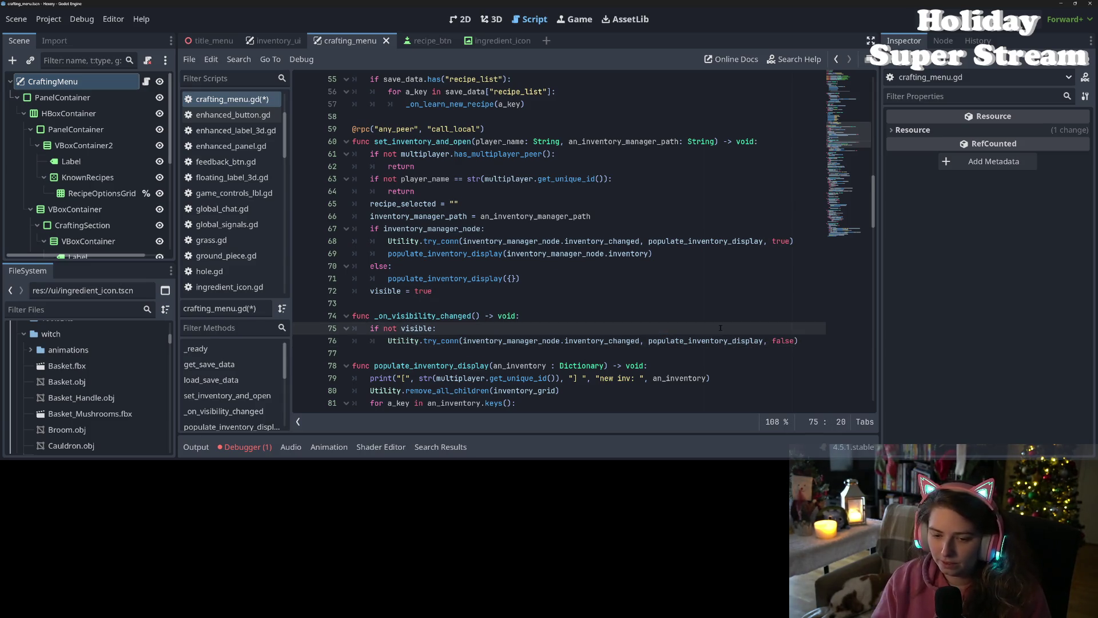
key("Return")
type("if inv")
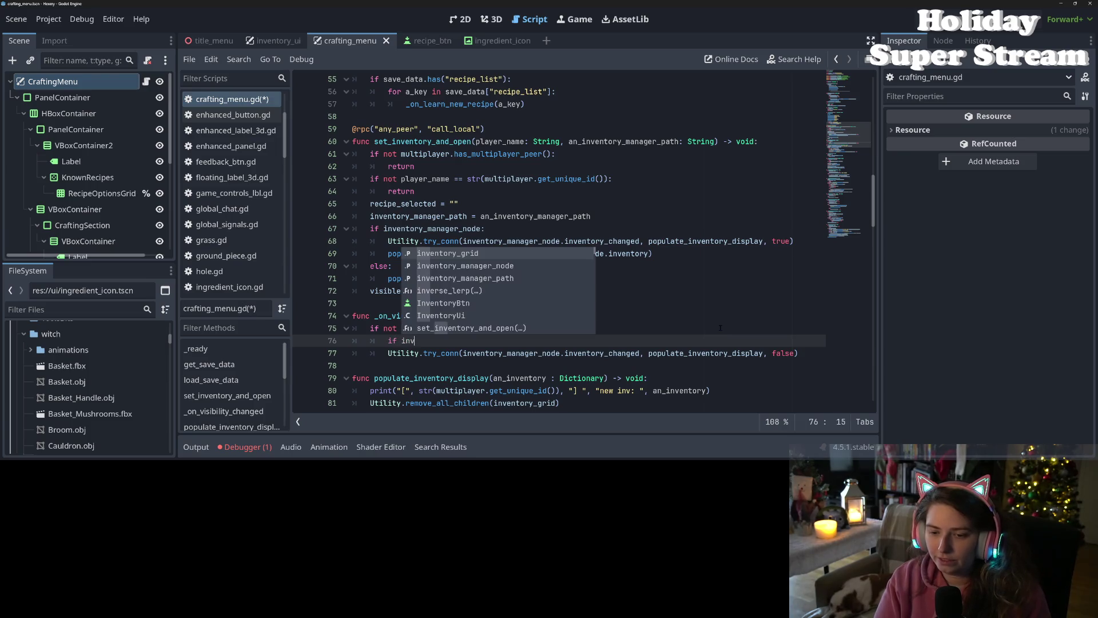
key("Down")
key("Return")
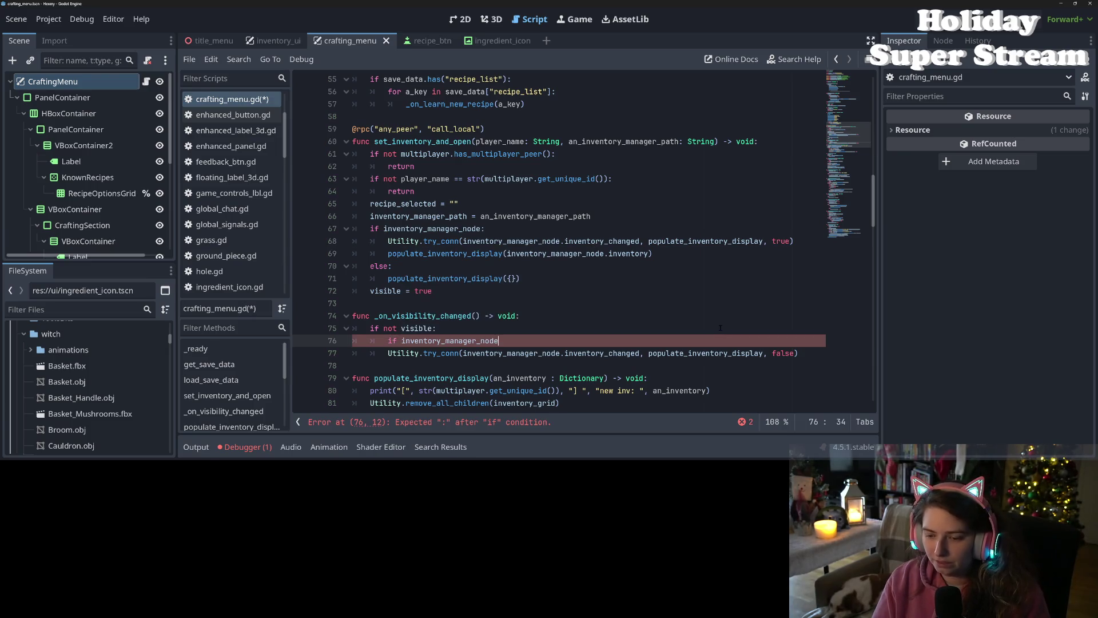
key("Down")
key("Home")
key("Tab")
key("ctrl+s")
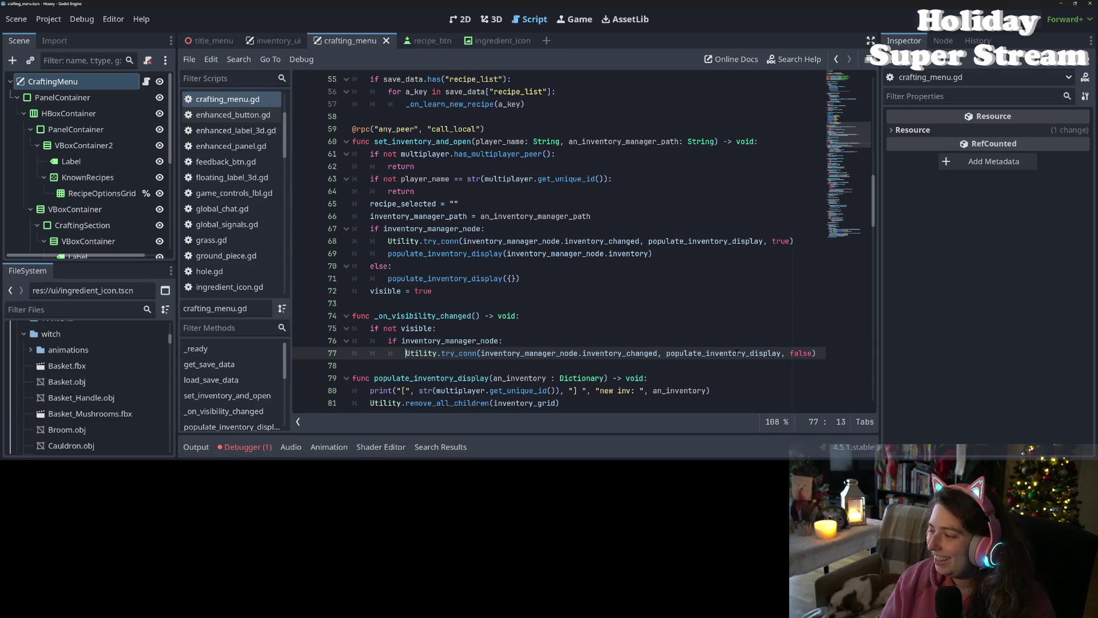
mouse_move(738, 353)
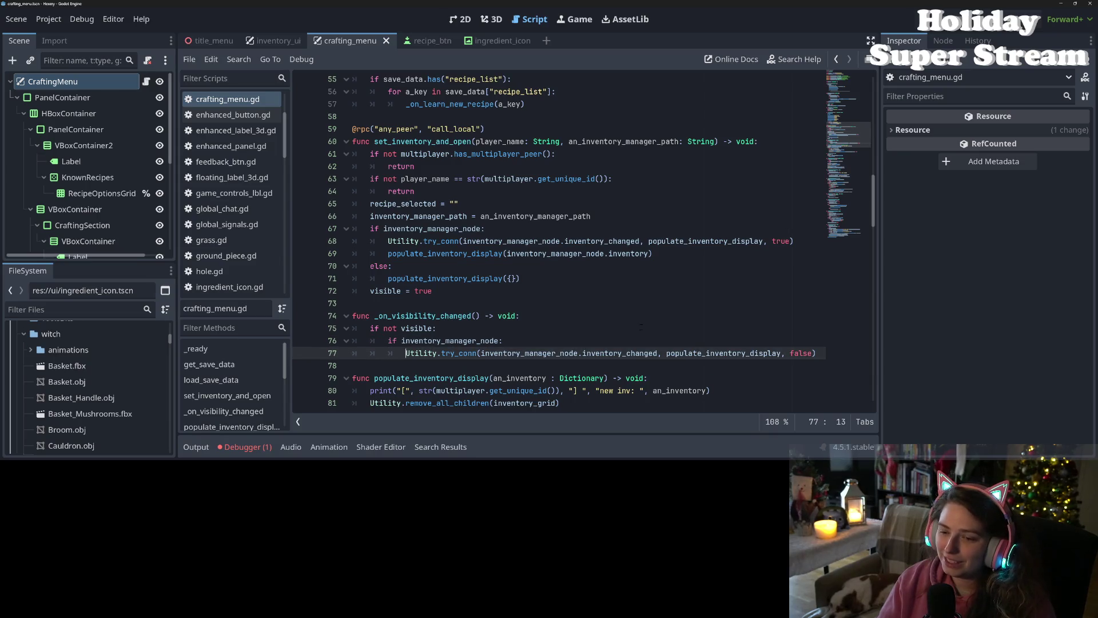
double_click(421, 353)
Step: Start a var an_item line under the for loop in populate_inventory_display
scroll(438, 350, "down", 3)
scroll(438, 350, "down", 5)
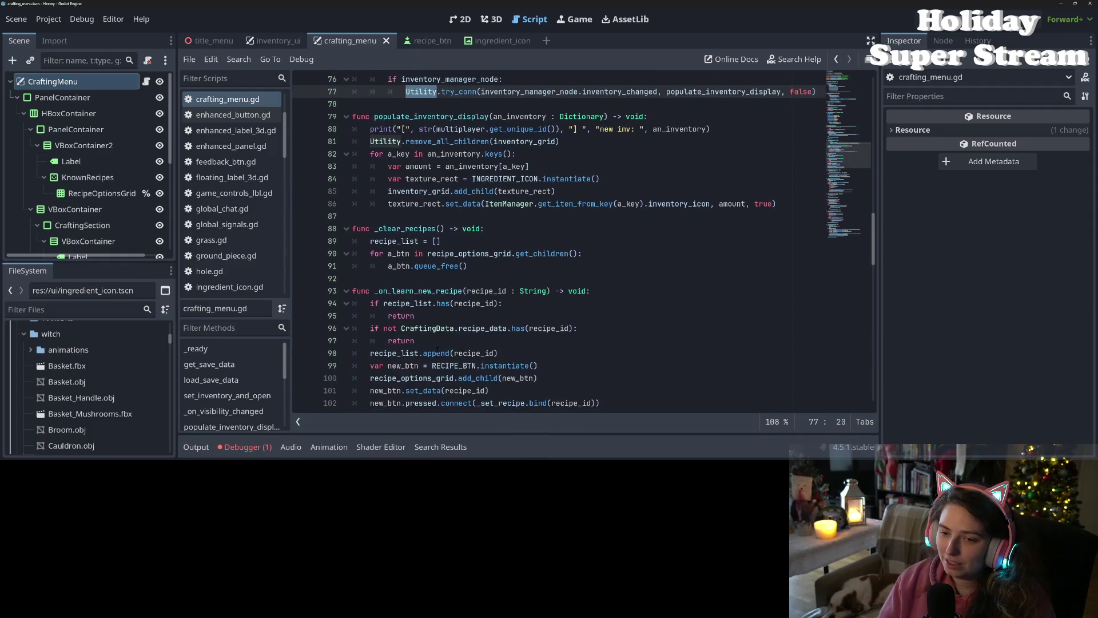
left_click(537, 203)
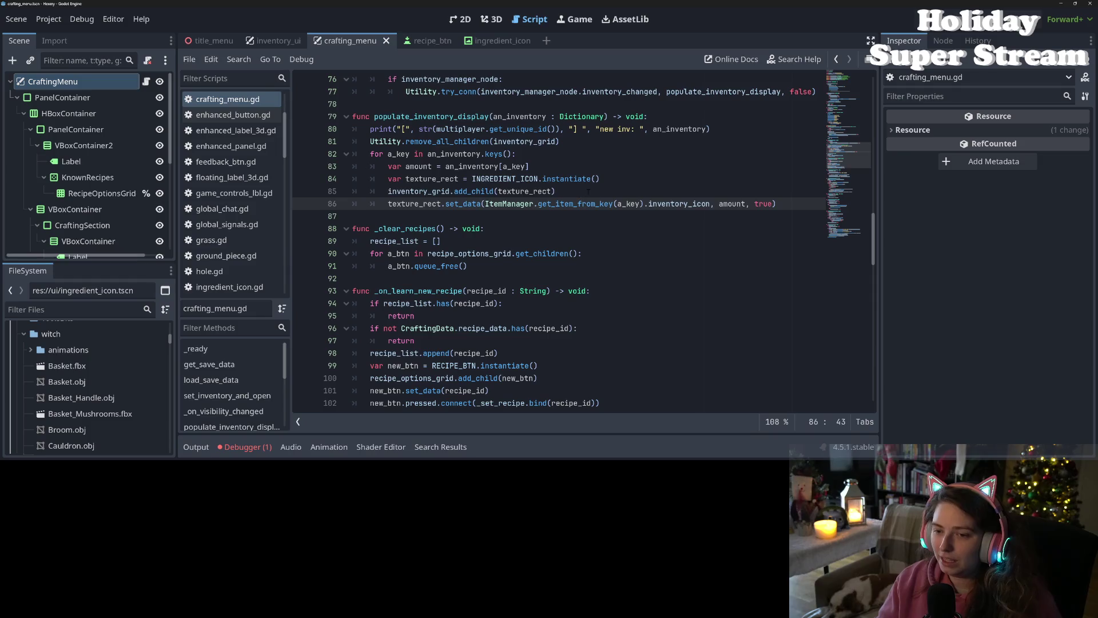
key("Up")
key("Return")
type("var")
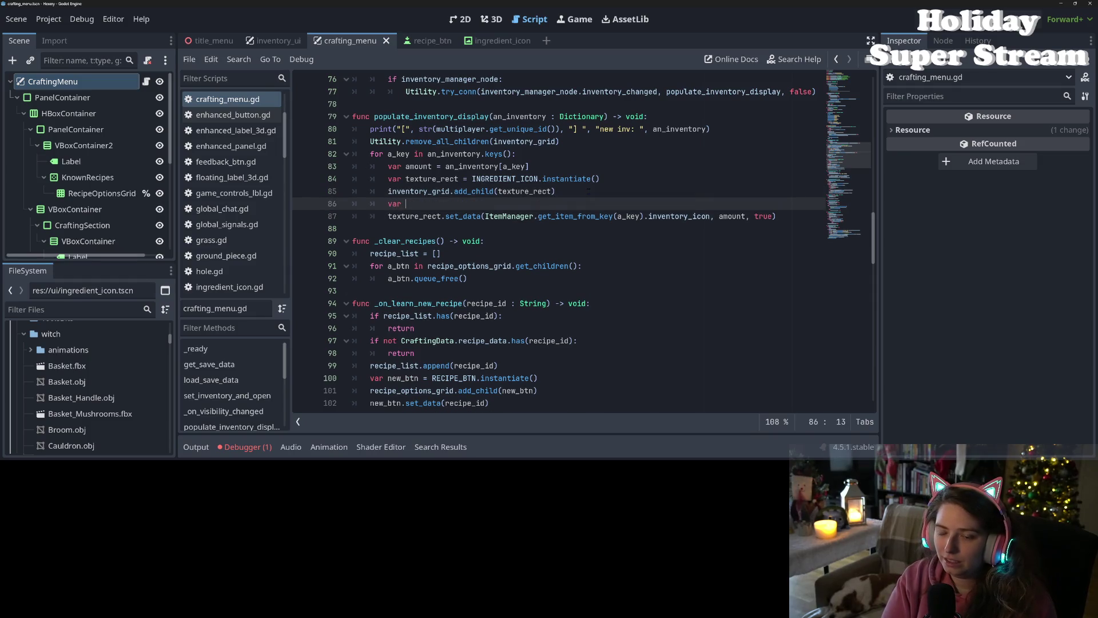
key("BackSpace")
key("BackSpace")
key("BackSpace")
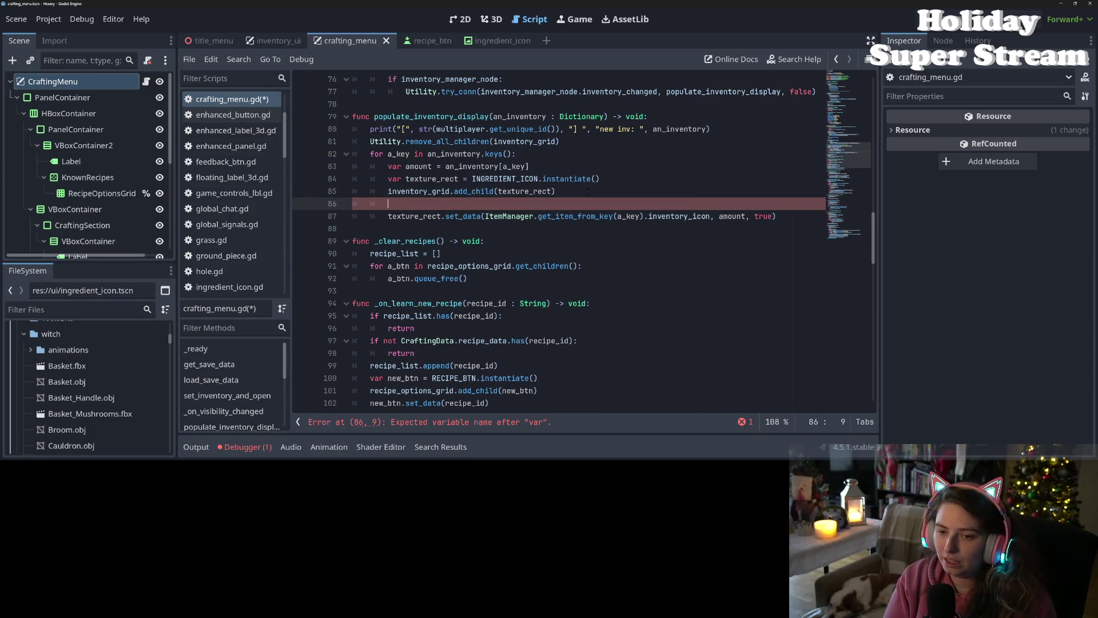
key("BackSpace")
key("BackSpace")
key("BackSpace")
key("Up")
key("Up")
key("Up")
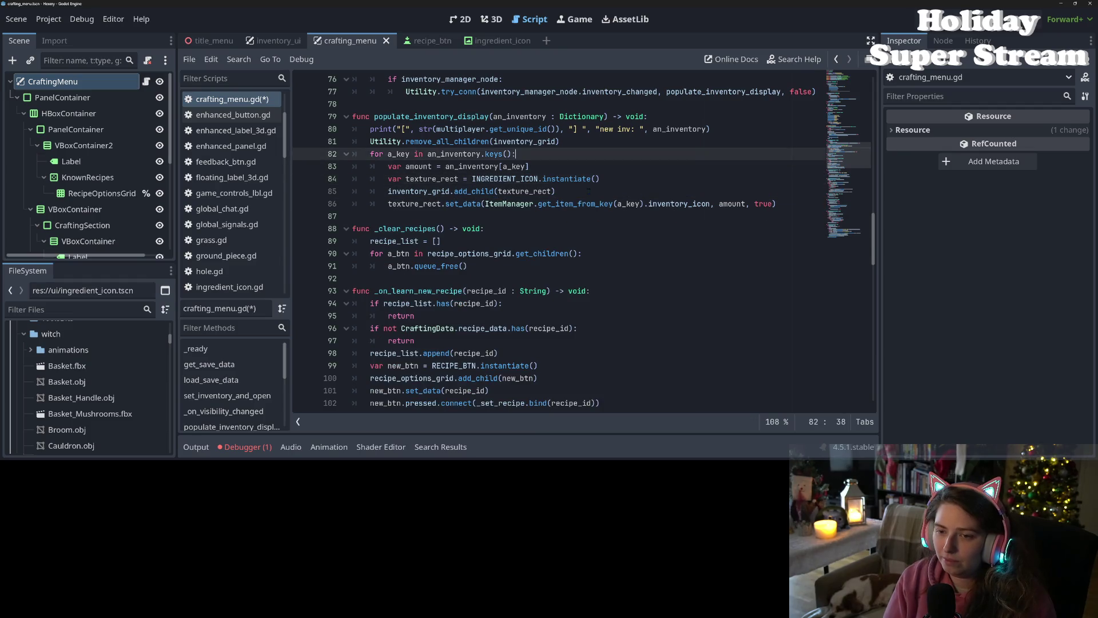
key("Return")
type("var an_t")
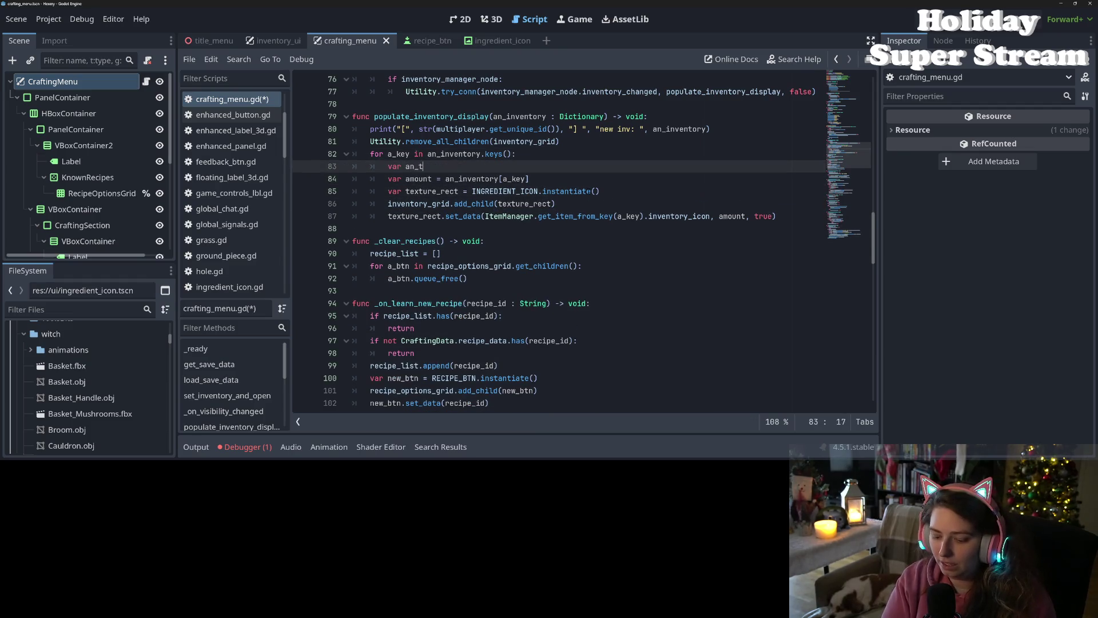
key("BackSpace")
type("item =")
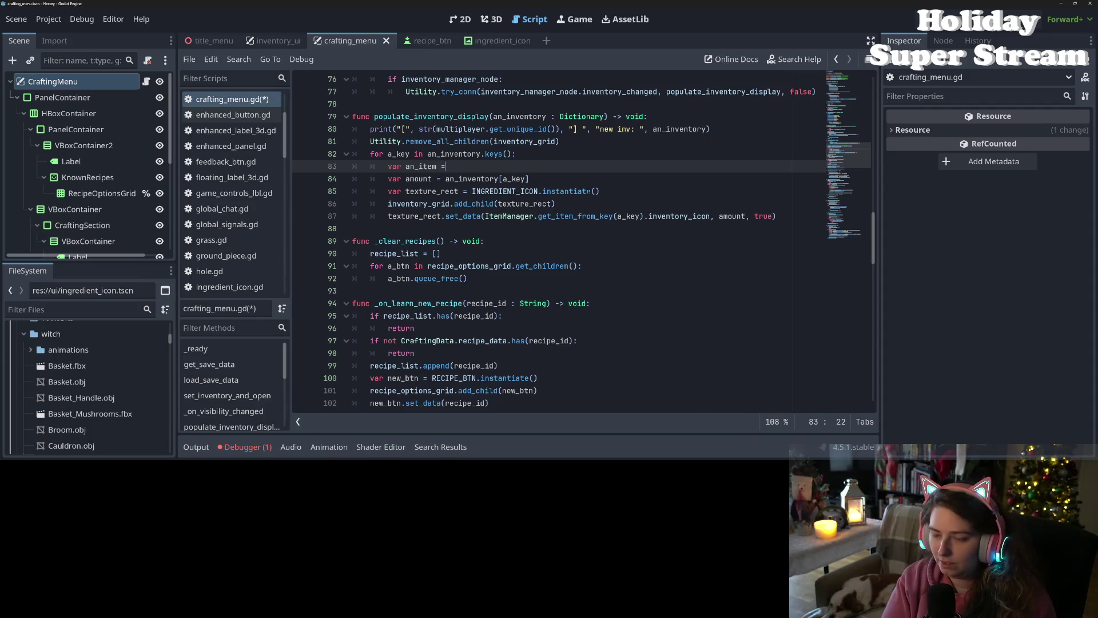
left_click(559, 142)
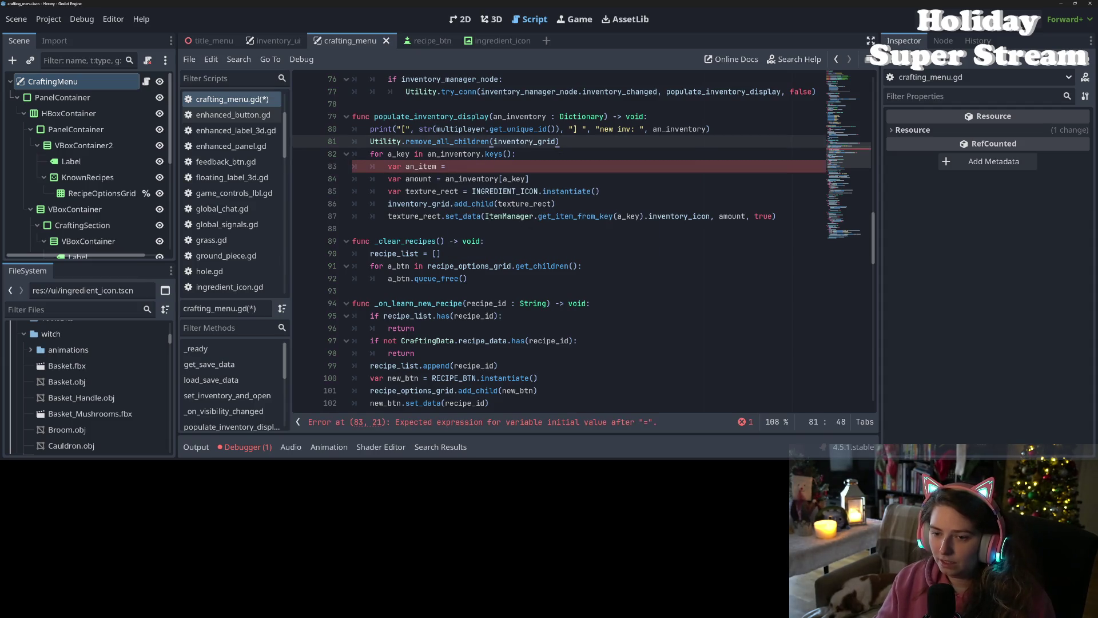
Step: Assign an_item = ItemManager.get_item_from_key(a_key), add if not an_item: continue, and save
mouse_move(485, 217)
left_mouse_down()
mouse_move(654, 216)
mouse_move(644, 216)
left_mouse_up()
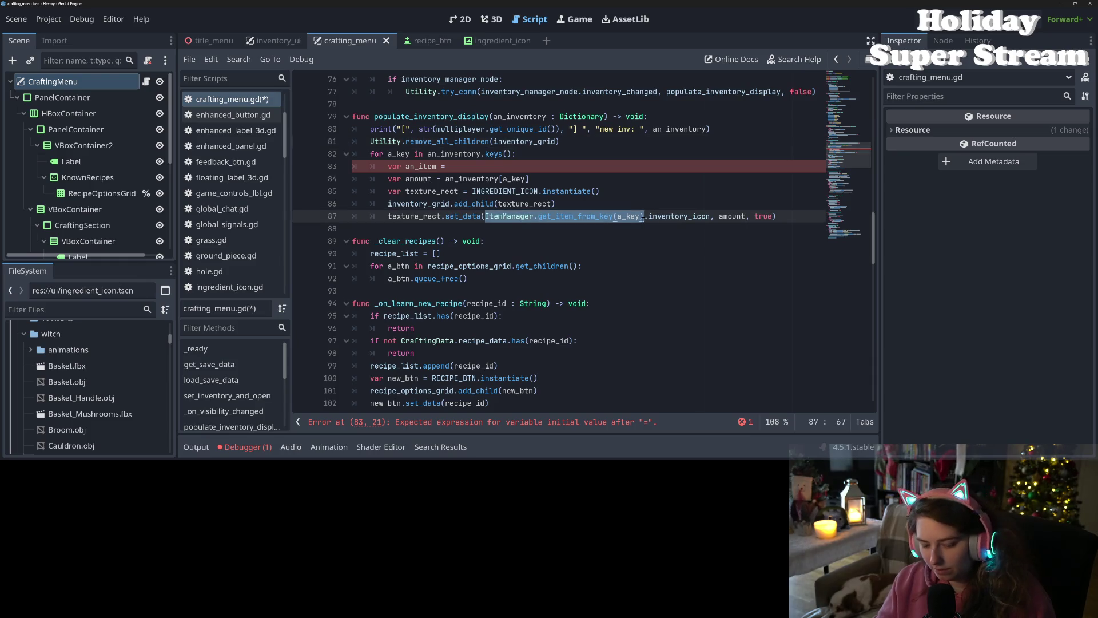
key("ctrl+c")
key("Up")
key("Up")
key("Up")
key("ctrl+v")
key("Return")
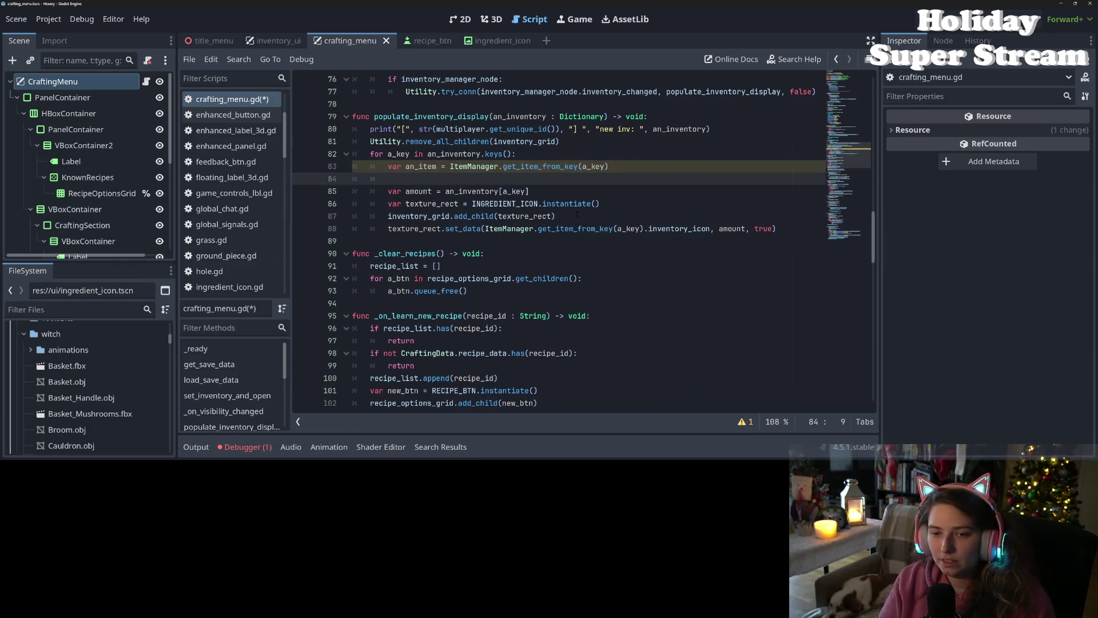
type("if not ")
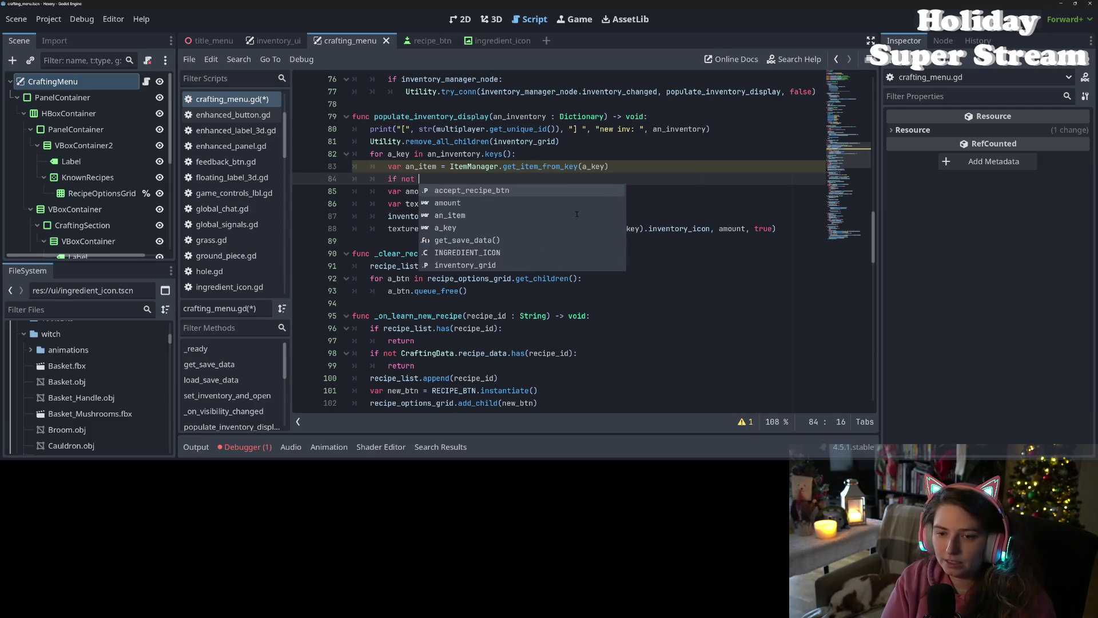
type("an_item:")
key("Return")
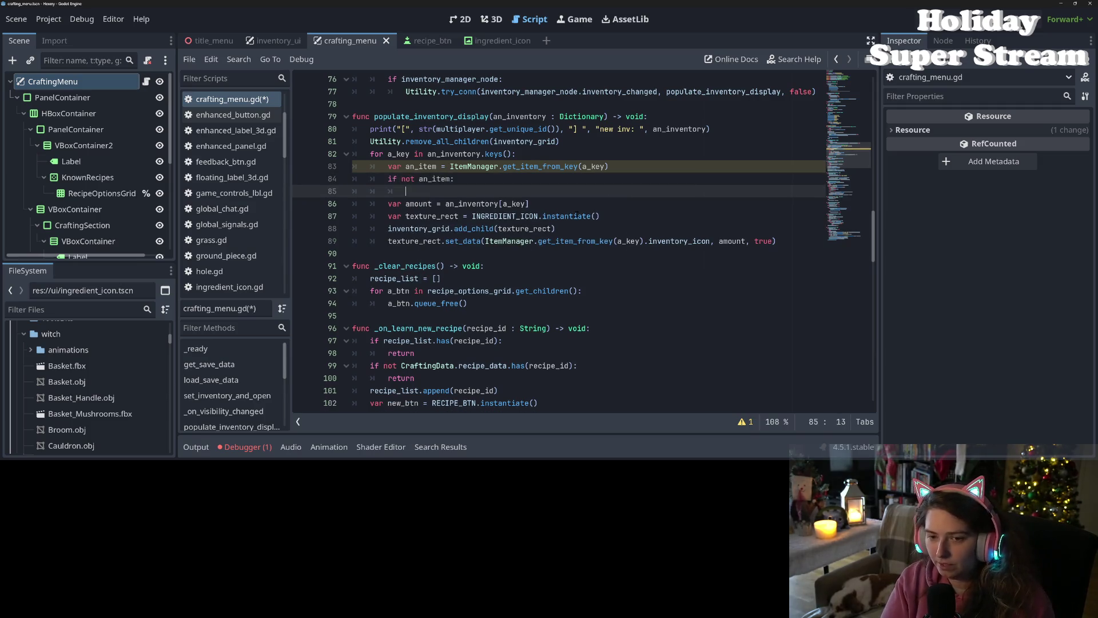
type("continue")
key("ctrl+s")
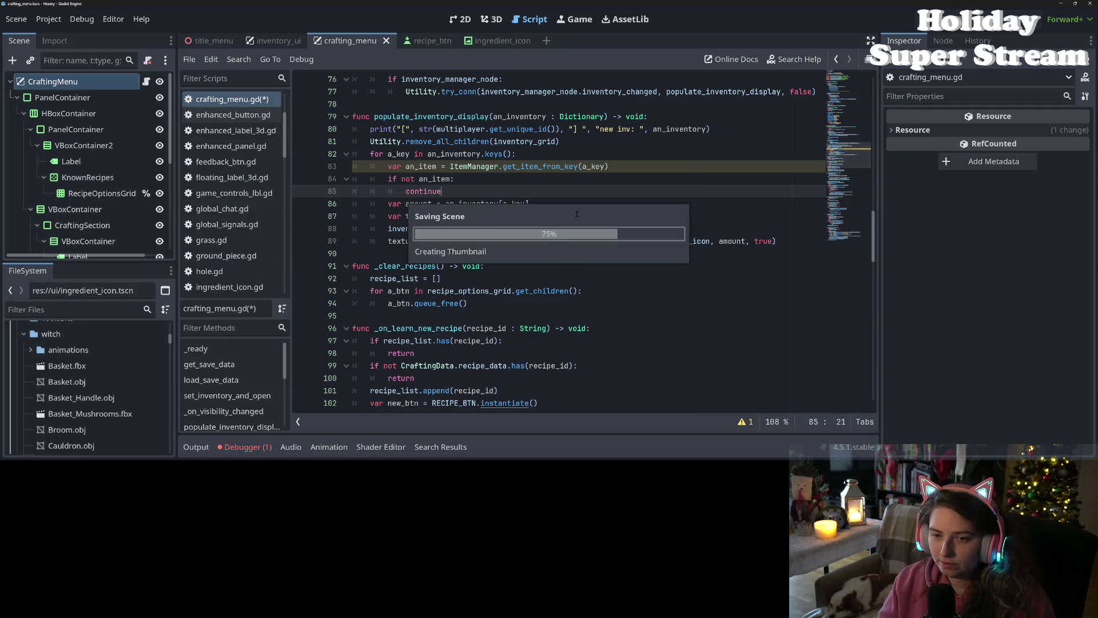
Step: Replace the lookup in the set_data call with an_item and save
left_click(428, 166)
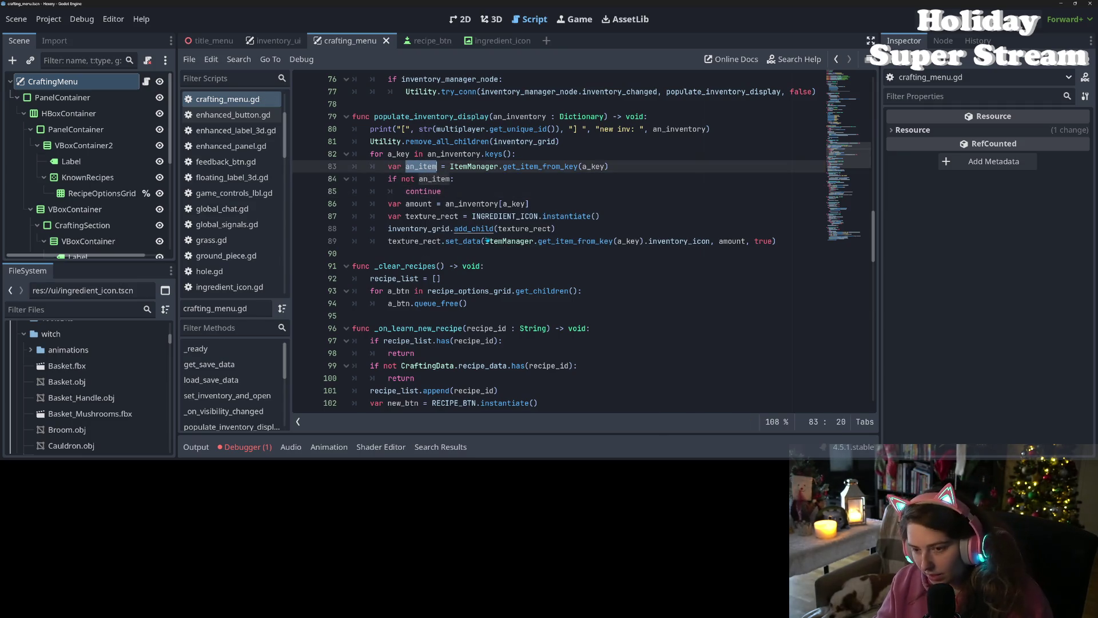
left_click_drag(485, 241, 645, 241)
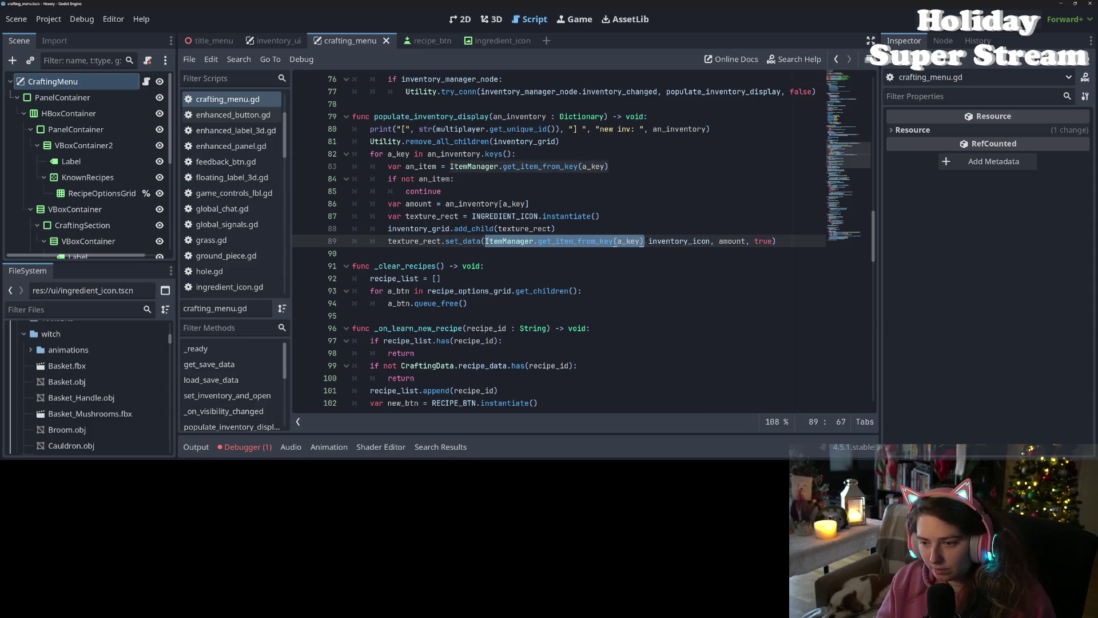
type("an_item")
key("ctrl+s")
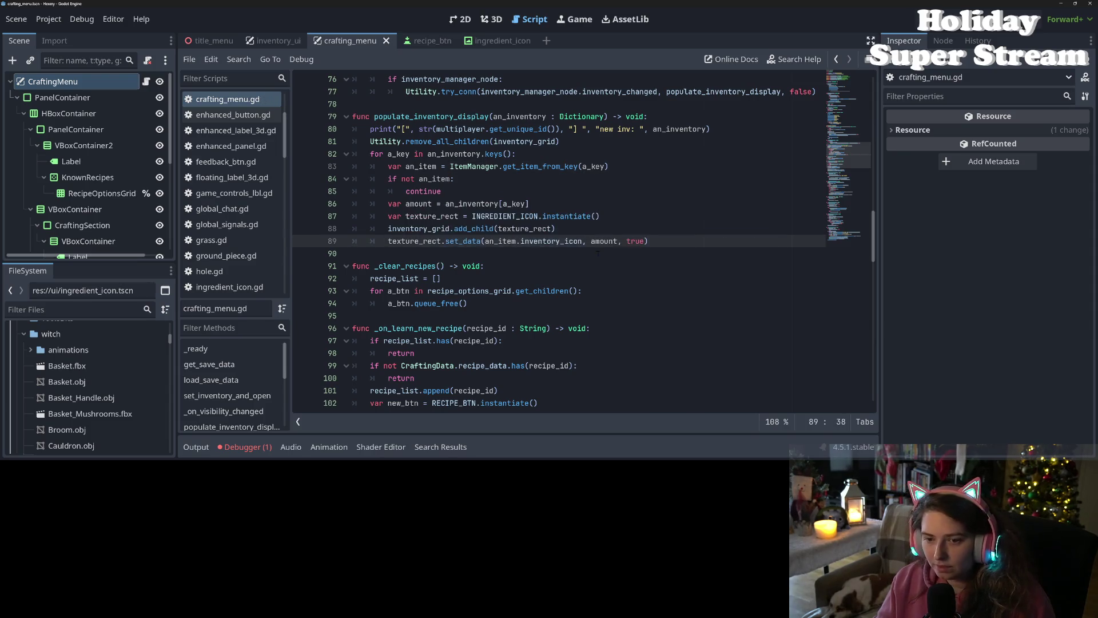
left_click(598, 253)
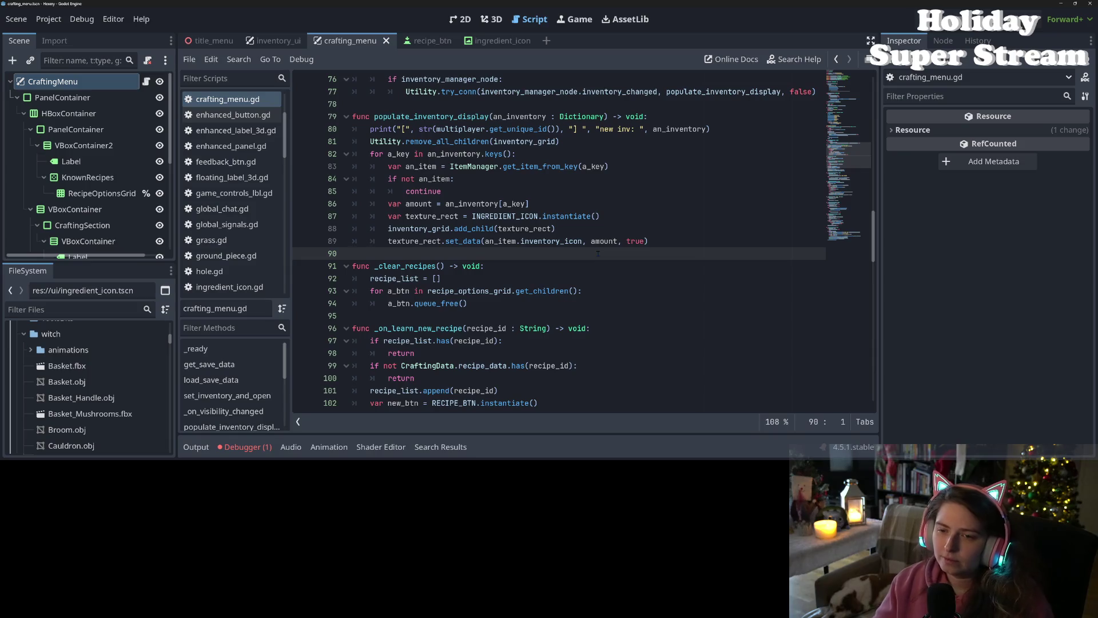
Step: Open a new line under 'if not an_item:' and insert a push_warning call
left_click(531, 117)
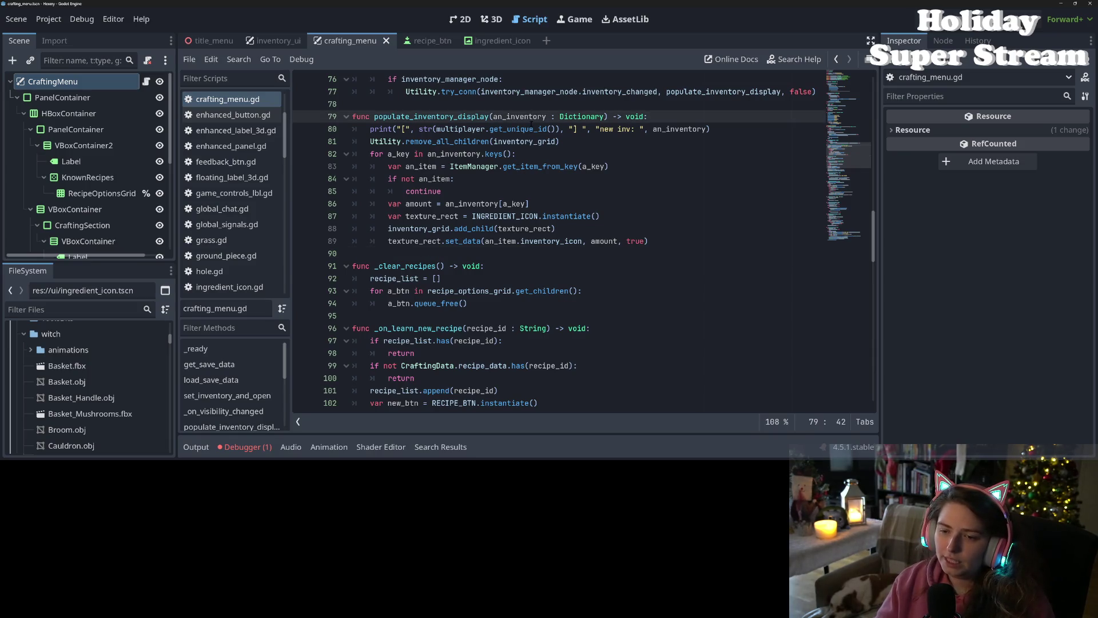
double_click(525, 228)
left_click(459, 181)
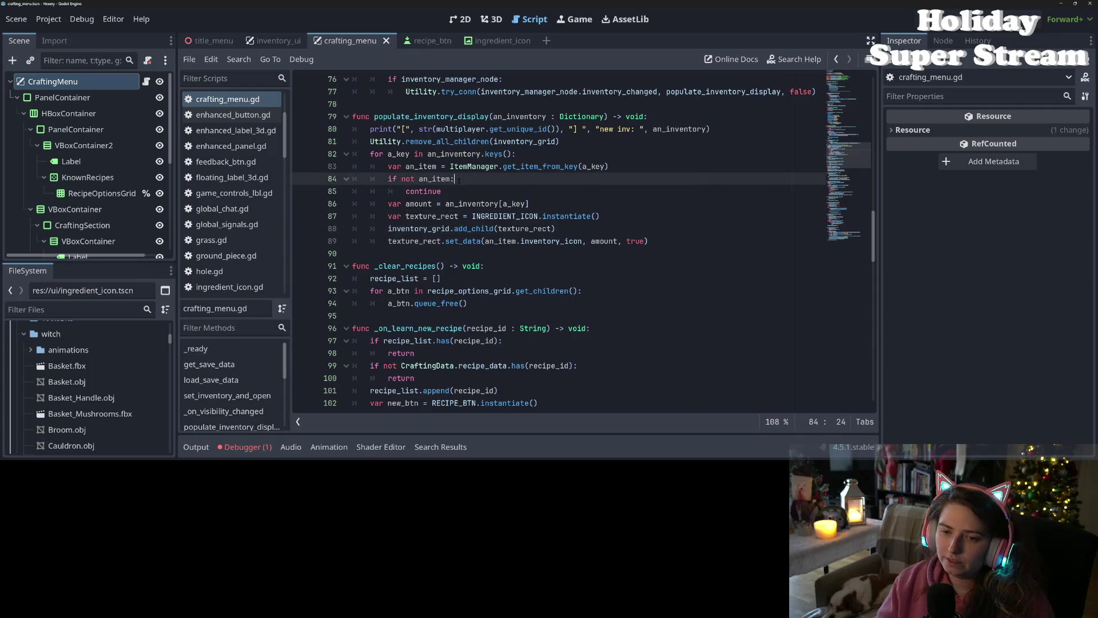
key("Return")
type("p")
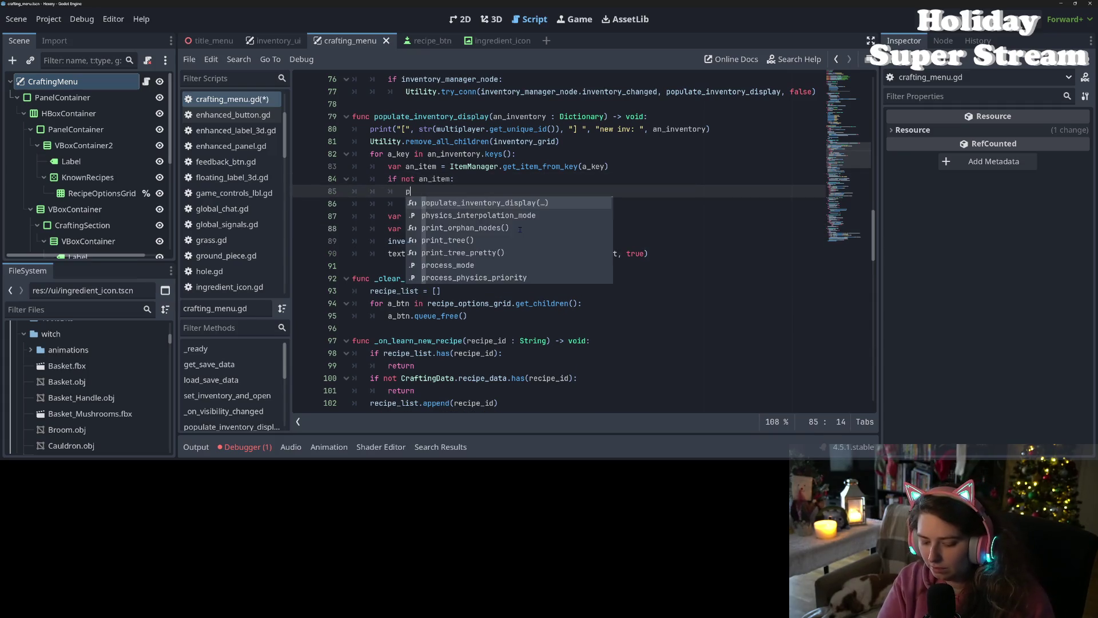
type("ush_w")
key("Return")
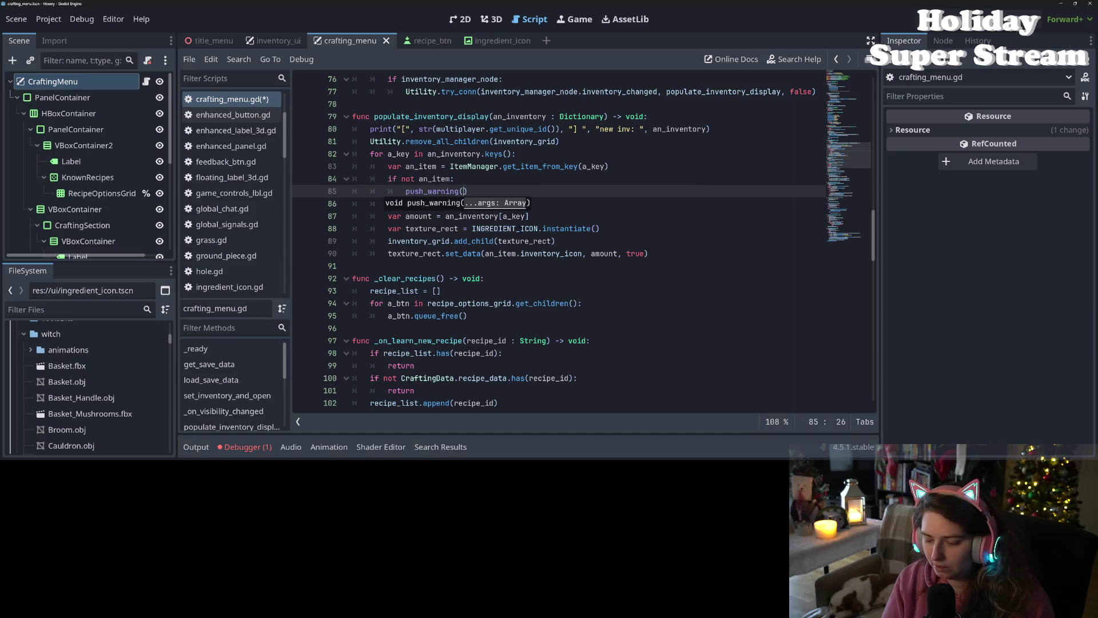
Step: Fill in push_warning("unfound item ", a_key) and save the script
type("\"unfrou")
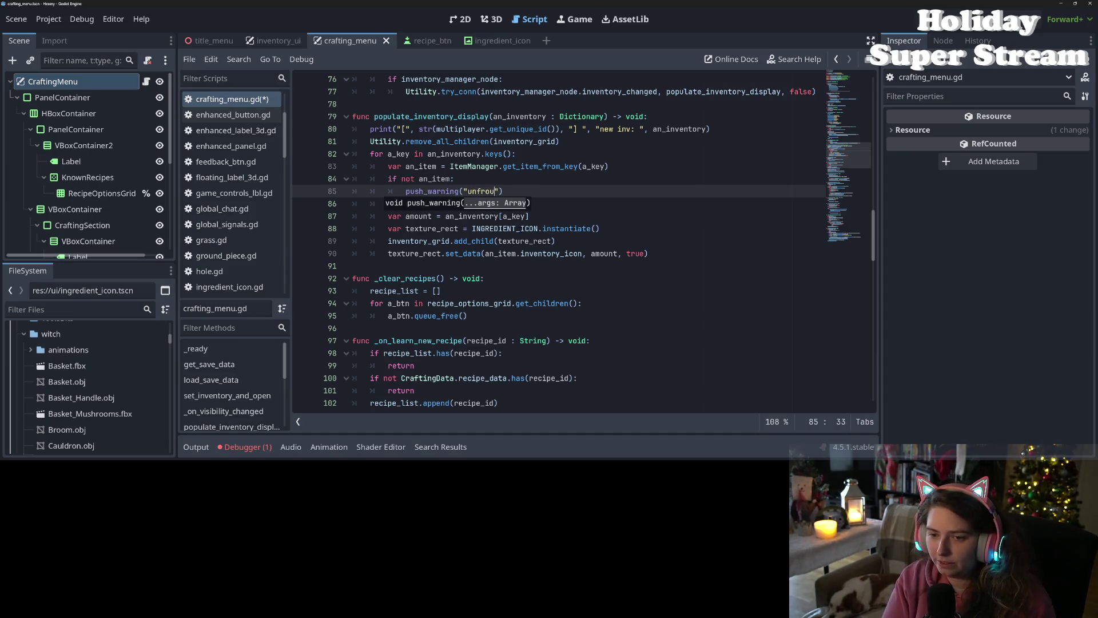
key("BackSpace")
key("BackSpace")
key("BackSpace")
type("ound item")
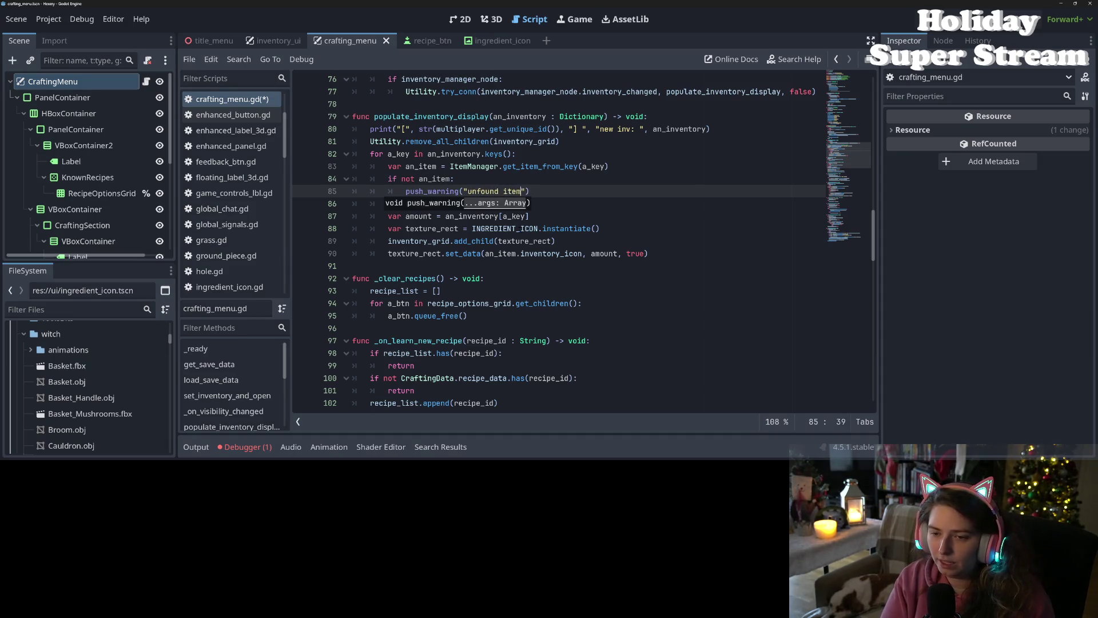
type(" \"")
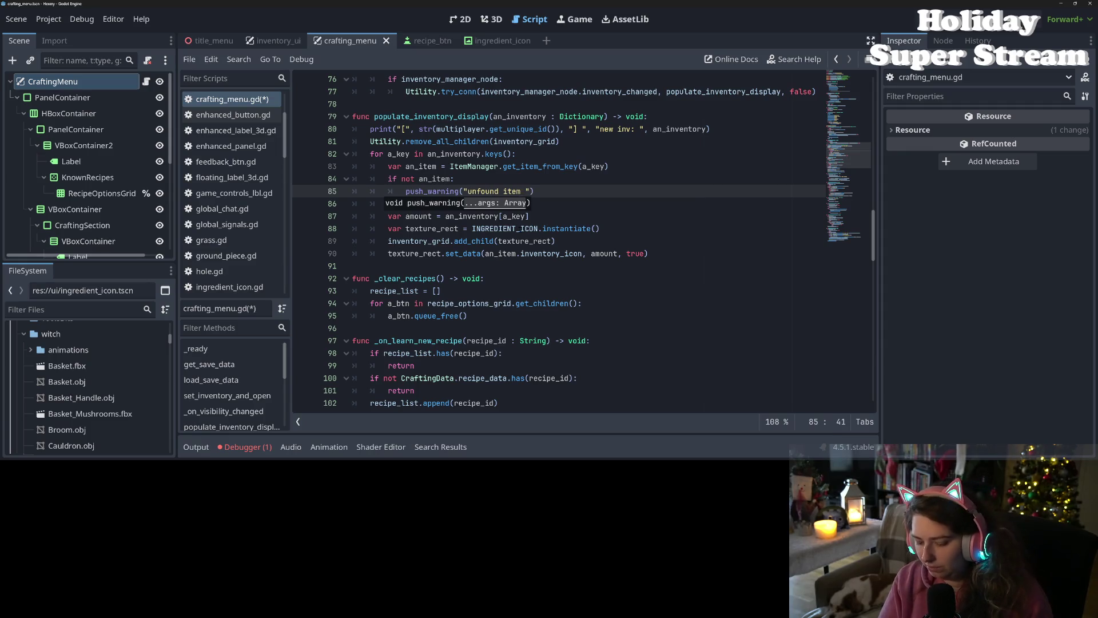
key("BackSpace")
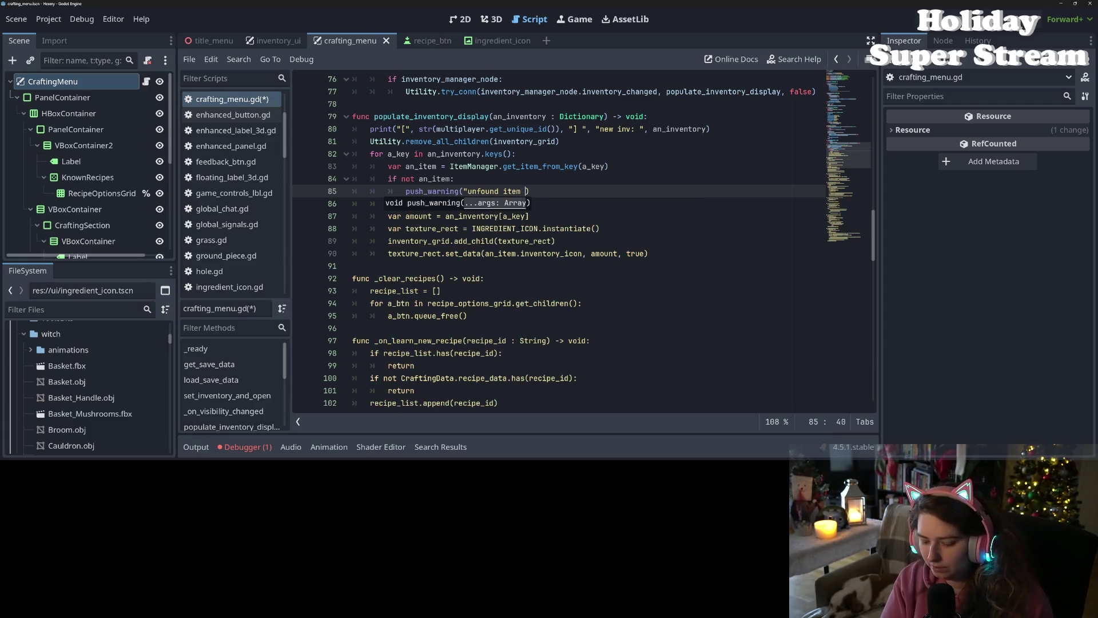
type("\"")
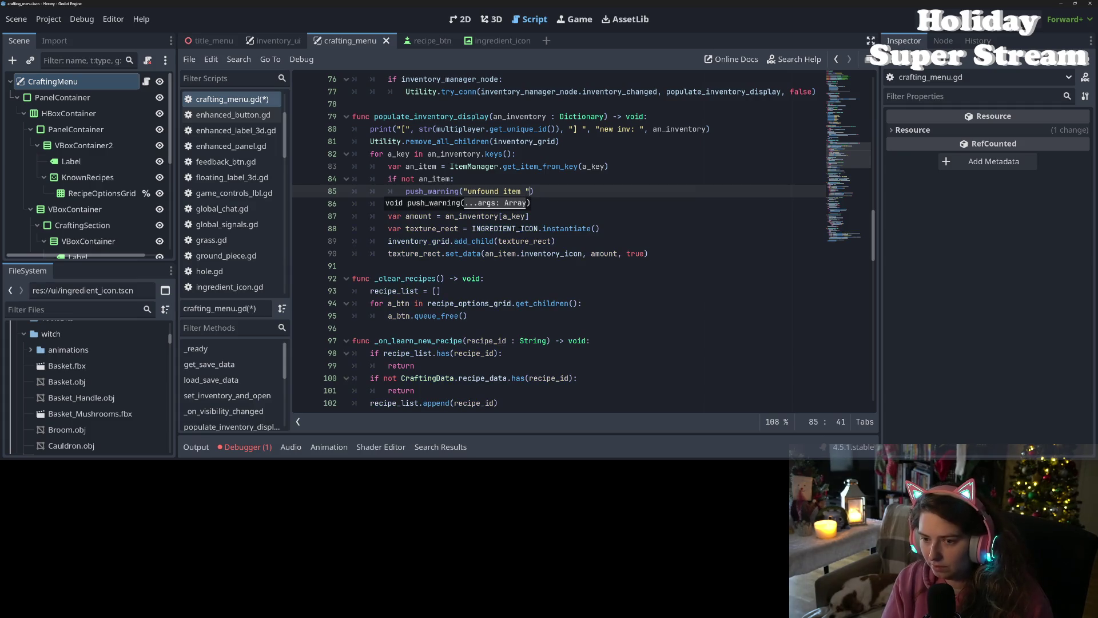
type(", ")
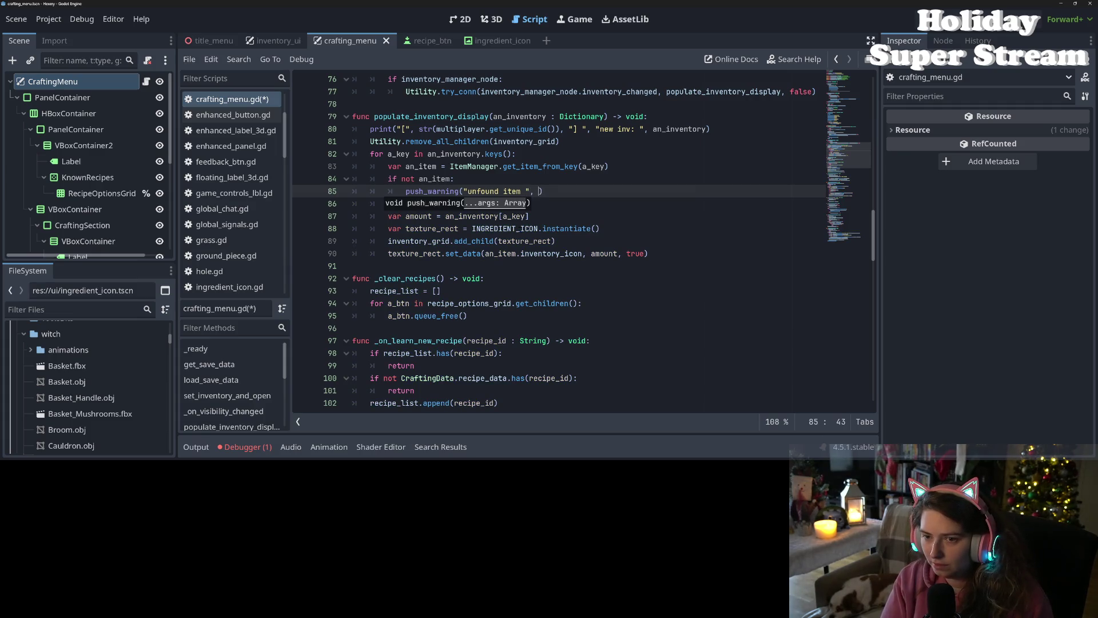
type("a_key")
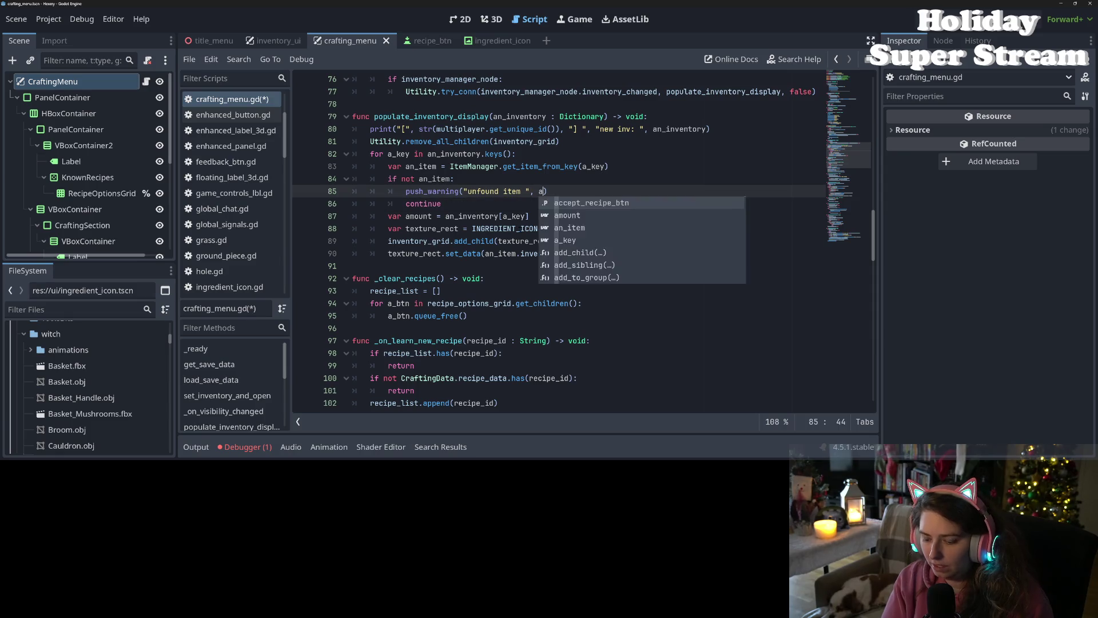
key("ctrl+s")
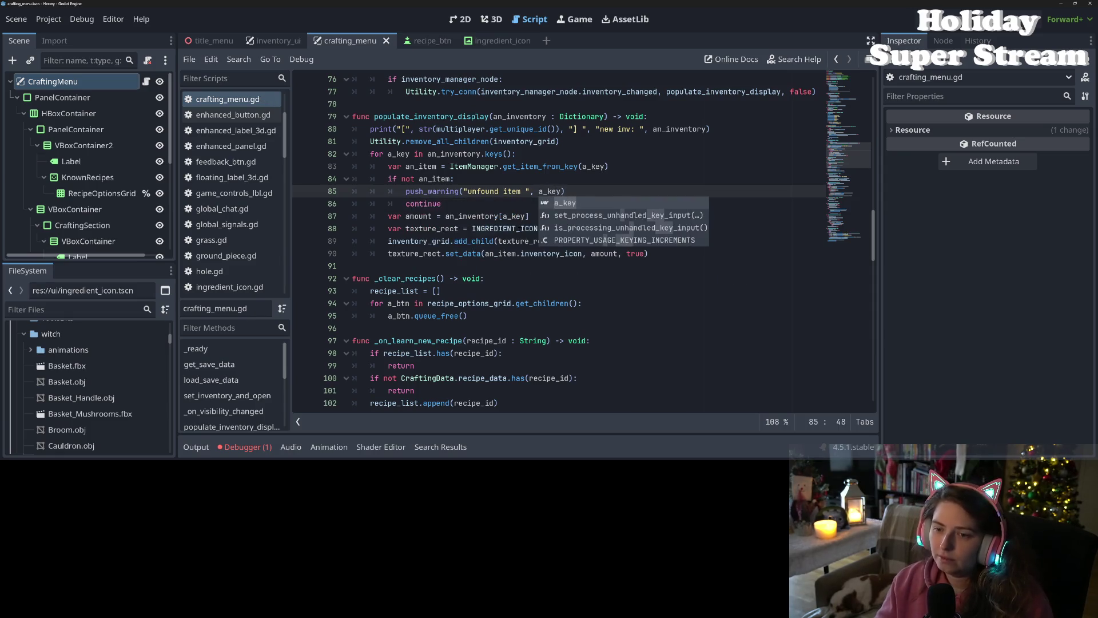
left_click(520, 229)
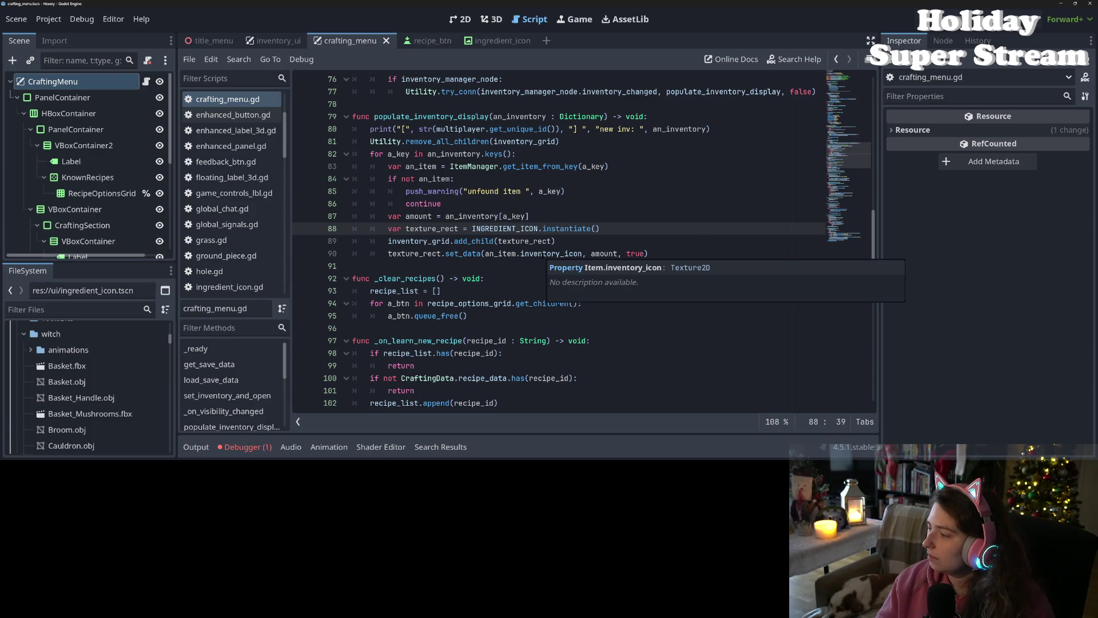
scroll(534, 262, "down", 9)
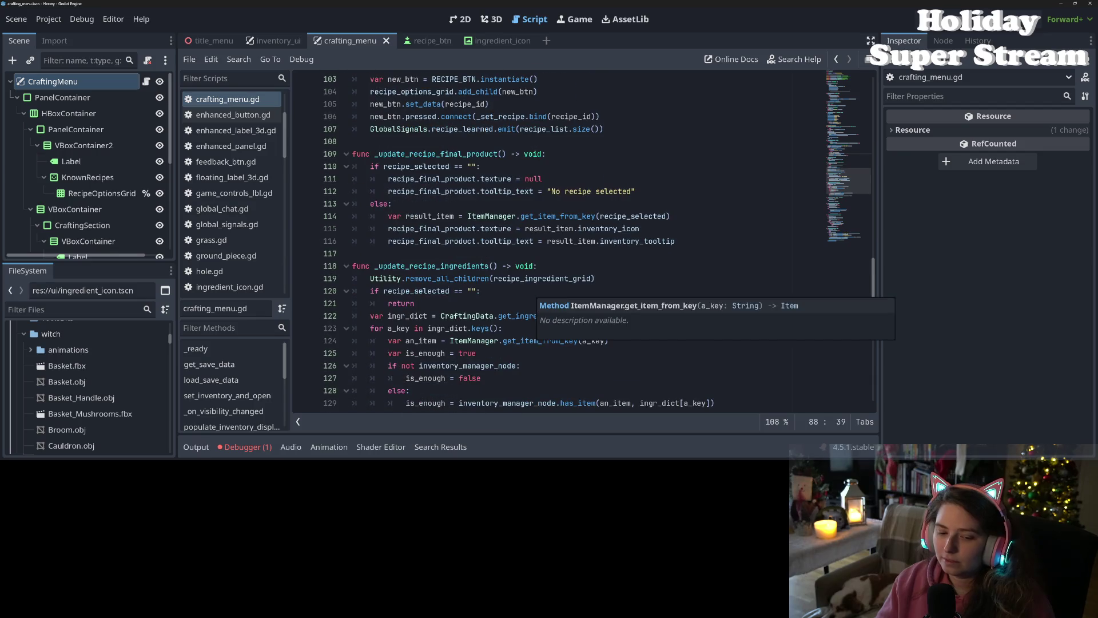
left_click(238, 447)
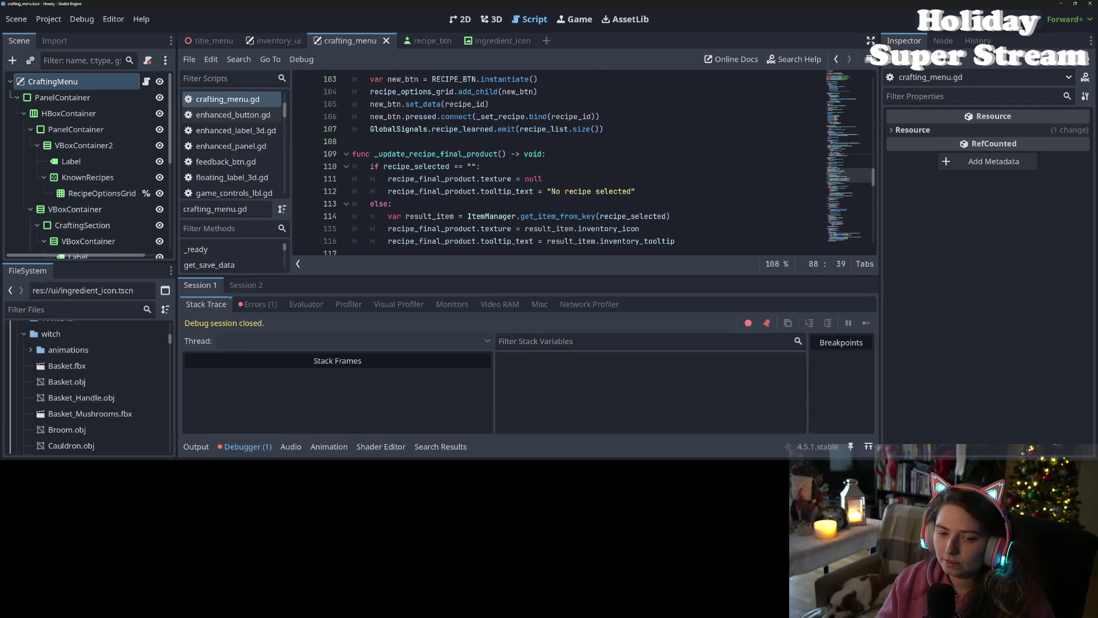
left_click(257, 304)
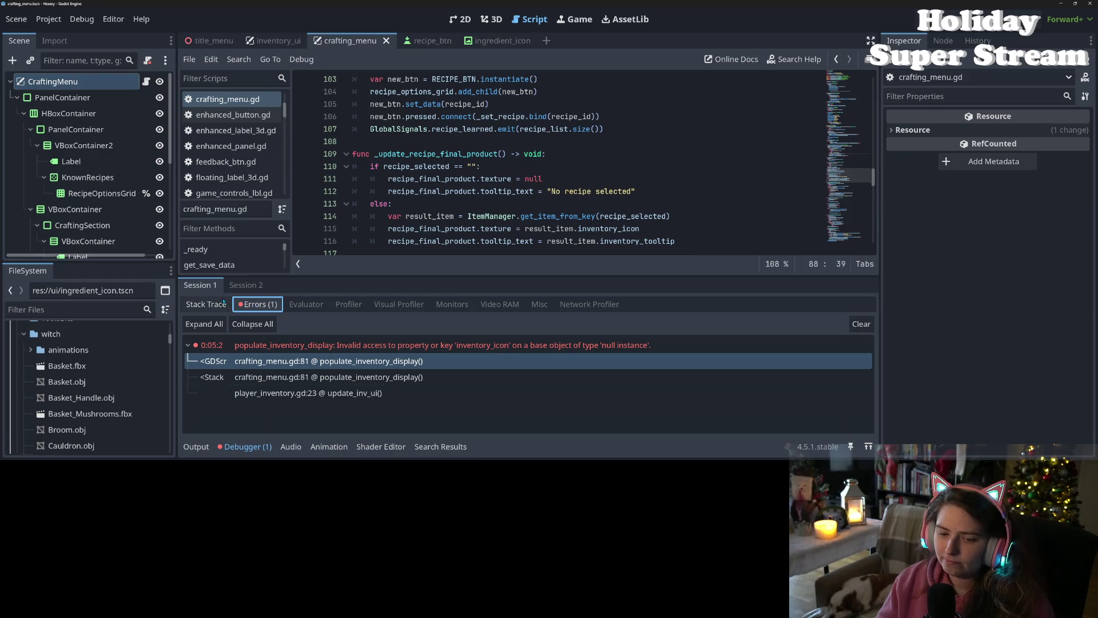
left_click(222, 308)
left_click(246, 447)
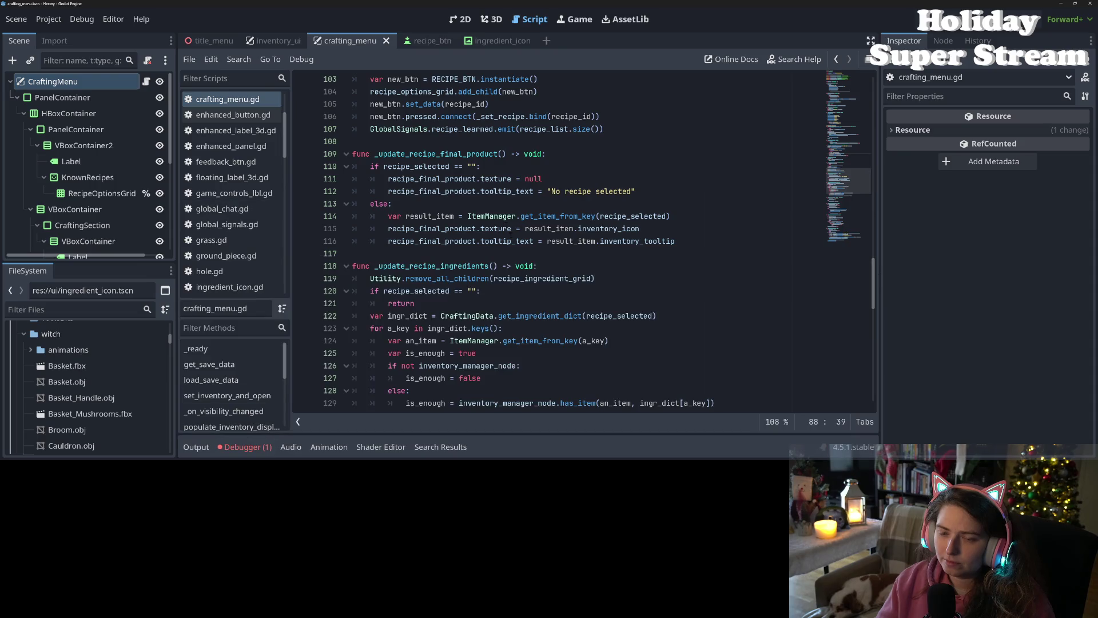
scroll(572, 240, "down", 10)
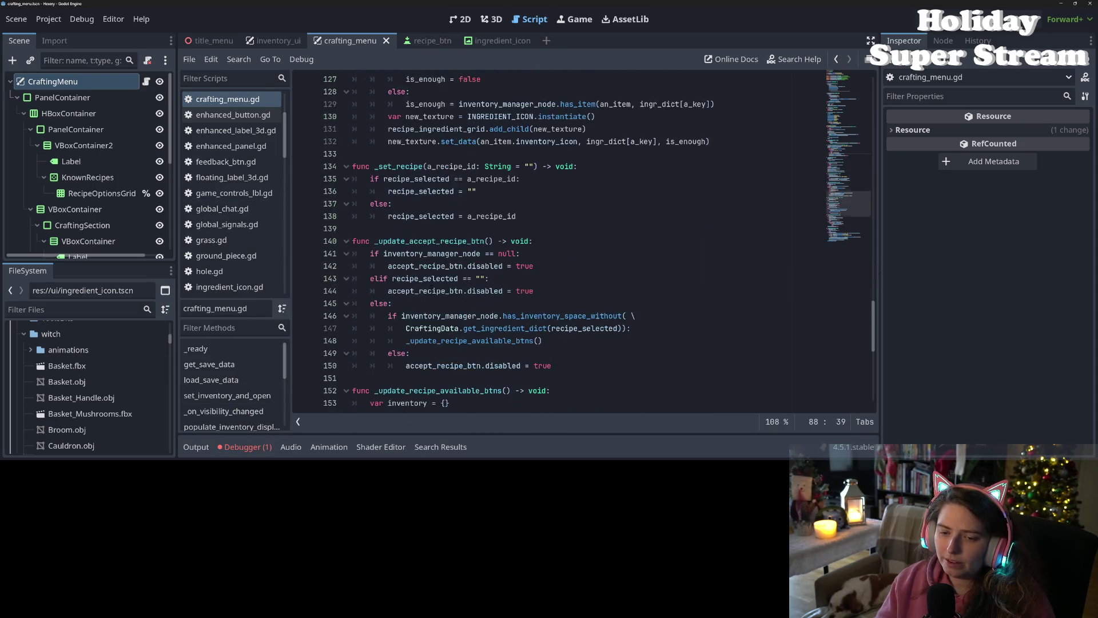
Step: Inspect the descriptions of remove_from_inventory and add_to_inv_rpc in crafting_menu.gd
scroll(572, 241, "down", 6)
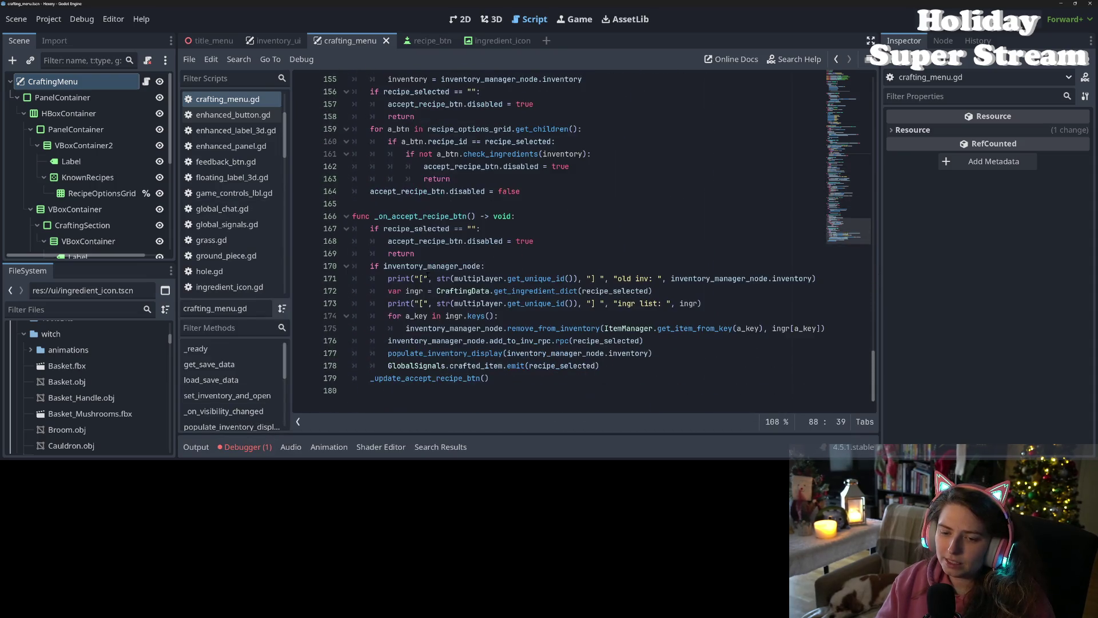
double_click(609, 341)
double_click(558, 329)
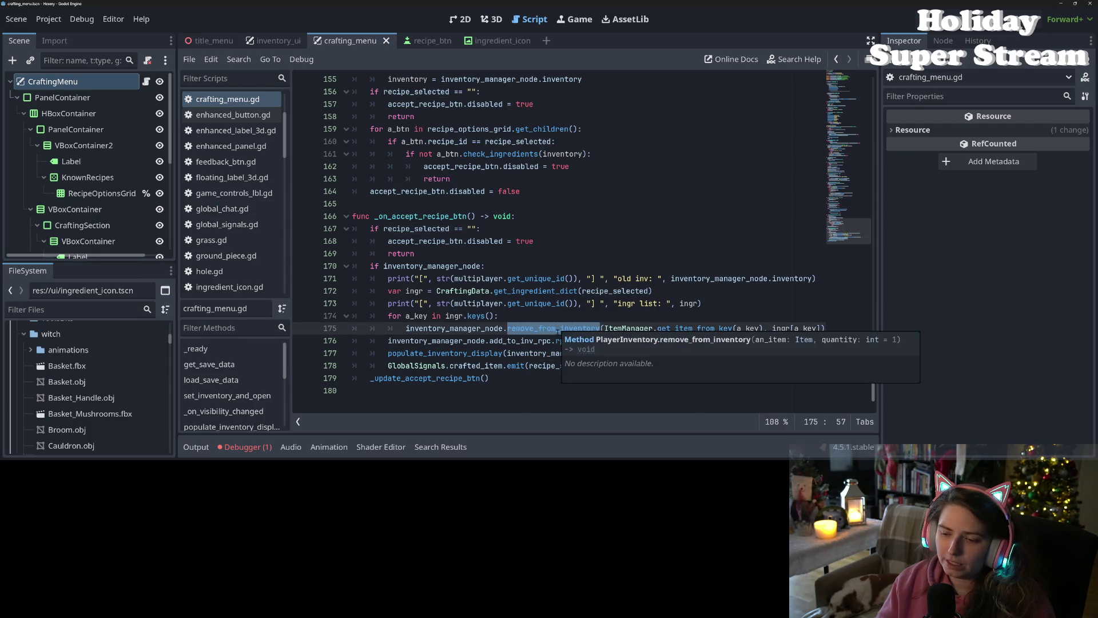
double_click(522, 341)
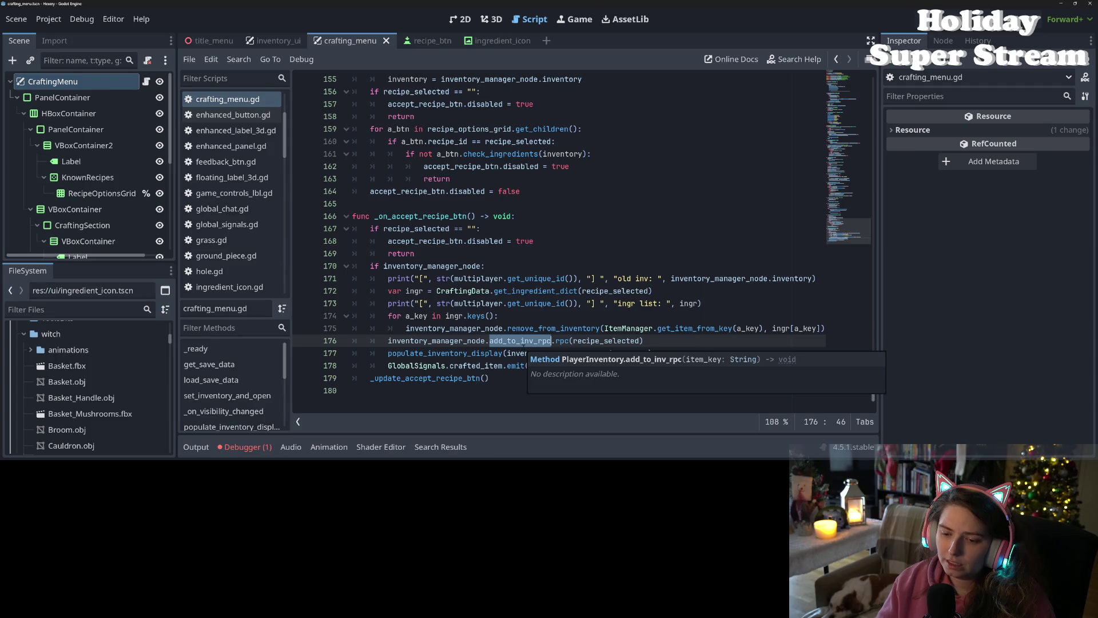
Step: Comment out the populate_inventory_display call on line 177 with Ctrl+K
left_click(477, 353)
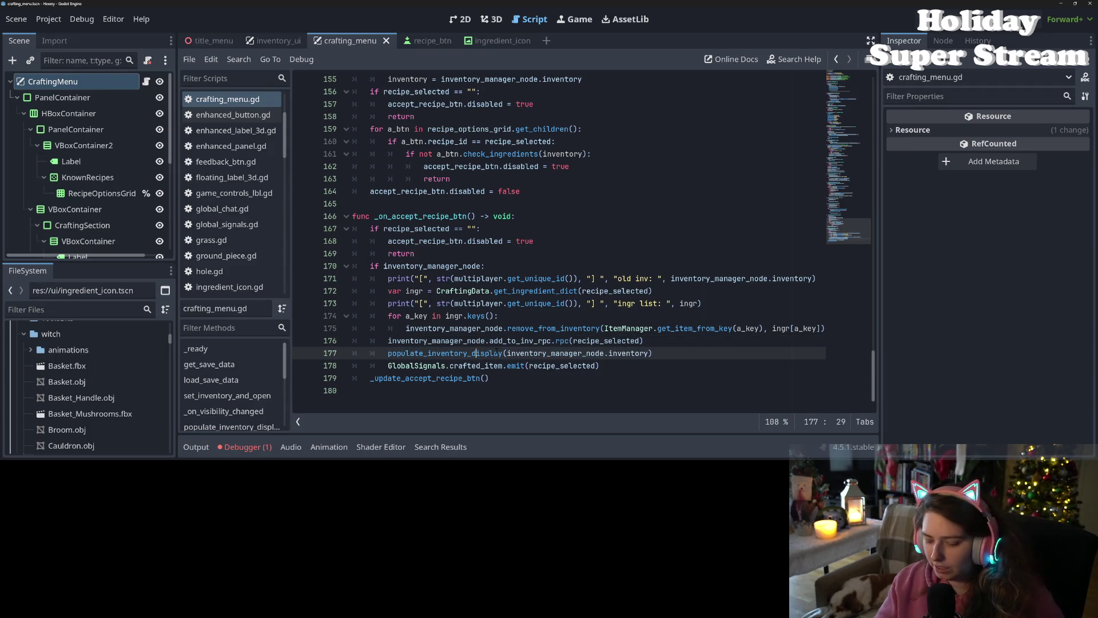
key("ctrl+k")
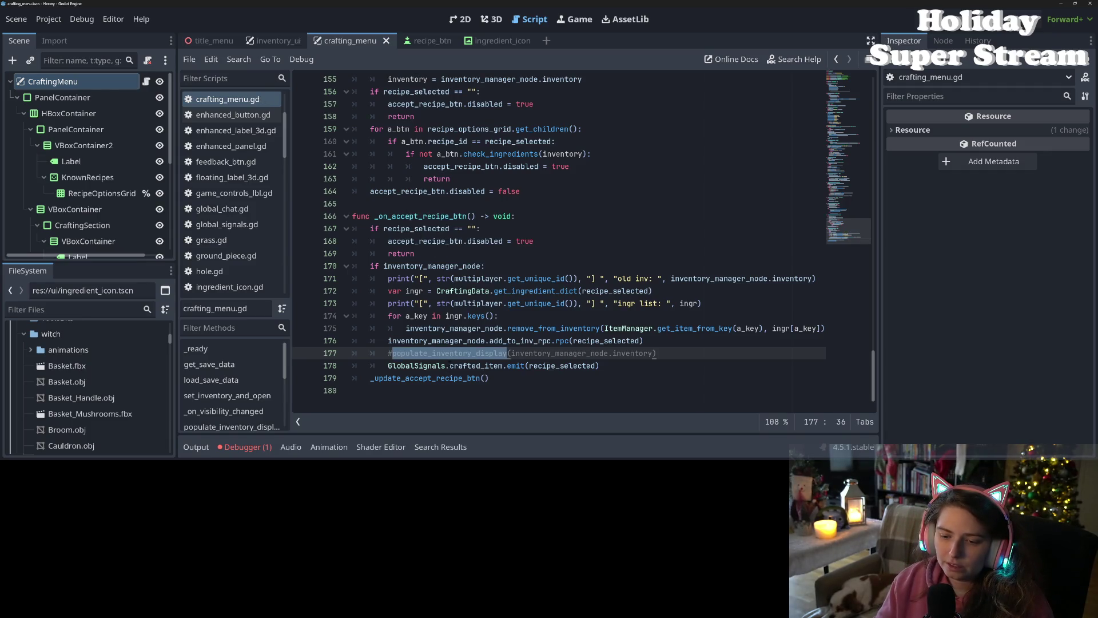
left_click(433, 365)
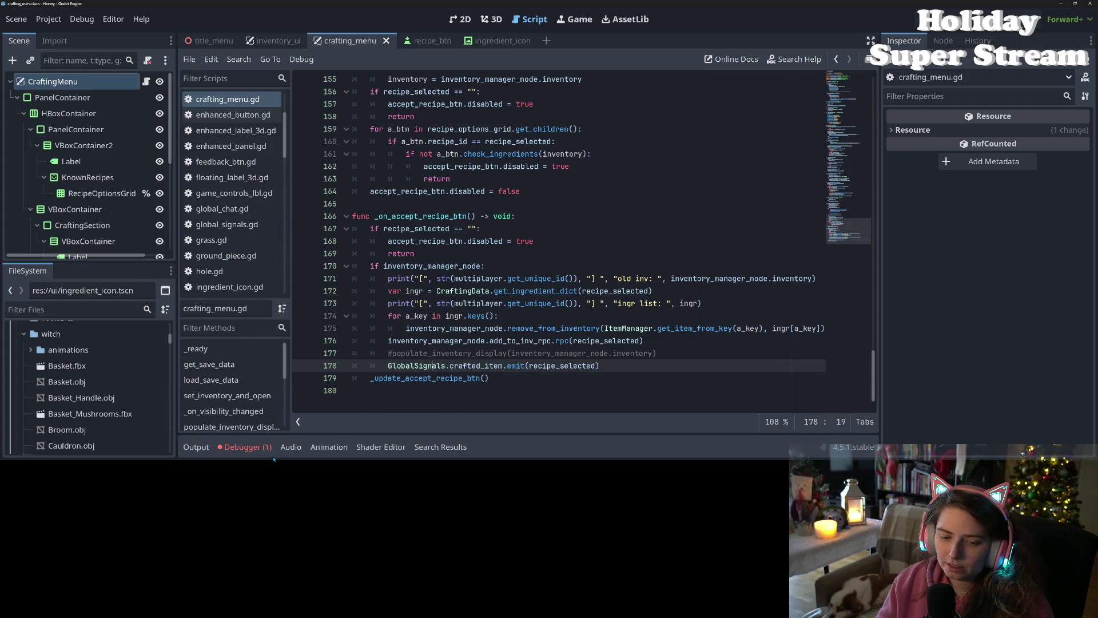
Step: Run the project with F5, tile the two game windows side by side, and load the test2 world
key("F5")
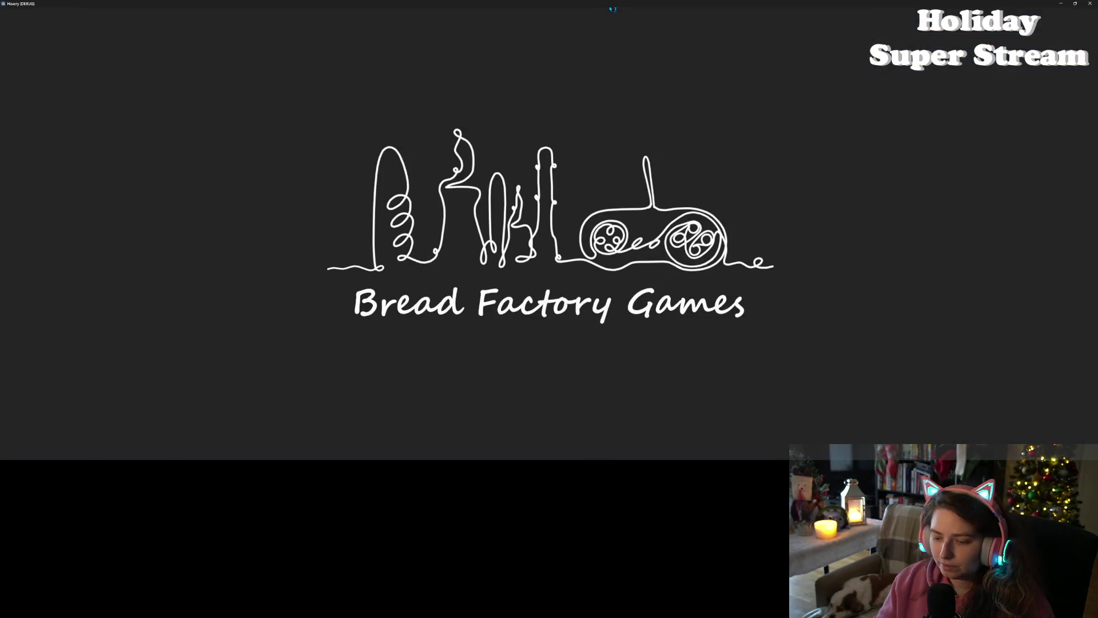
key("super+Right")
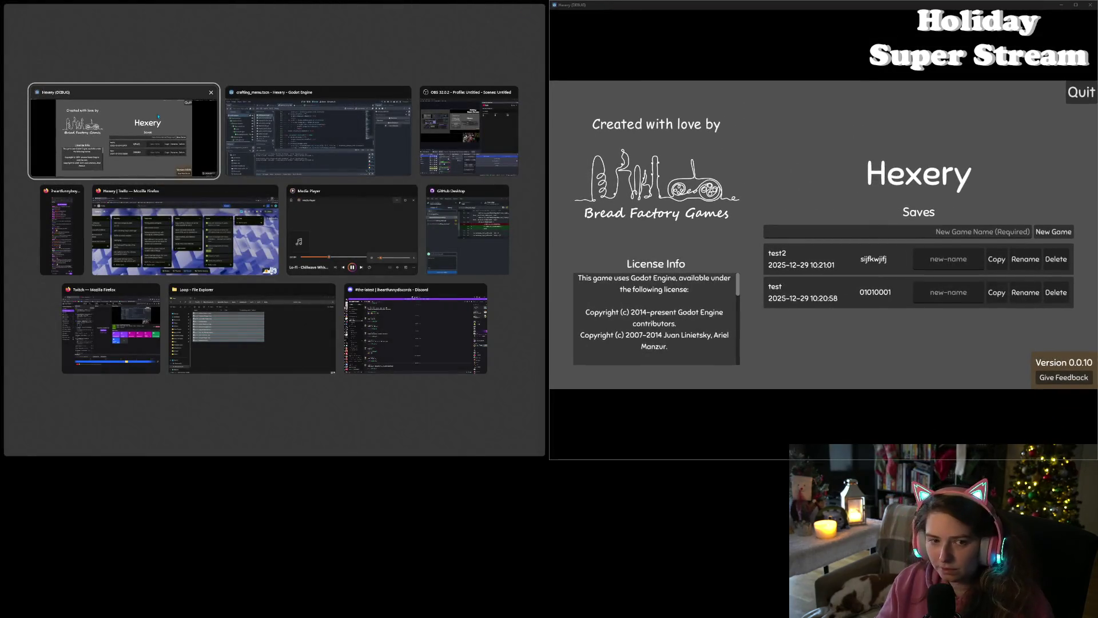
key("Return")
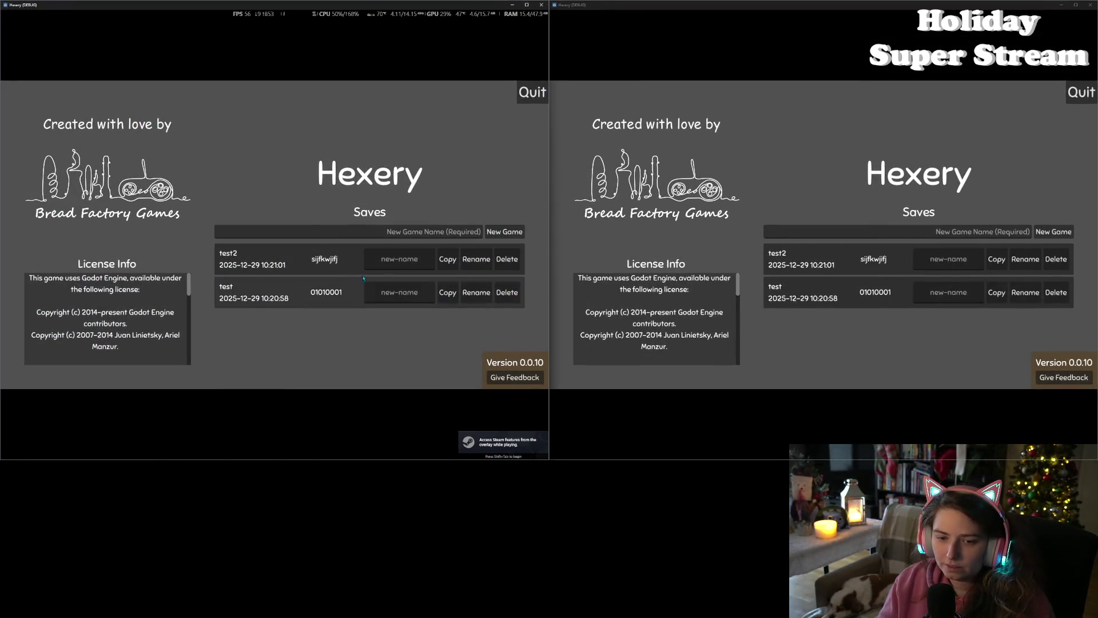
left_click(857, 294)
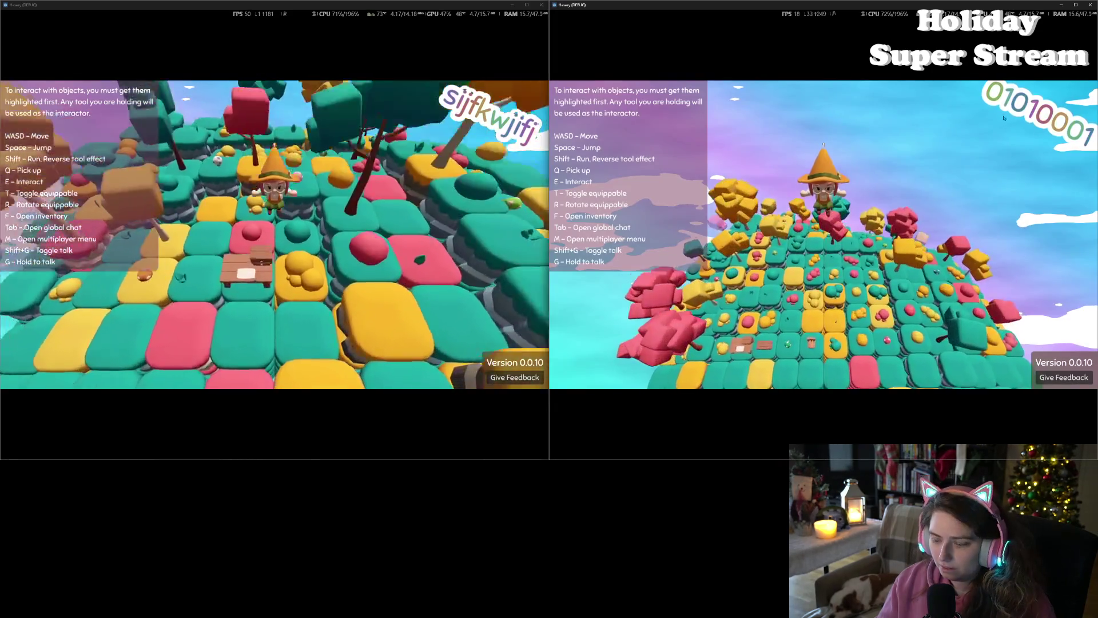
Step: Host a local multiplayer session in the right game and join it from the left one
key("m")
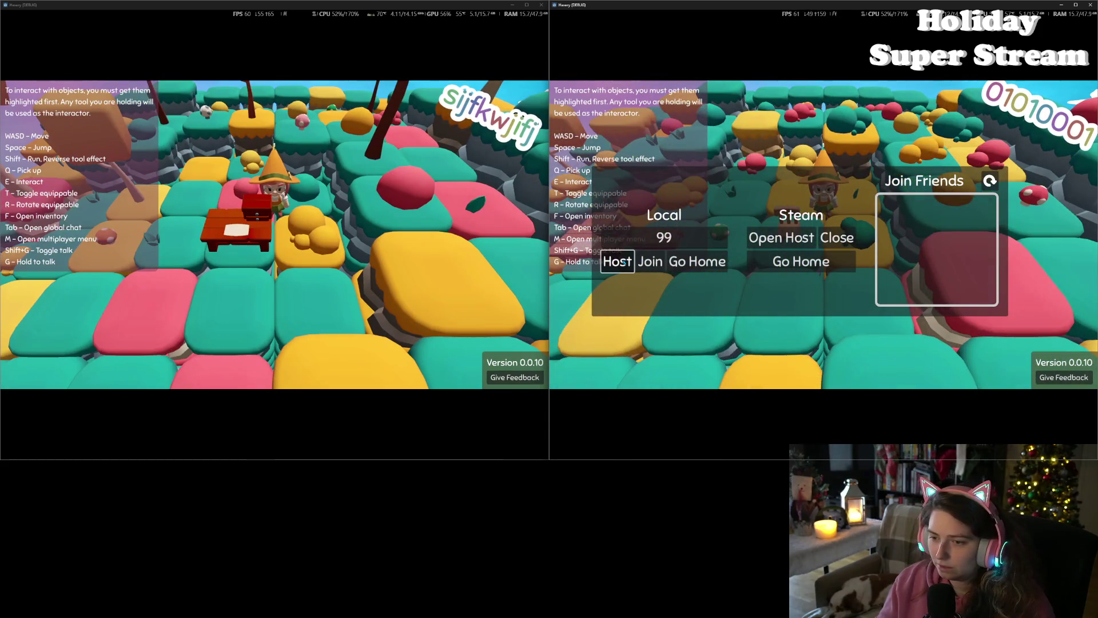
left_click(624, 262)
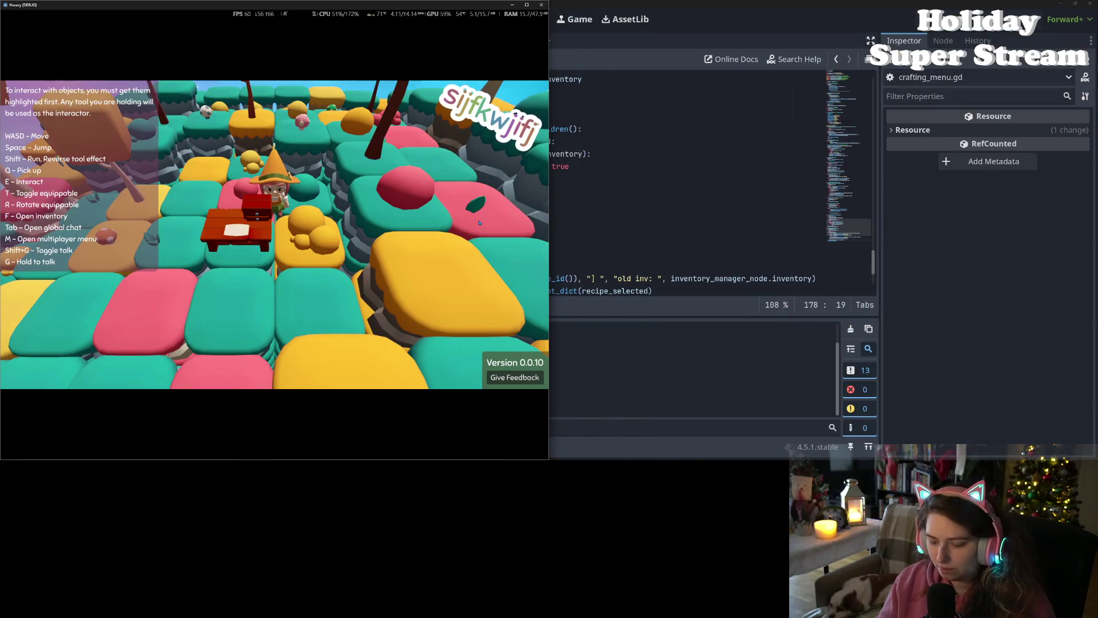
key("m")
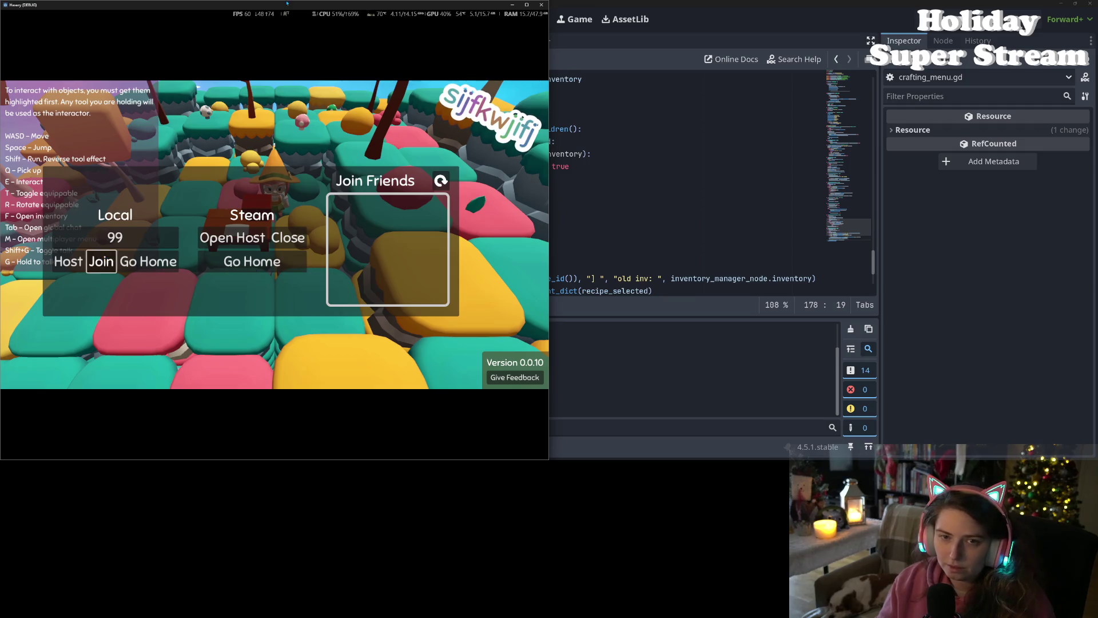
key("Return")
mouse_move(287, 3)
left_mouse_down()
mouse_move(289, 149)
mouse_move(700, 100)
mouse_move(719, 68)
left_mouse_up()
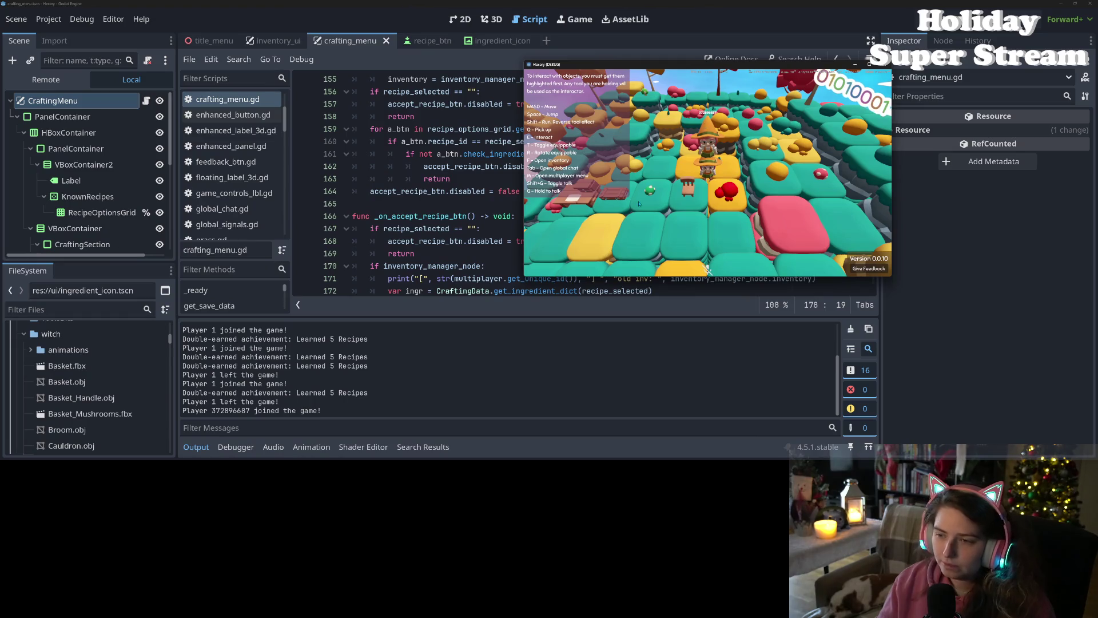
Step: Walk the character past the red tree and up the wooden planks to the crafting table
key("w")
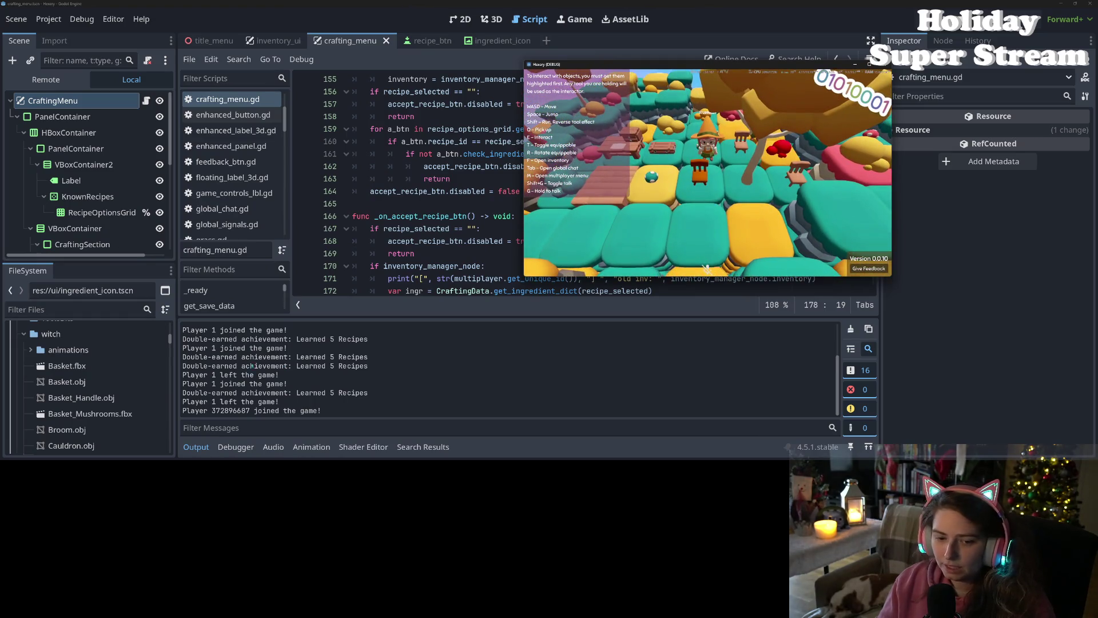
key("f")
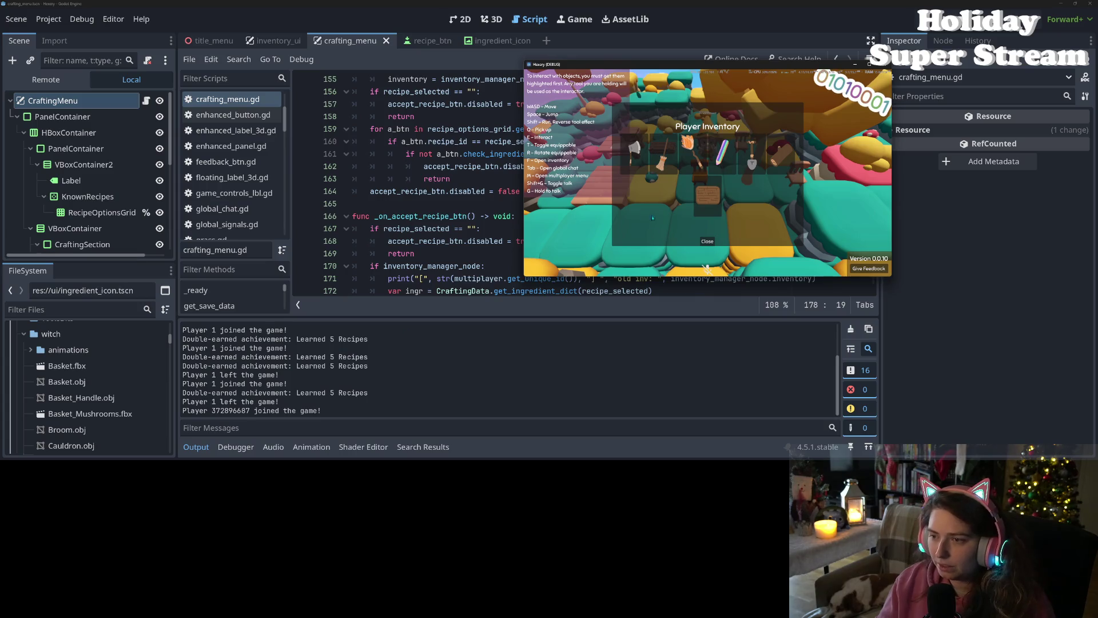
key("a")
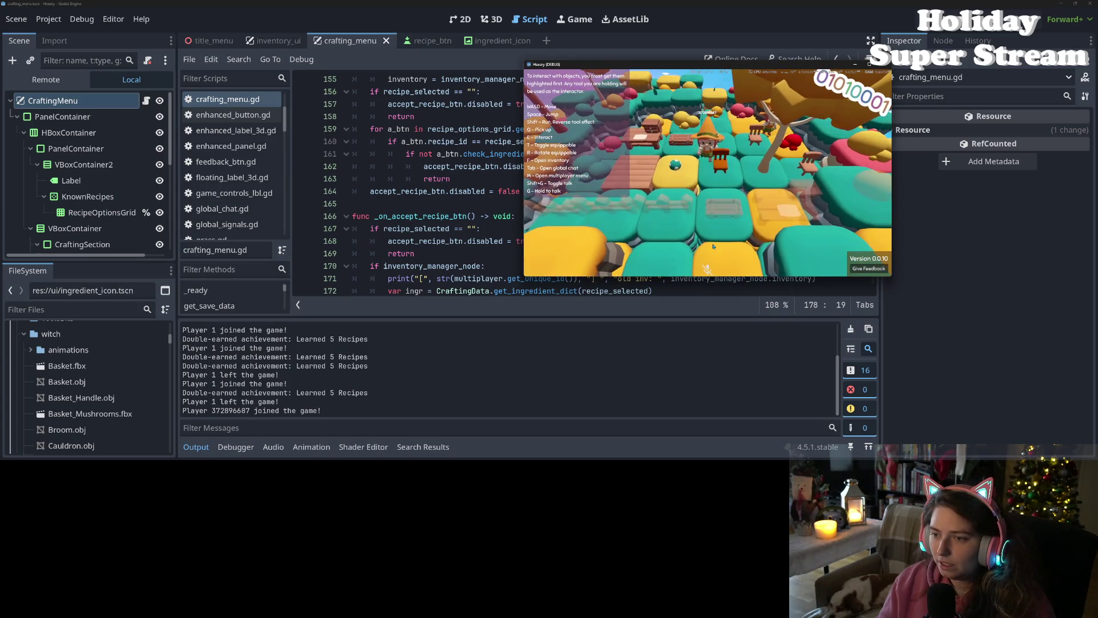
key("s")
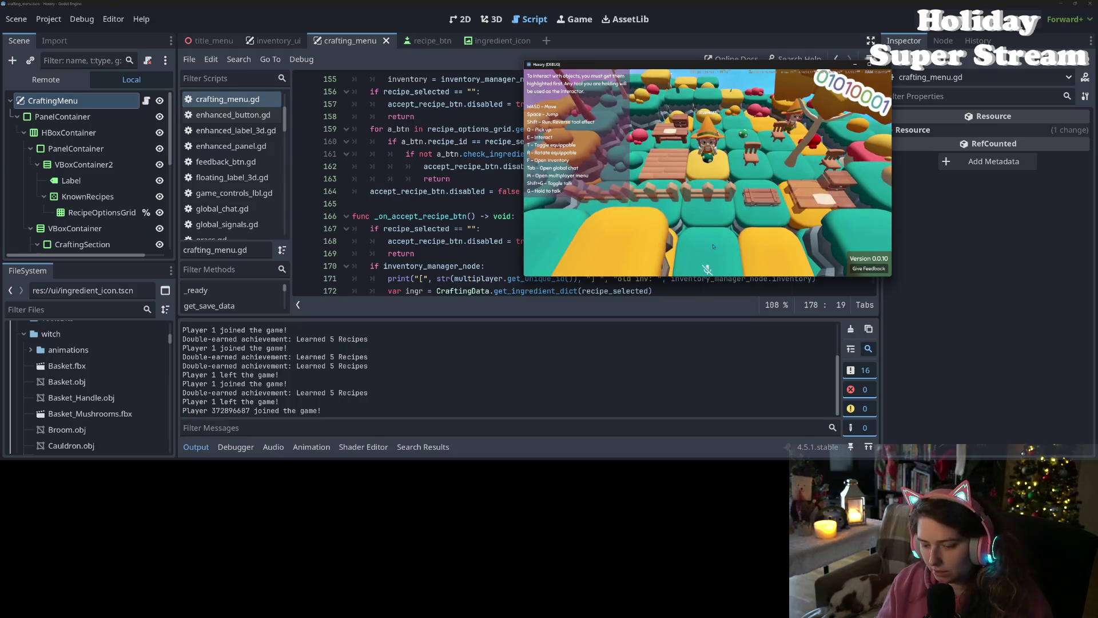
key("w")
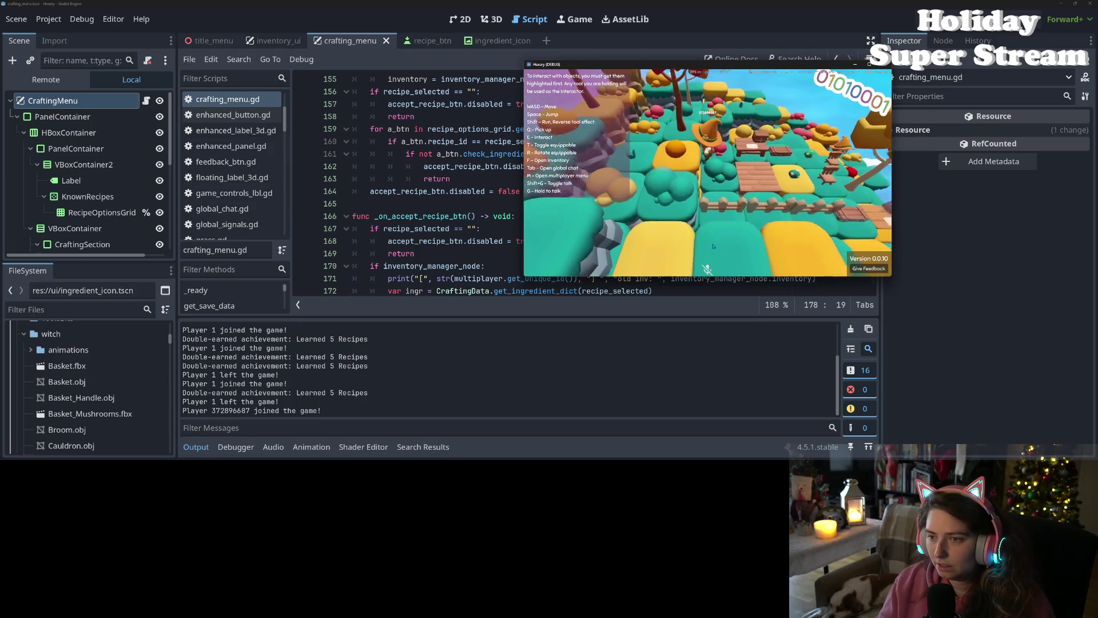
key("s")
key("w")
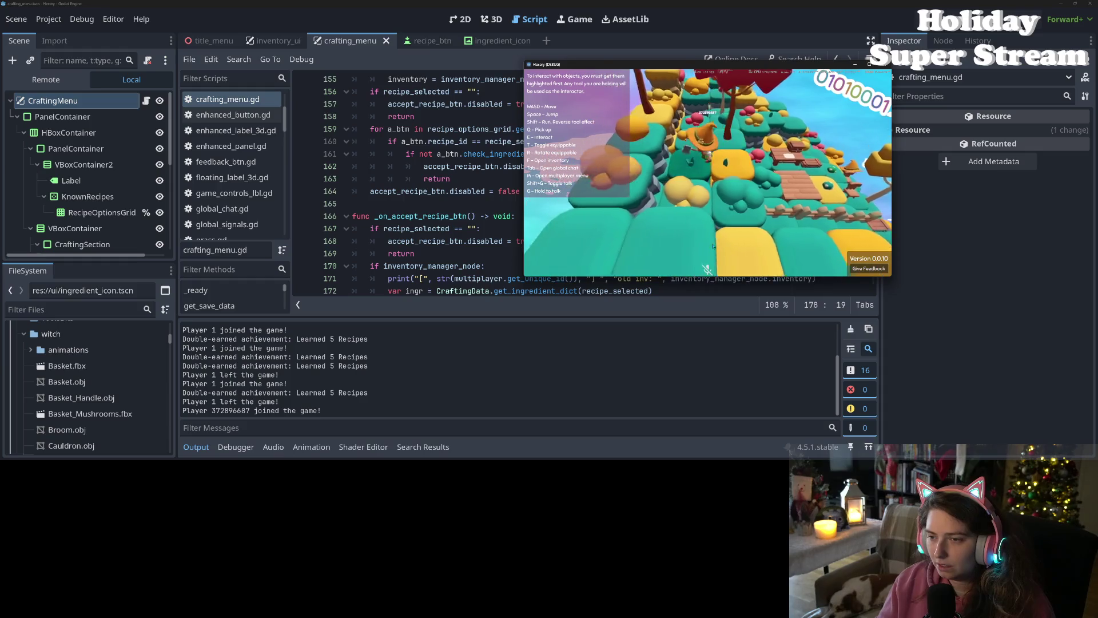
key("w")
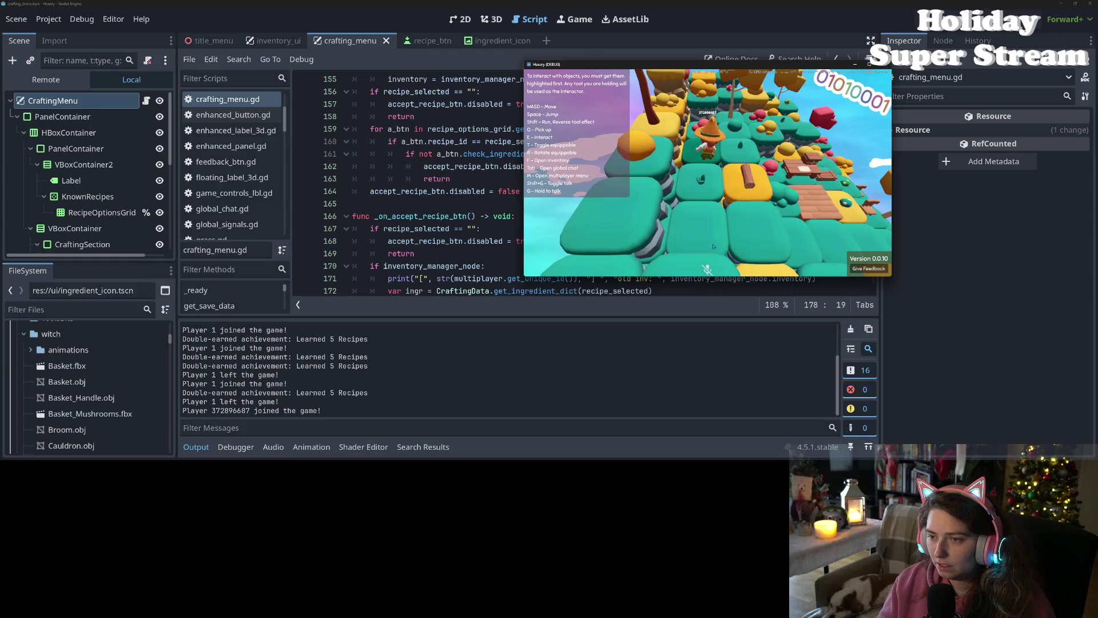
key("d")
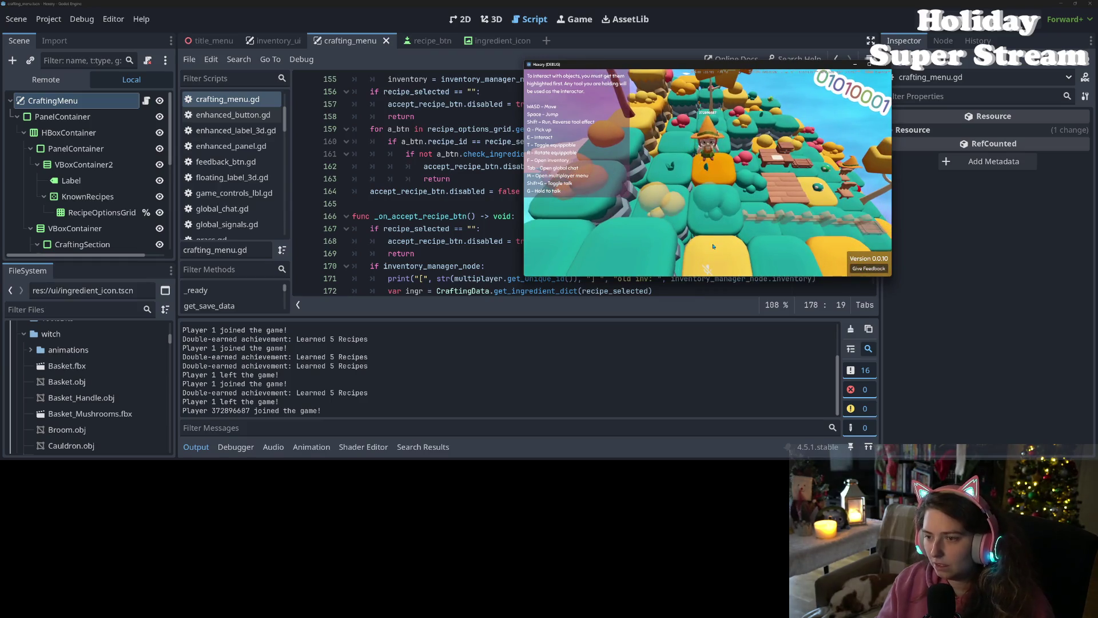
key("d")
key("w")
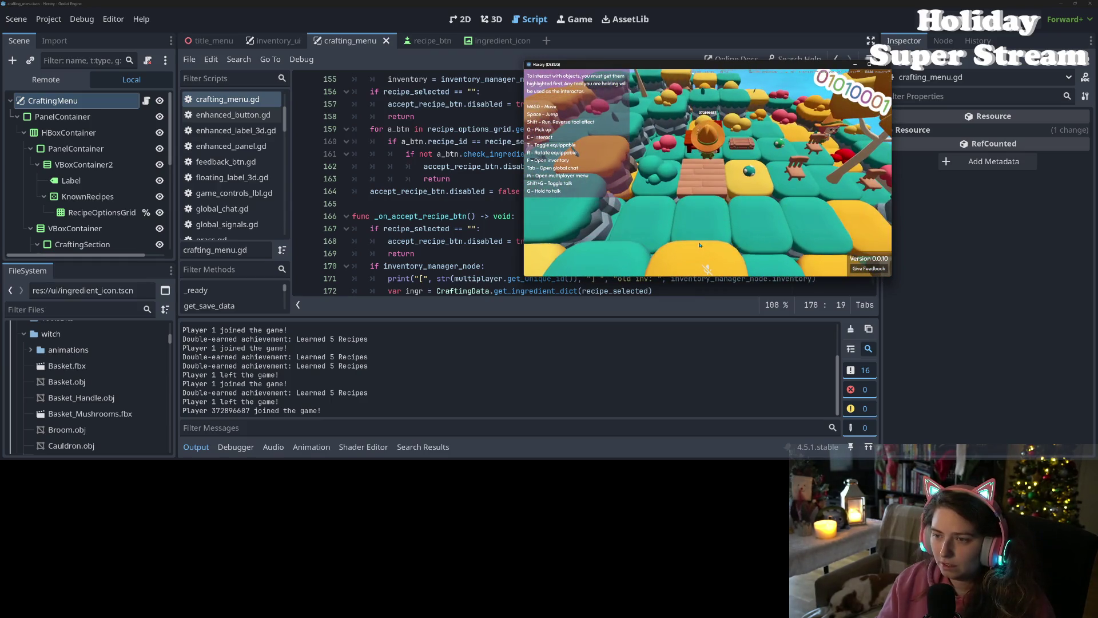
Step: Check the inventory, then craft a chair from 3 Wood at the crafting table
key("f")
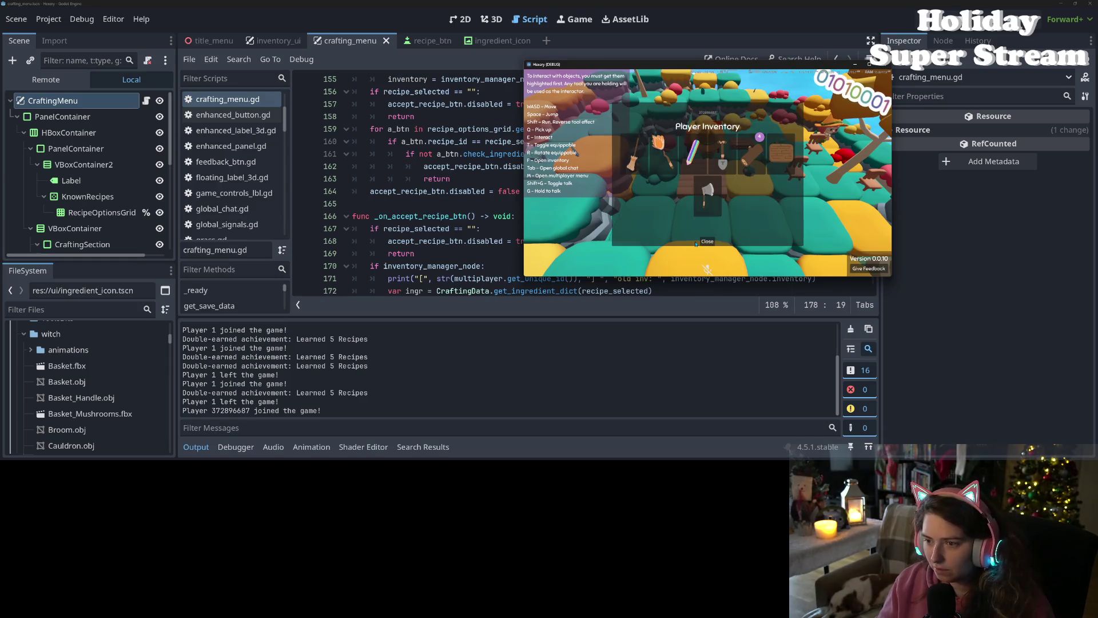
left_click(697, 243)
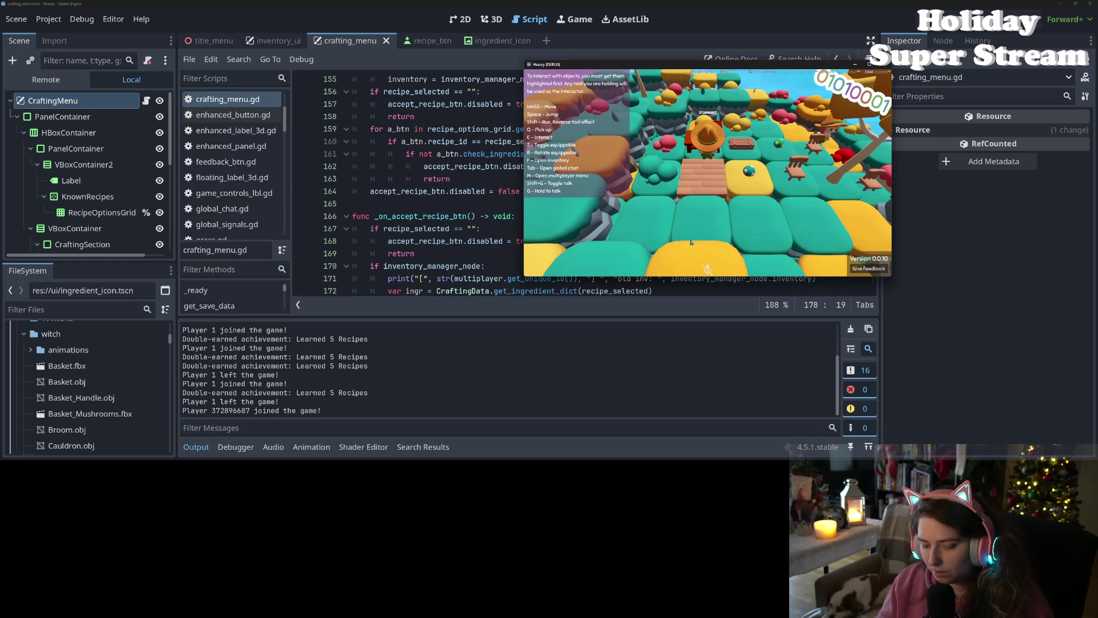
key("e")
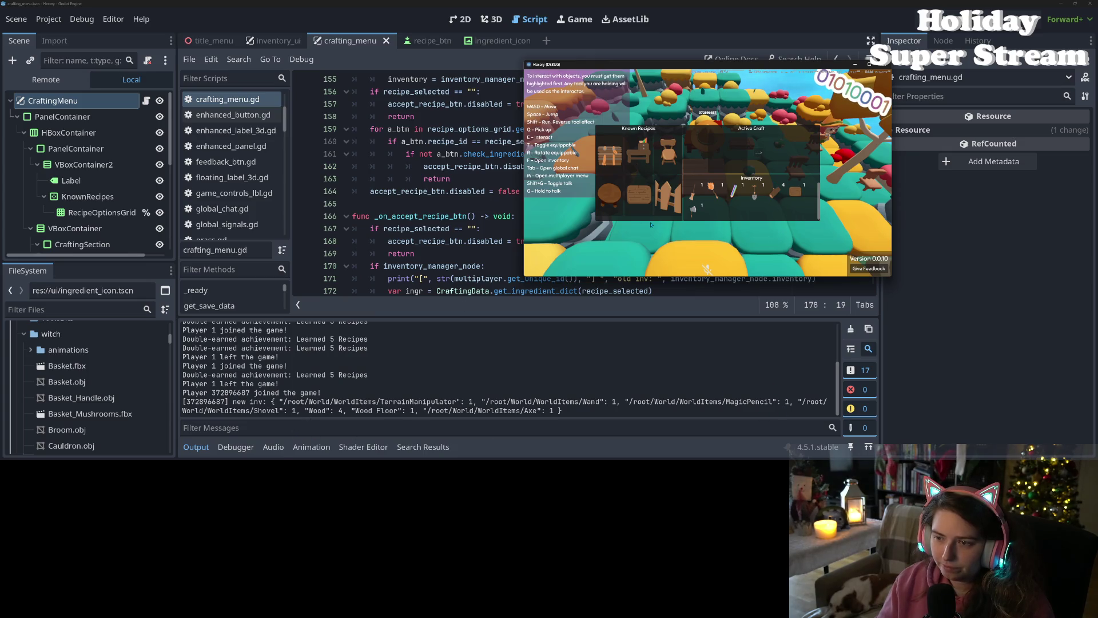
left_click(666, 157)
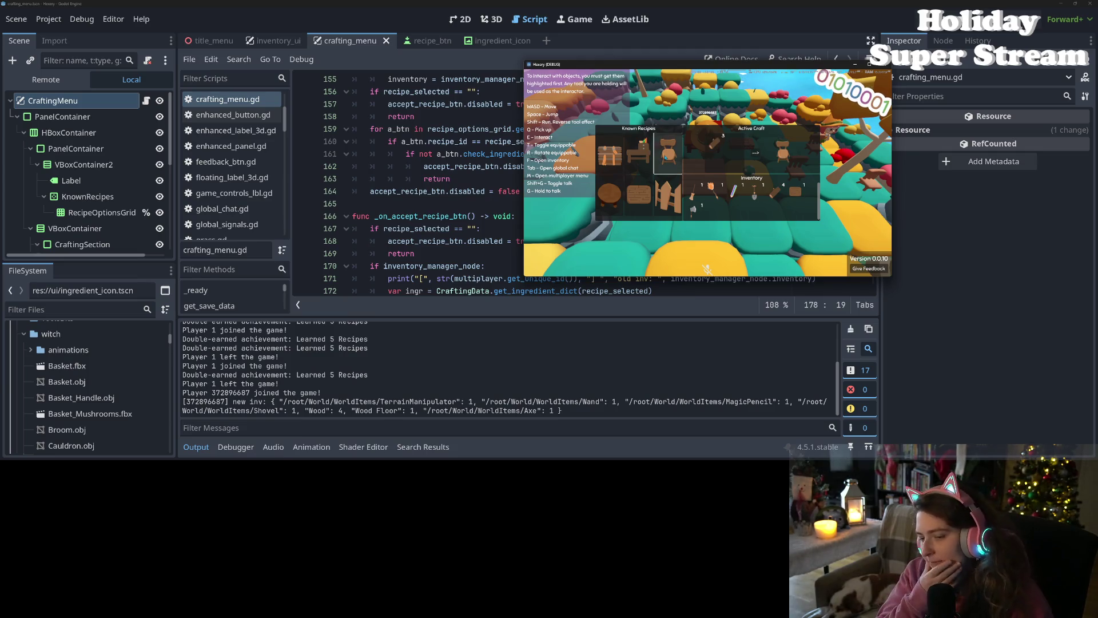
left_click(755, 153)
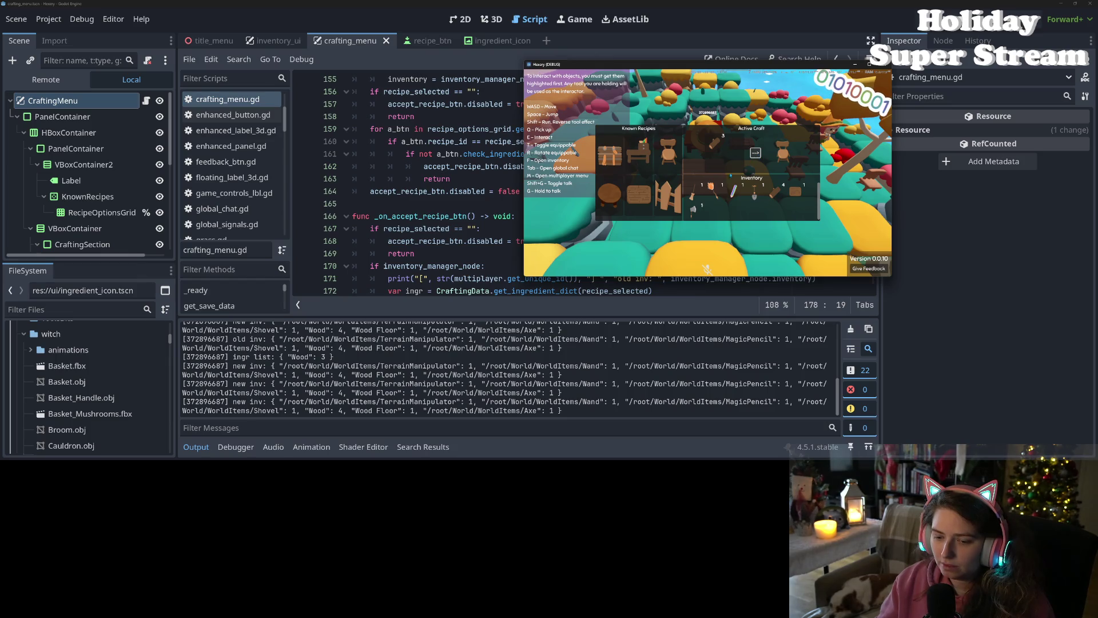
left_click(340, 411)
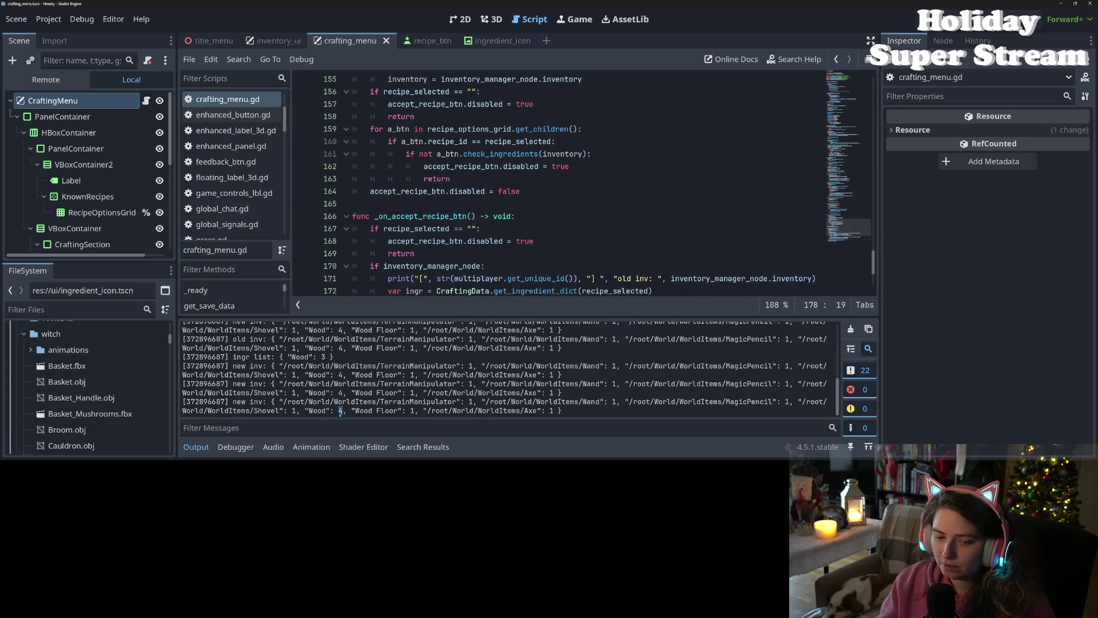
scroll(338, 389, "up", 3)
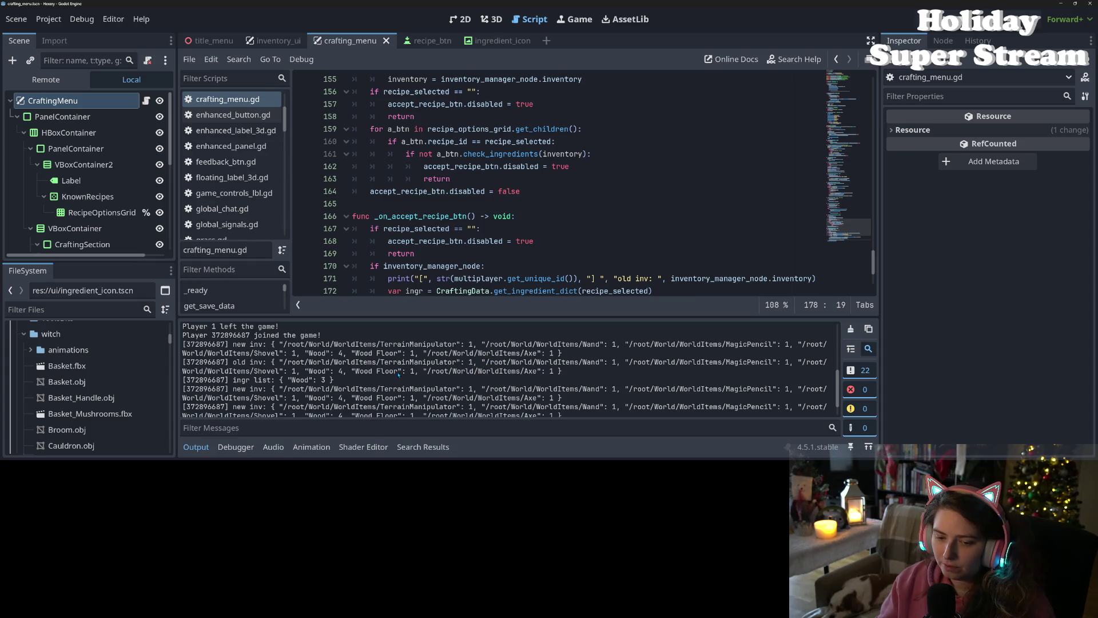
scroll(444, 397, "down", 1)
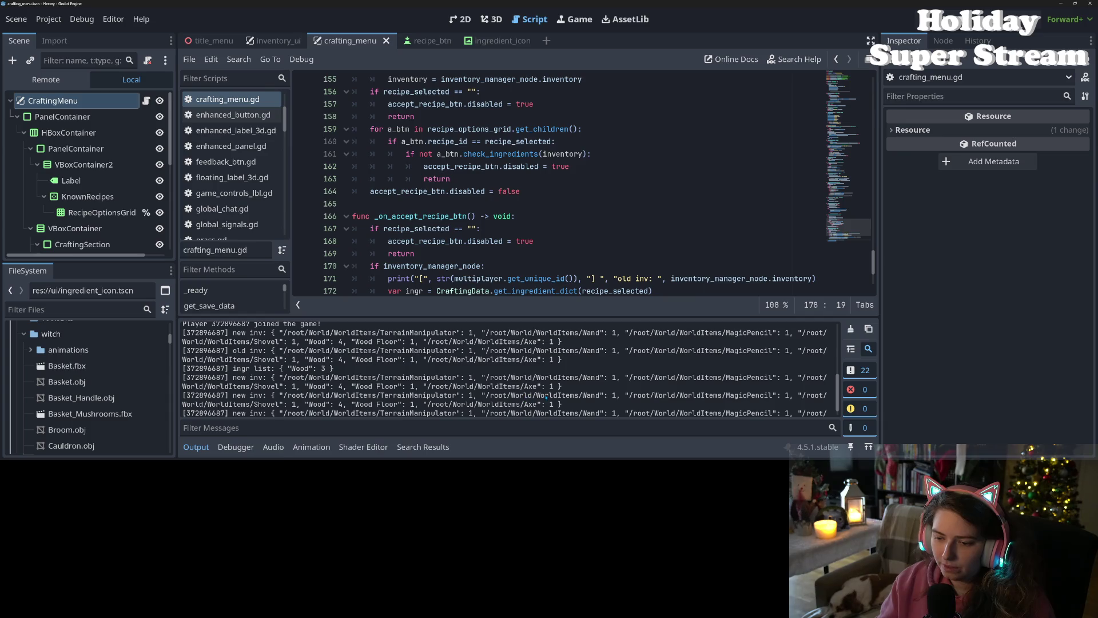
scroll(549, 396, "down", 1)
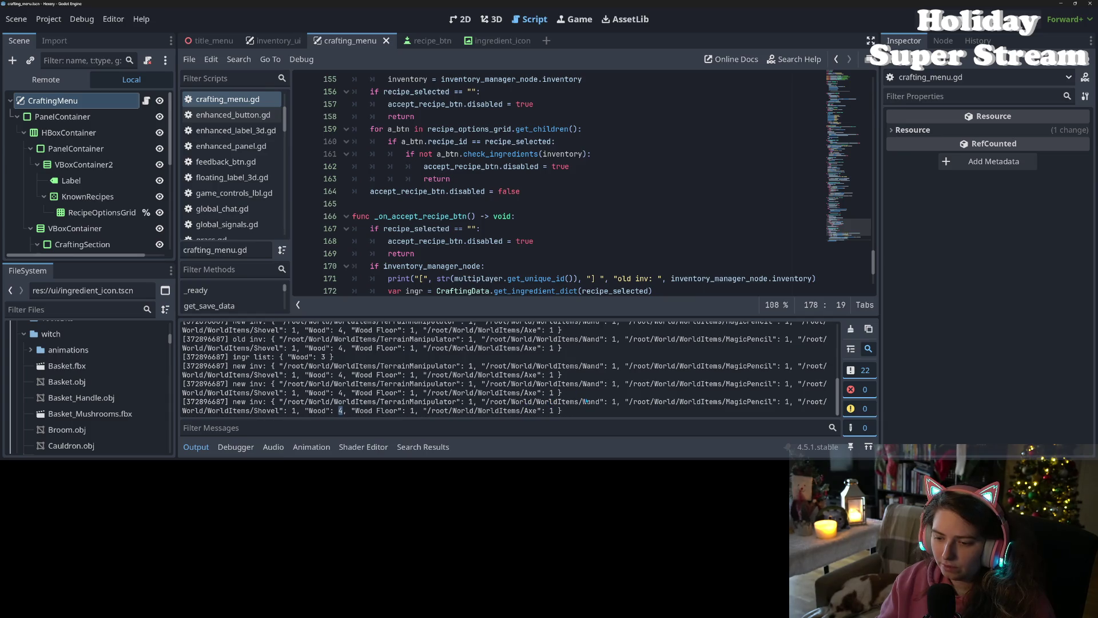
scroll(585, 401, "up", 3)
scroll(577, 405, "down", 3)
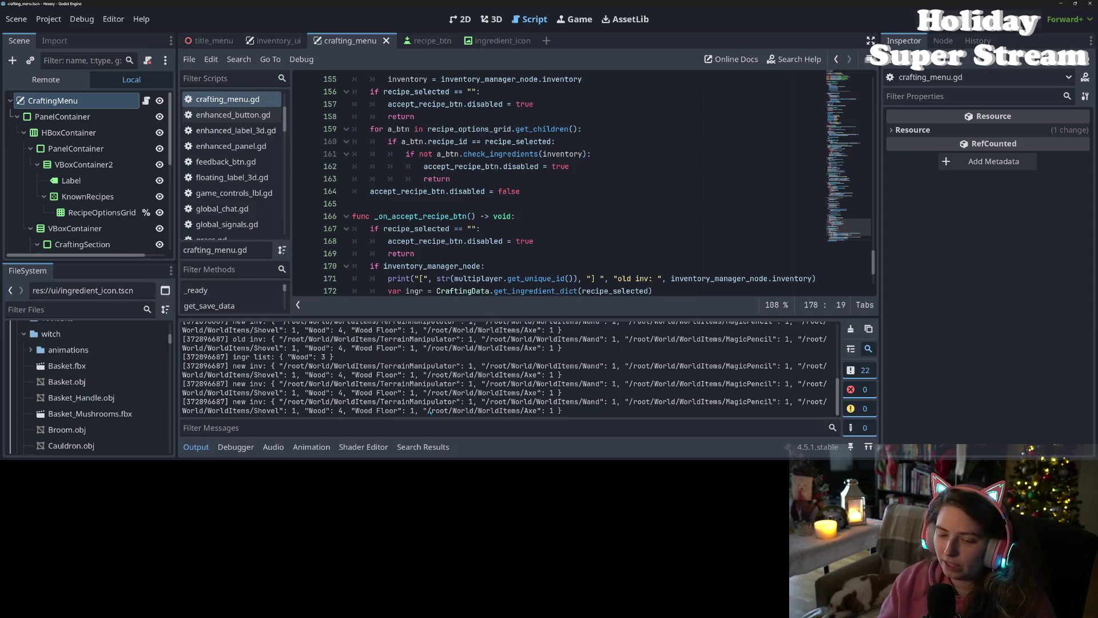
mouse_move(571, 411)
left_mouse_down()
mouse_move(522, 402)
mouse_move(210, 410)
mouse_move(196, 404)
mouse_move(194, 358)
mouse_move(179, 367)
left_mouse_up()
scroll(270, 398, "up", 1)
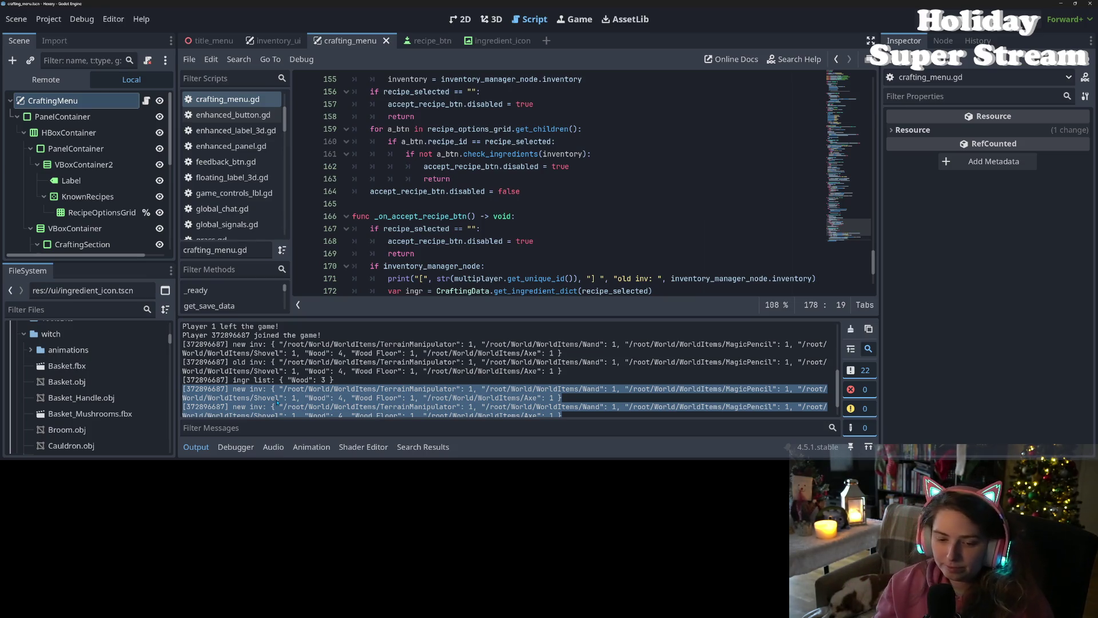
left_click(273, 393)
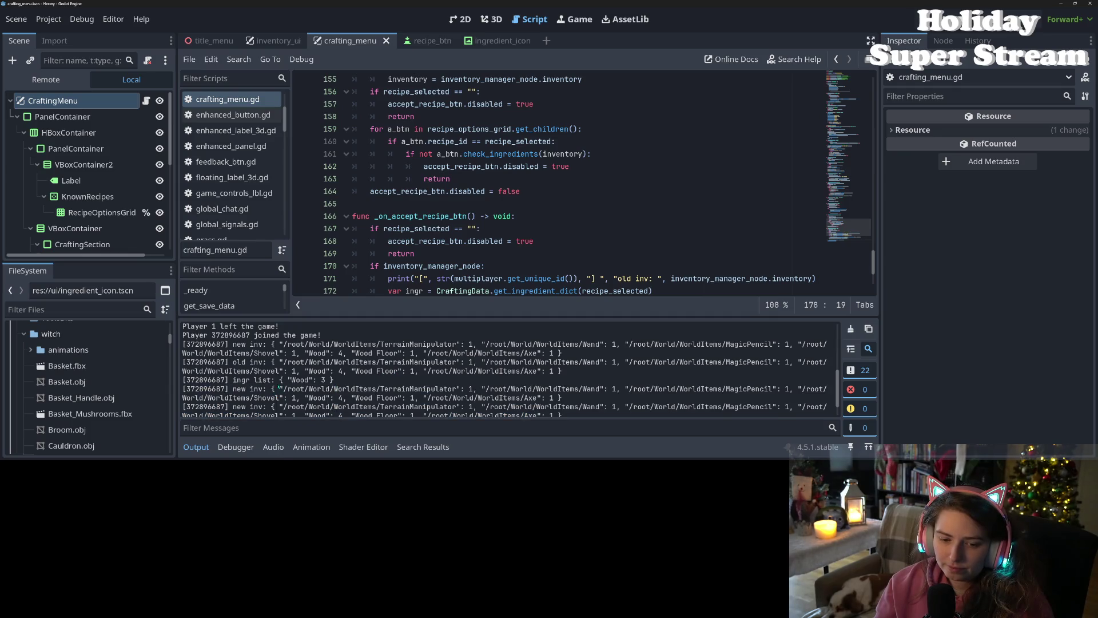
double_click(241, 379)
scroll(515, 241, "down", 3)
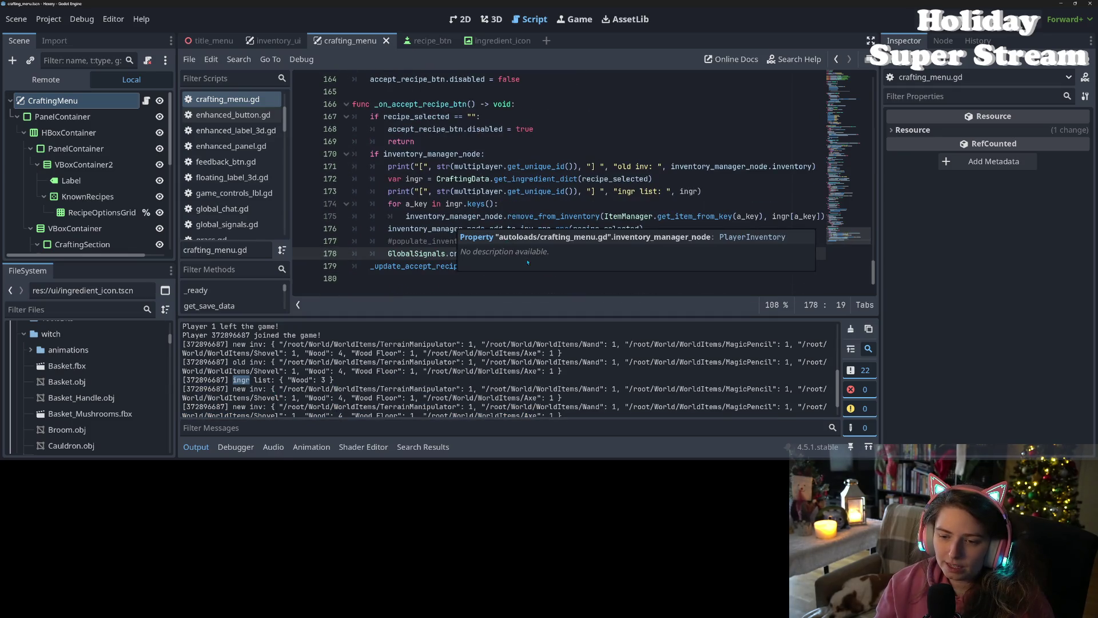
Step: Leave the commented populate call in crafting_menu.gd and open player_inventory.gd
key("Left")
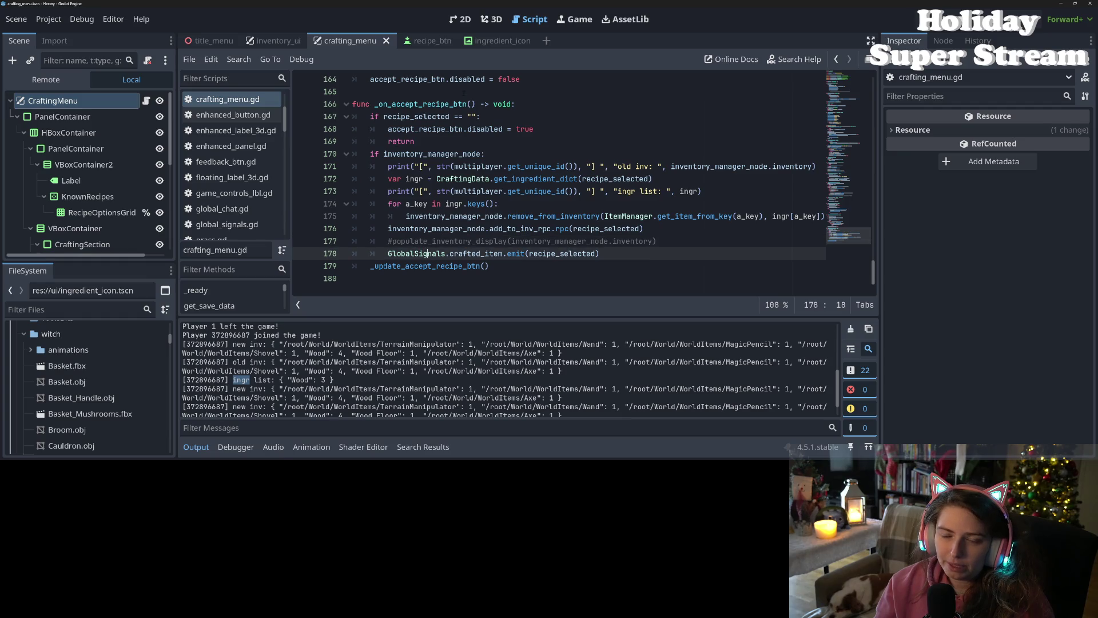
left_click(616, 254)
left_click(427, 241)
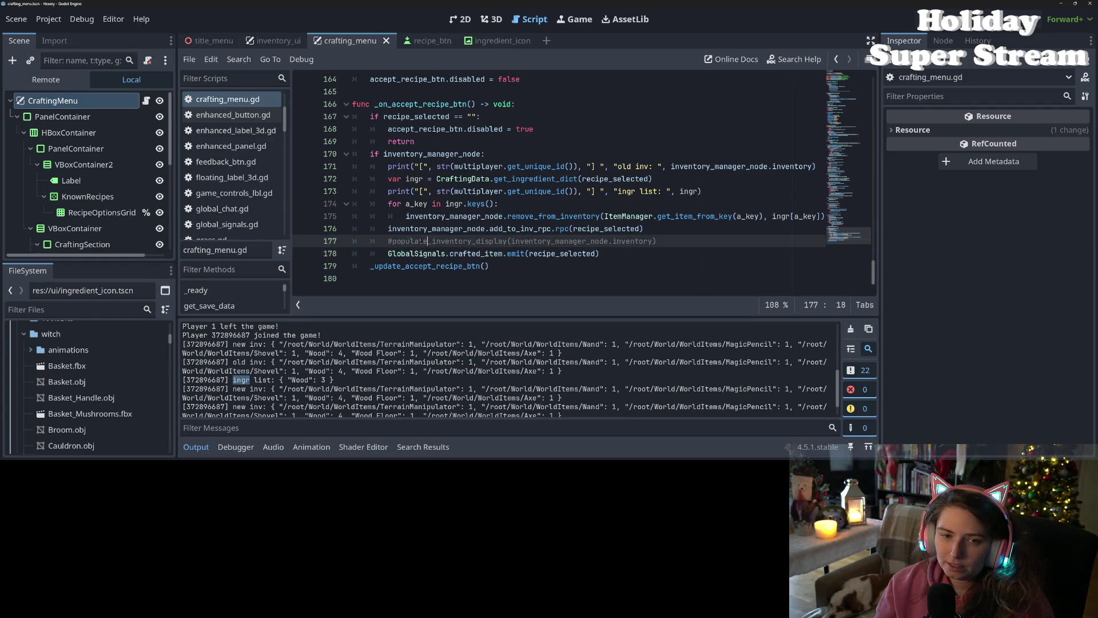
scroll(221, 219, "down", 10)
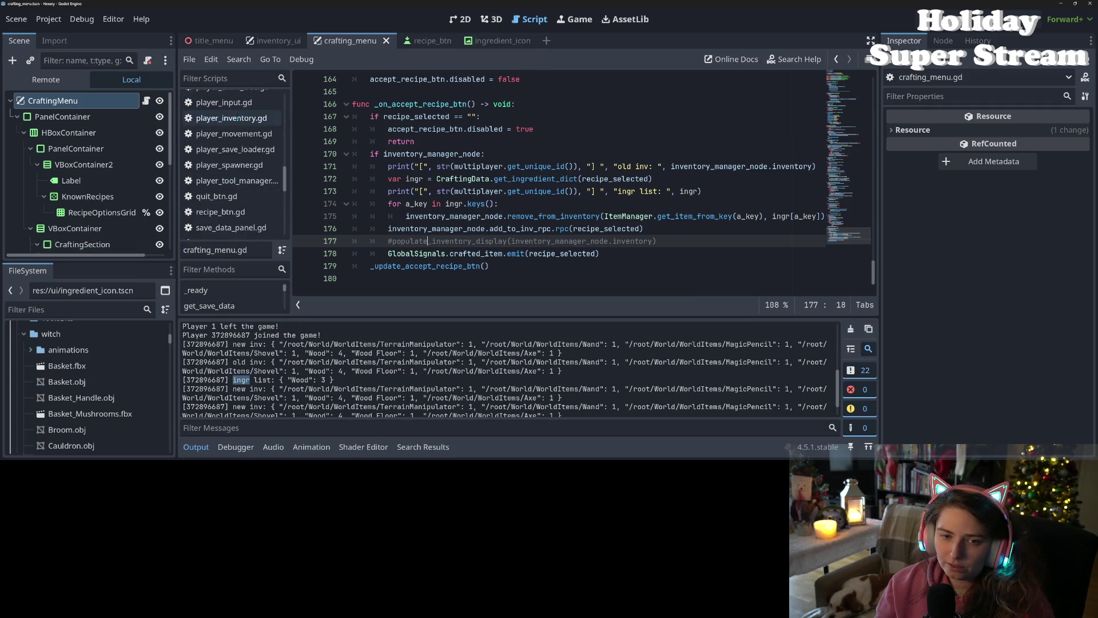
left_click(238, 119)
Step: Inspect _add_to_inventory_signal on lines 77 and 72 and the quantity argument on line 58
left_click(462, 267)
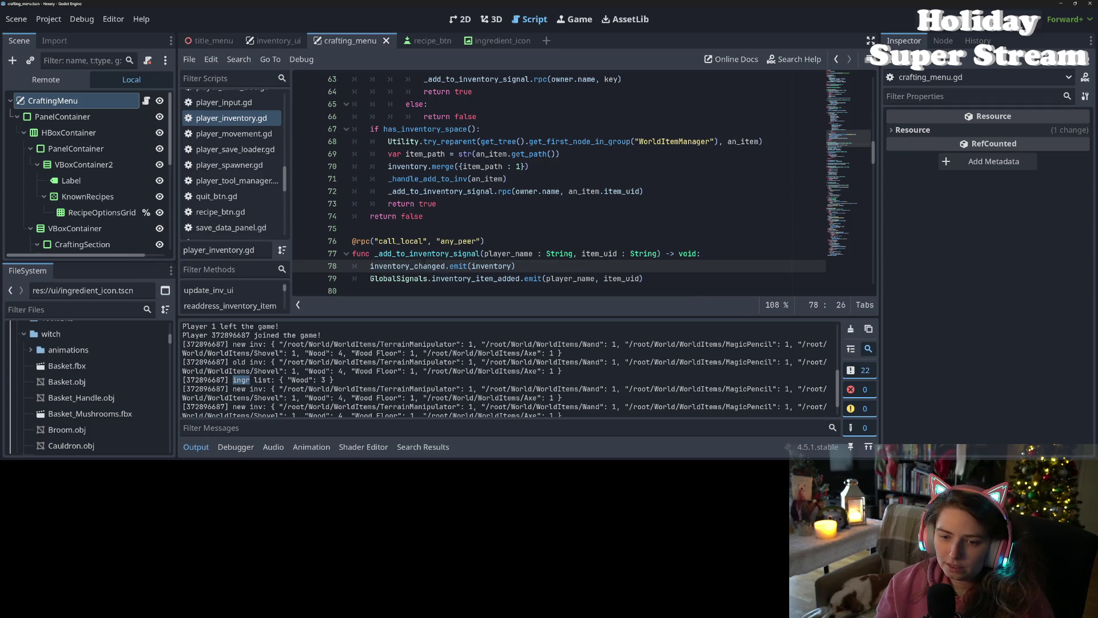
double_click(456, 253)
scroll(456, 257, "up", 1)
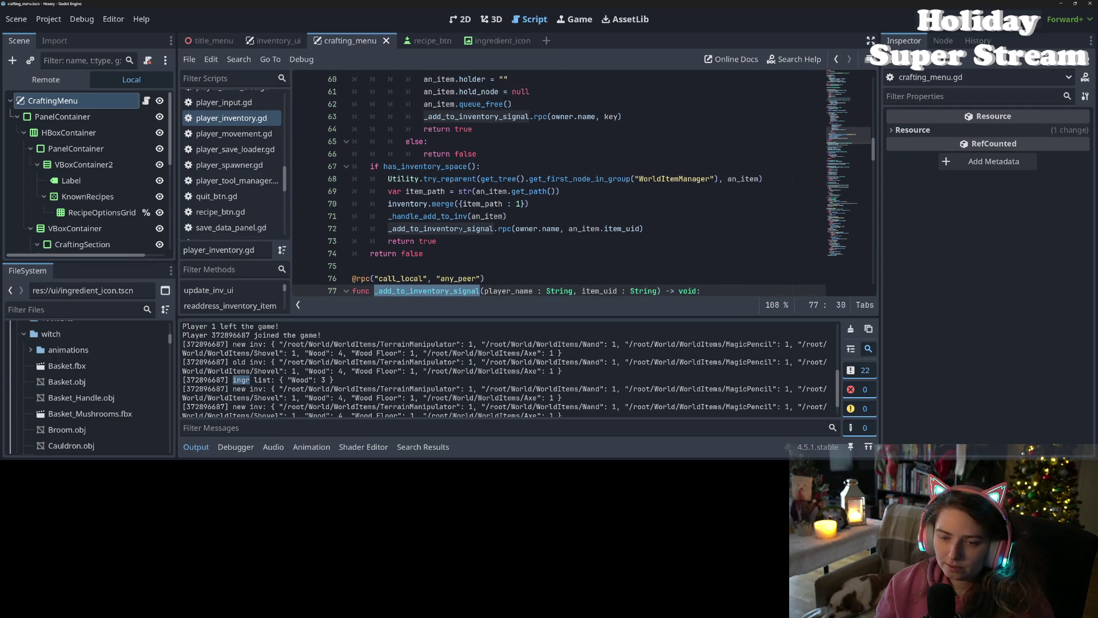
double_click(447, 228)
scroll(447, 229, "up", 2)
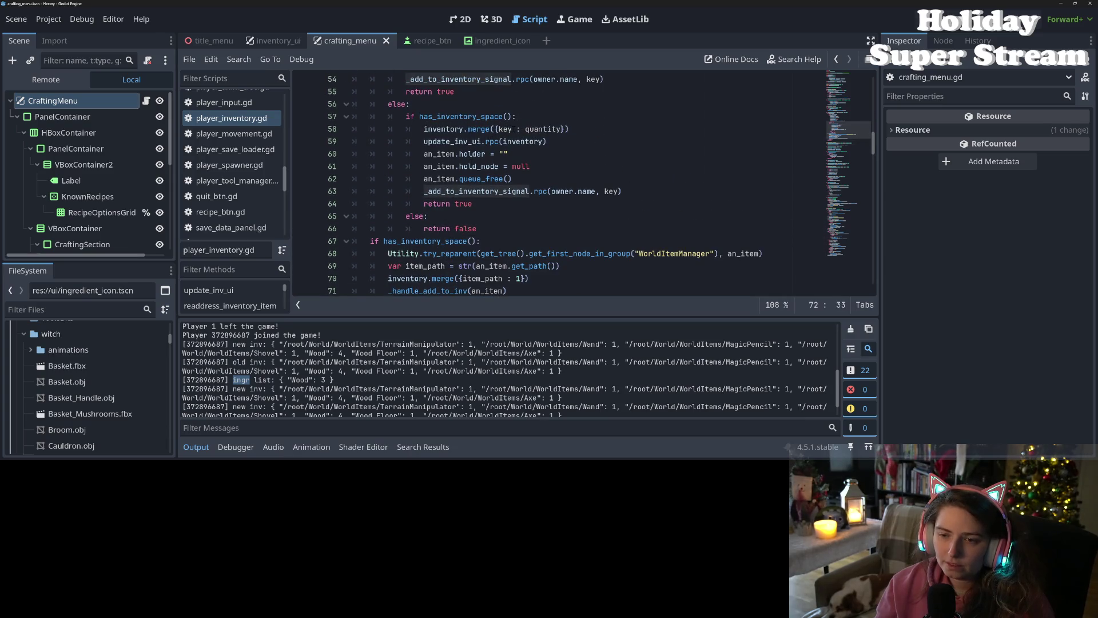
double_click(541, 129)
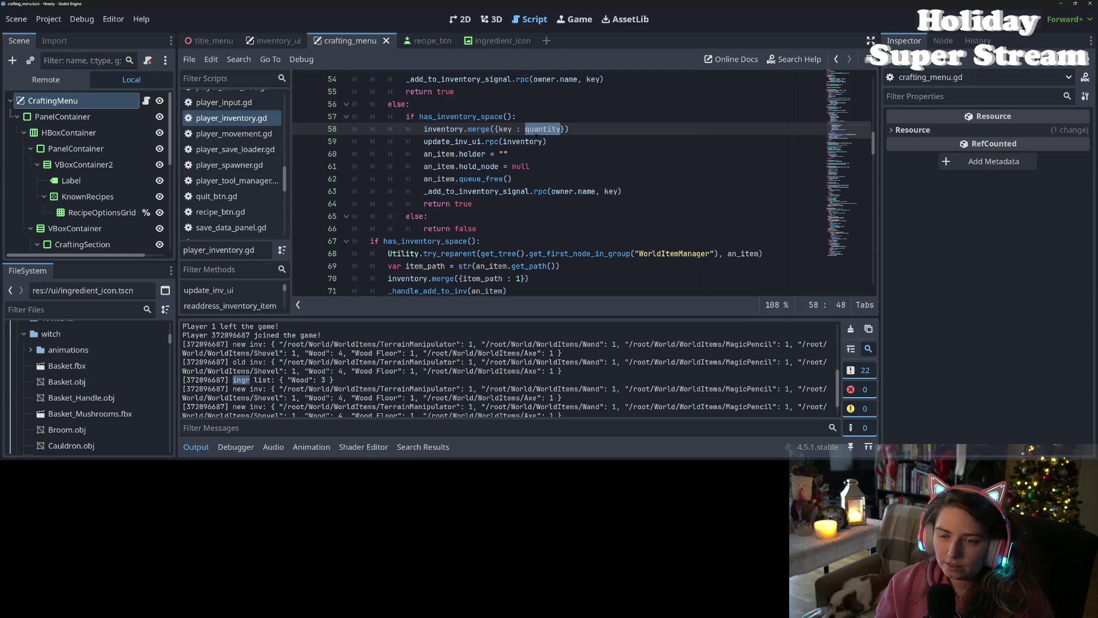
scroll(538, 137, "down", 1)
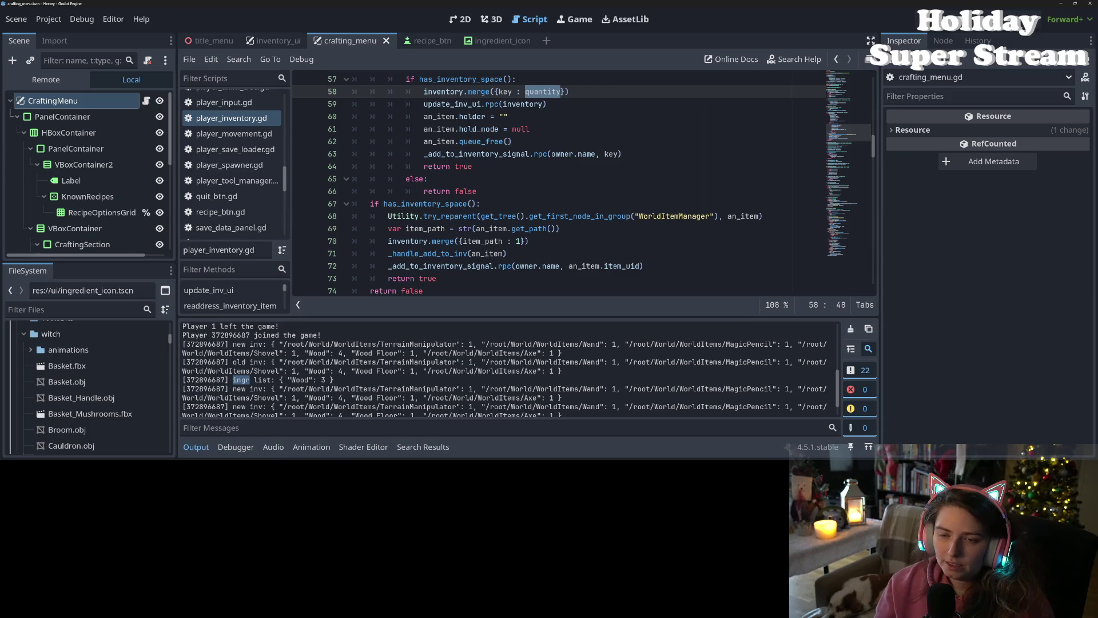
Step: Inspect inventory, the update_inv_ui call, and the _add_to_inventory_signal call on line 63
double_click(444, 91)
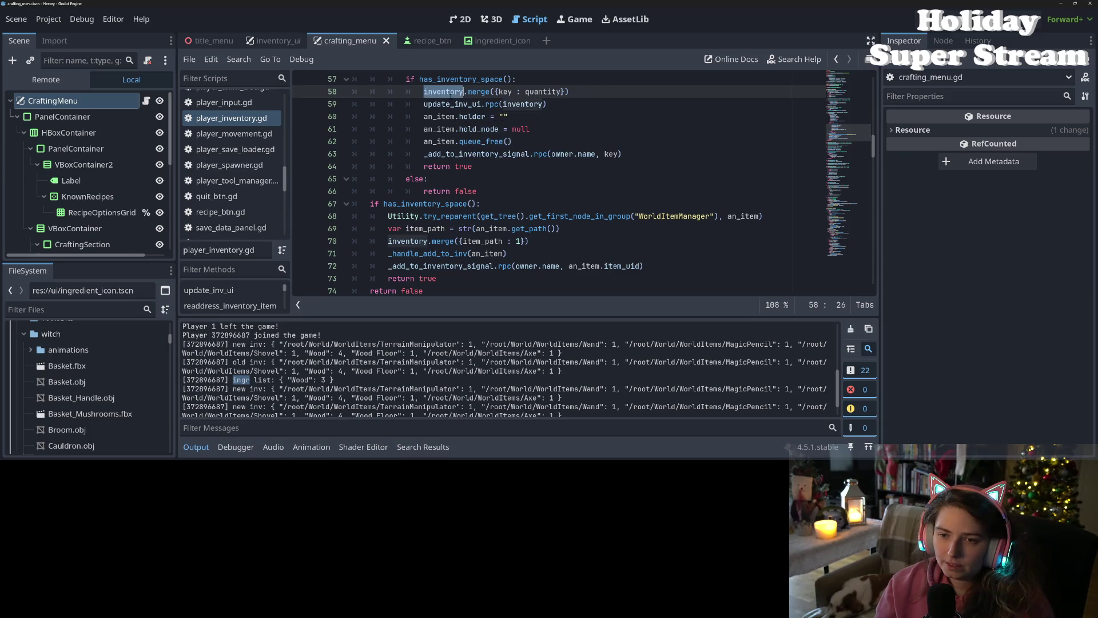
left_click(437, 104)
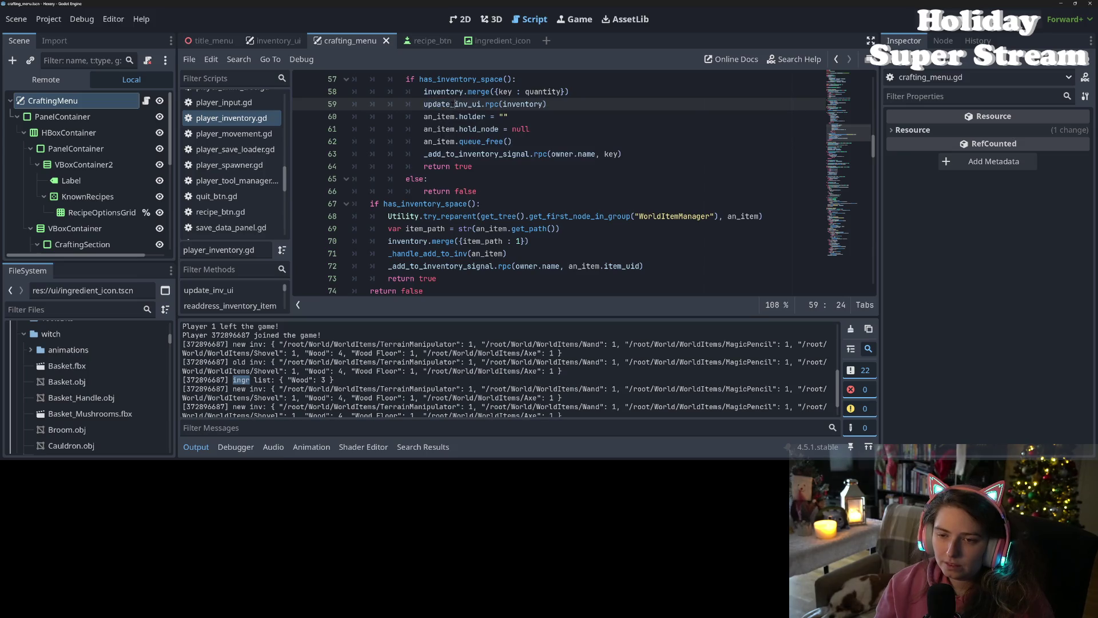
double_click(437, 104)
left_click(441, 154)
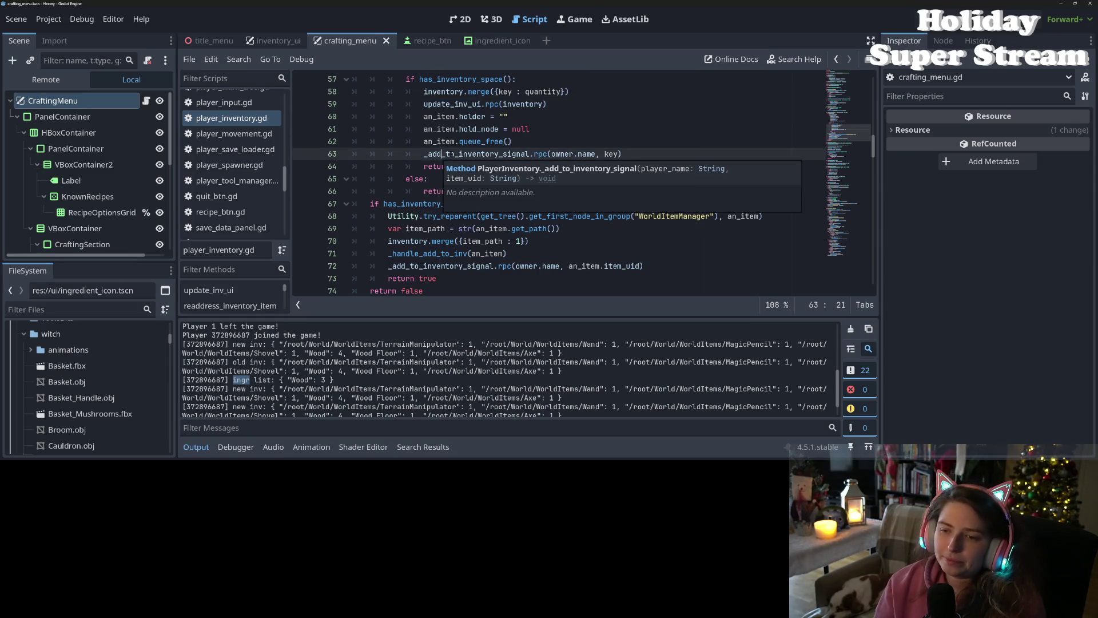
double_click(468, 154)
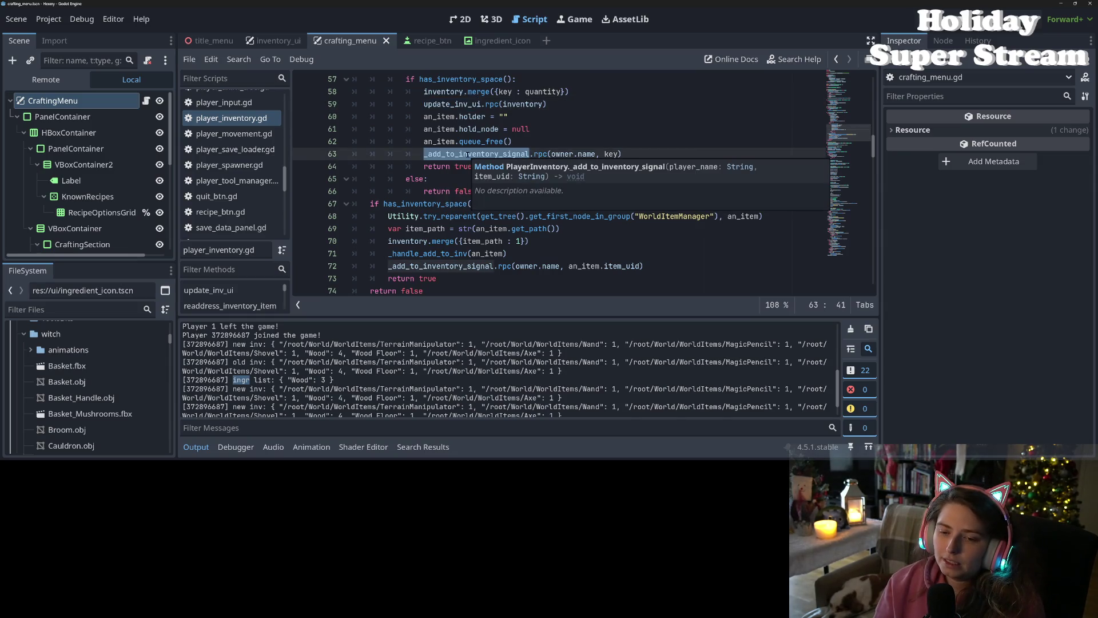
scroll(468, 154, "down", 2)
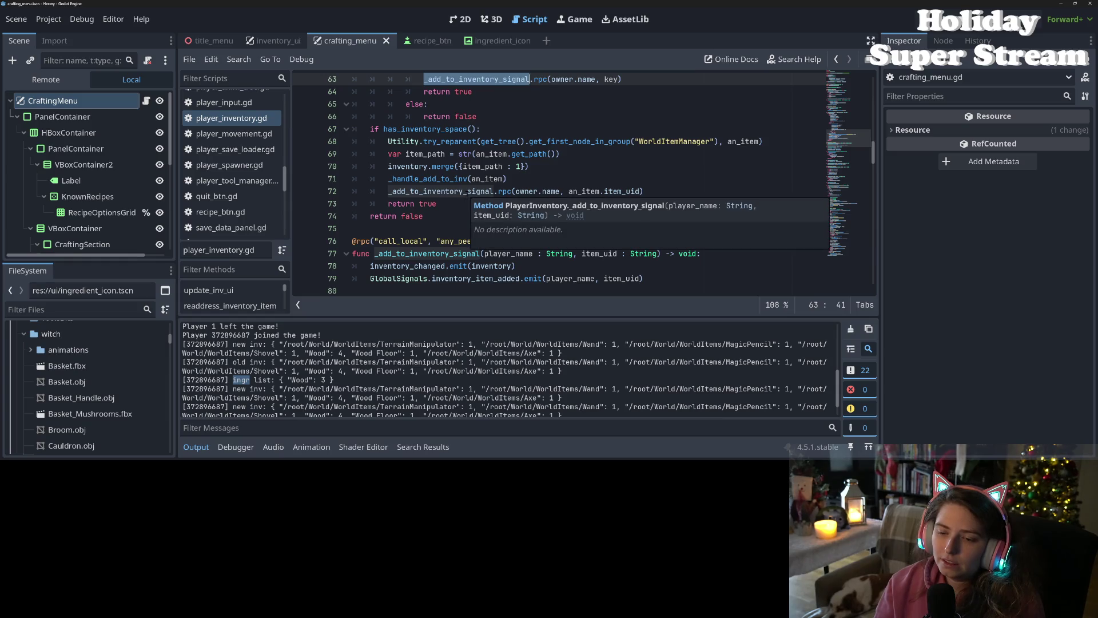
scroll(435, 189, "up", 9)
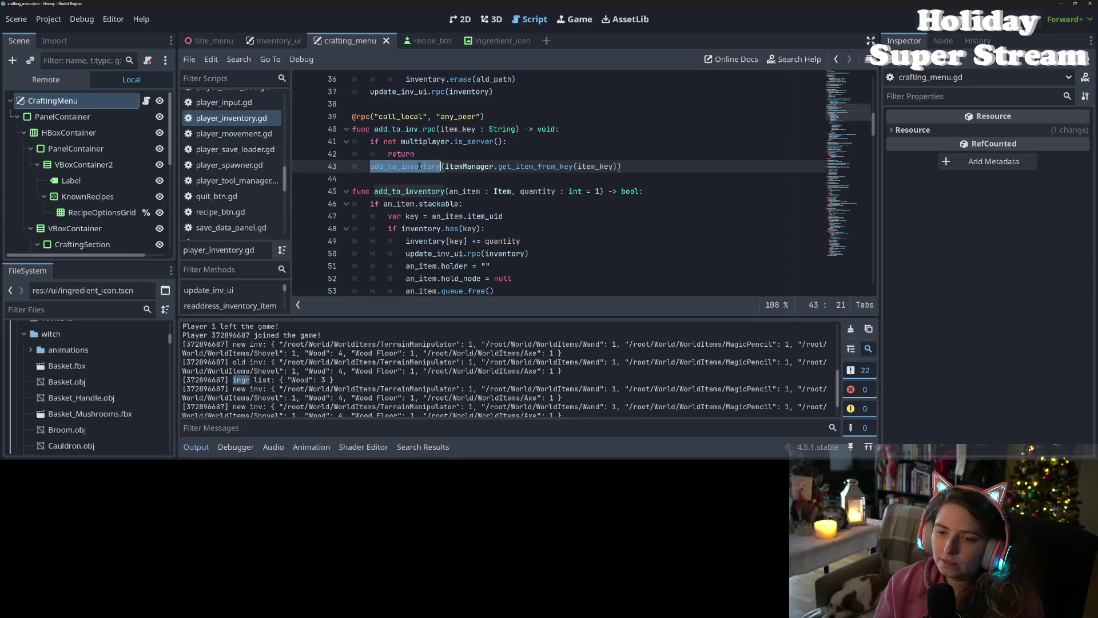
left_click(435, 160)
left_click(446, 166)
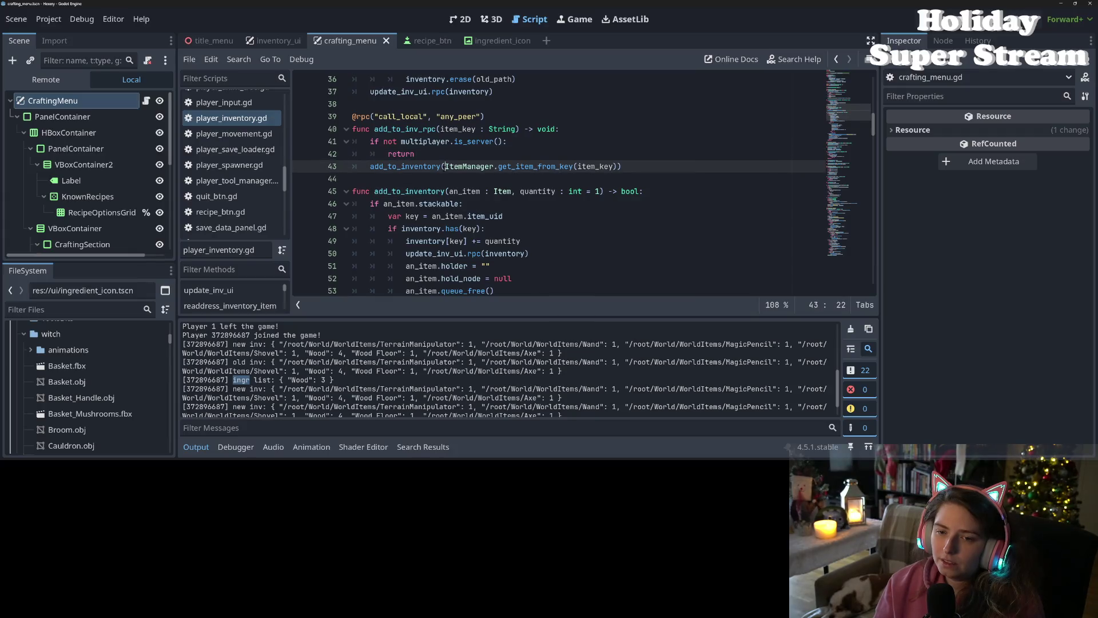
double_click(407, 129)
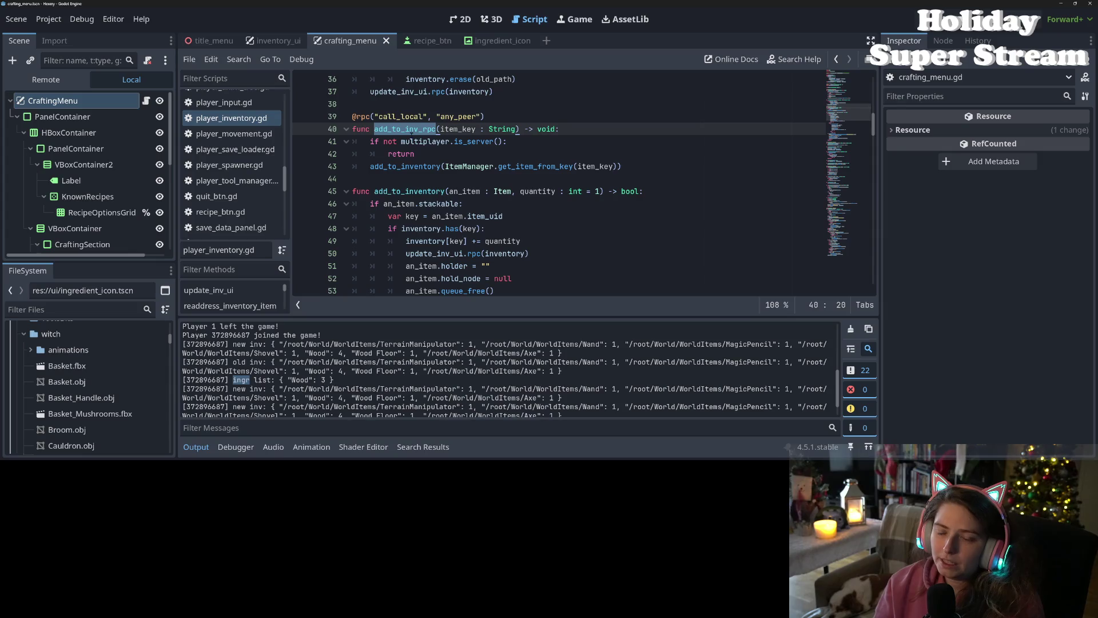
double_click(432, 166)
scroll(434, 176, "down", 3)
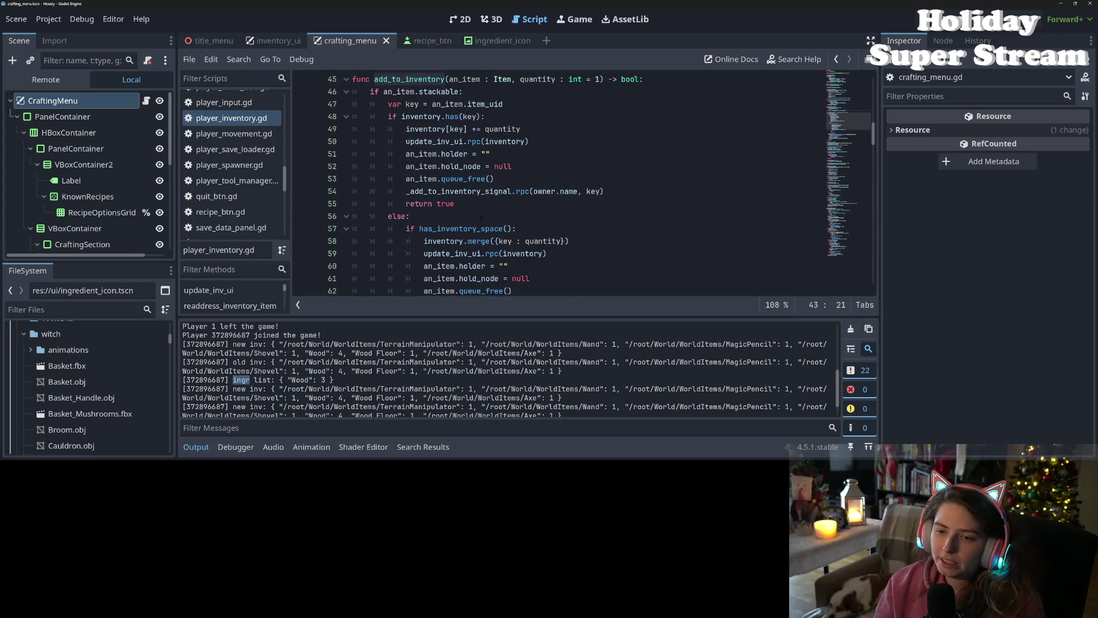
double_click(479, 192)
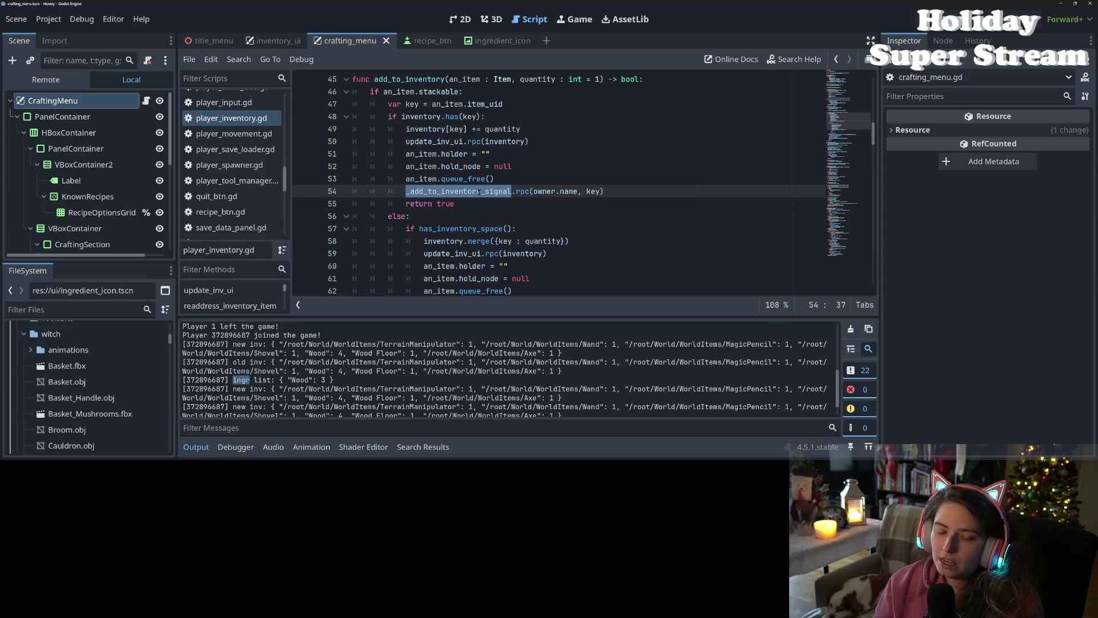
mouse_move(479, 192)
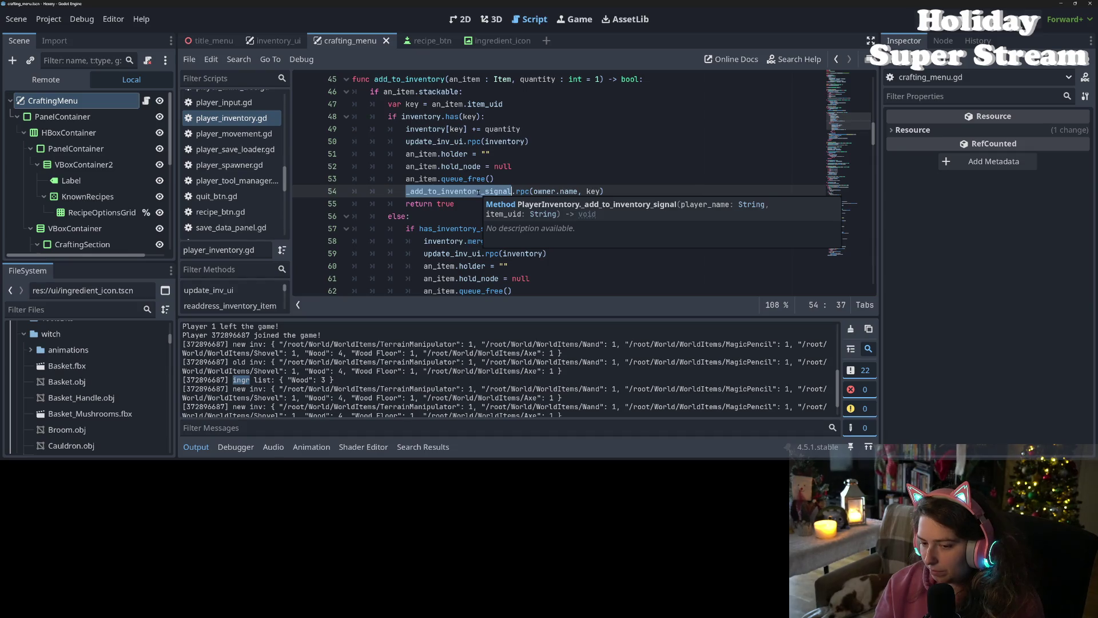
scroll(478, 192, "down", 6)
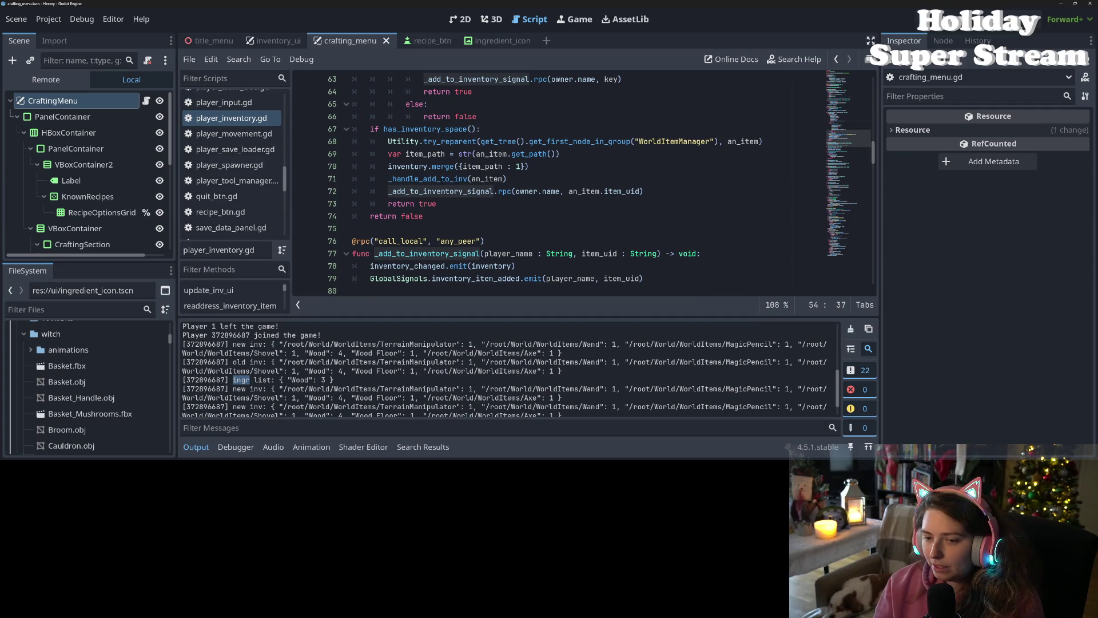
mouse_move(447, 179)
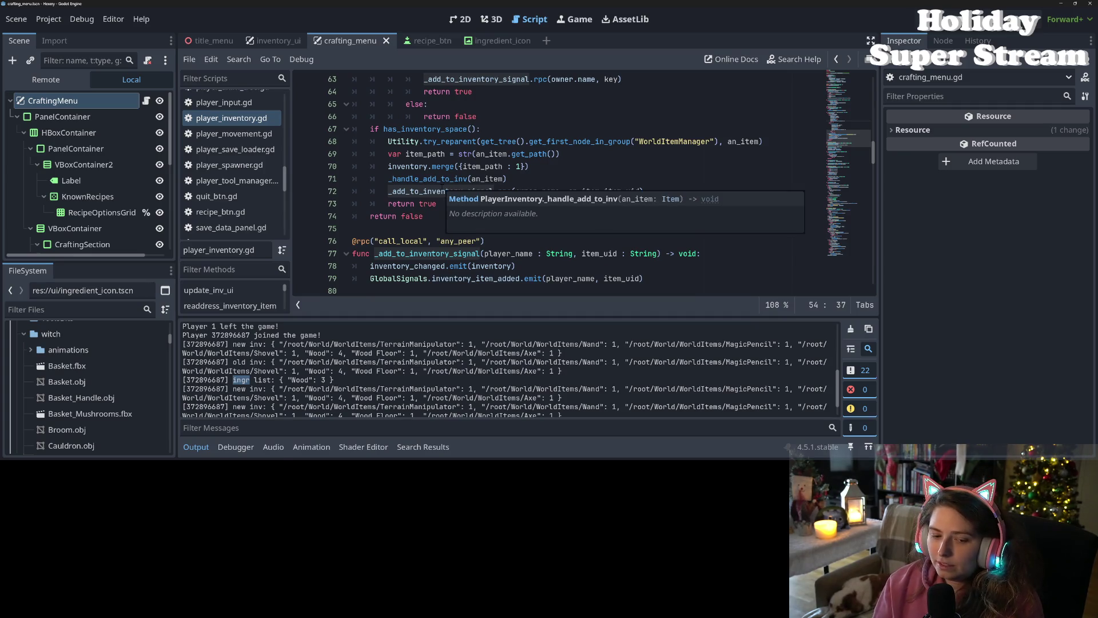
scroll(458, 375, "down", 1)
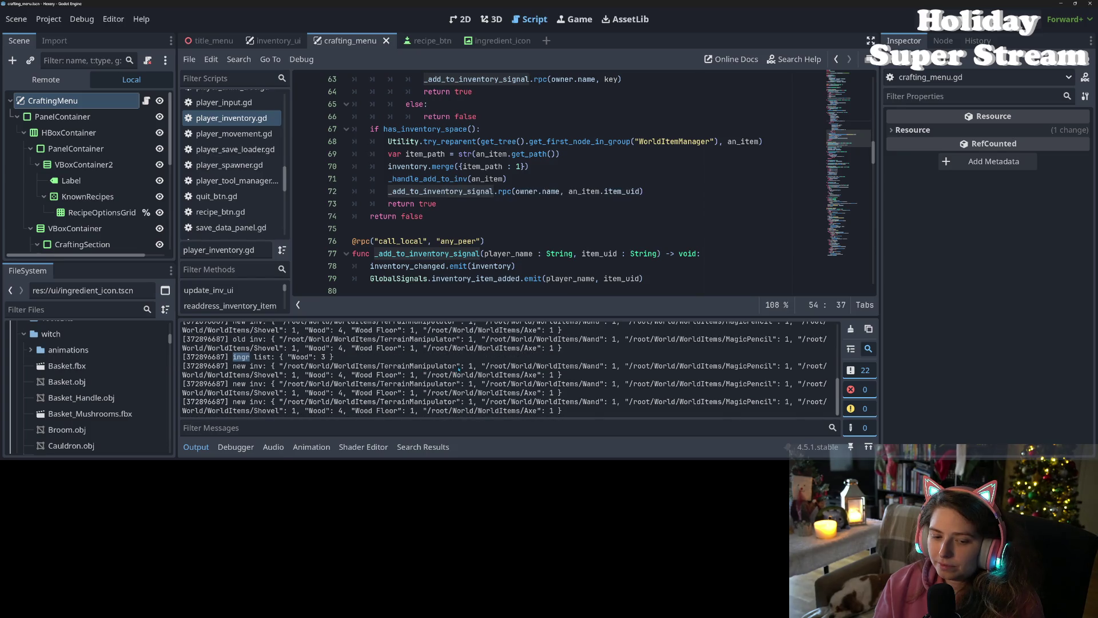
scroll(459, 370, "up", 1)
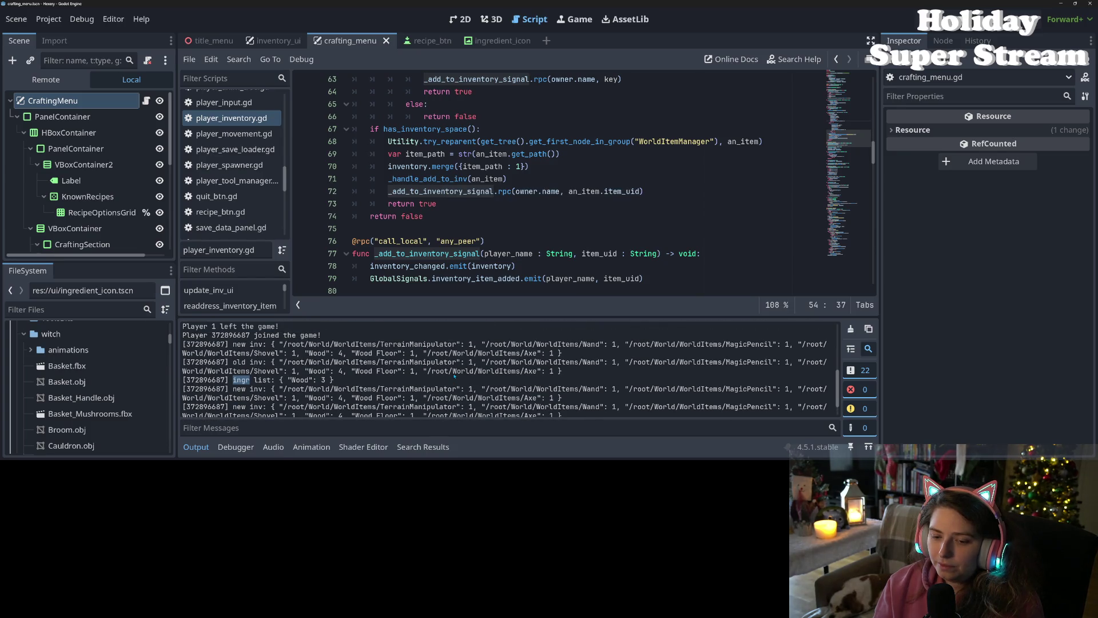
scroll(455, 376, "down", 1)
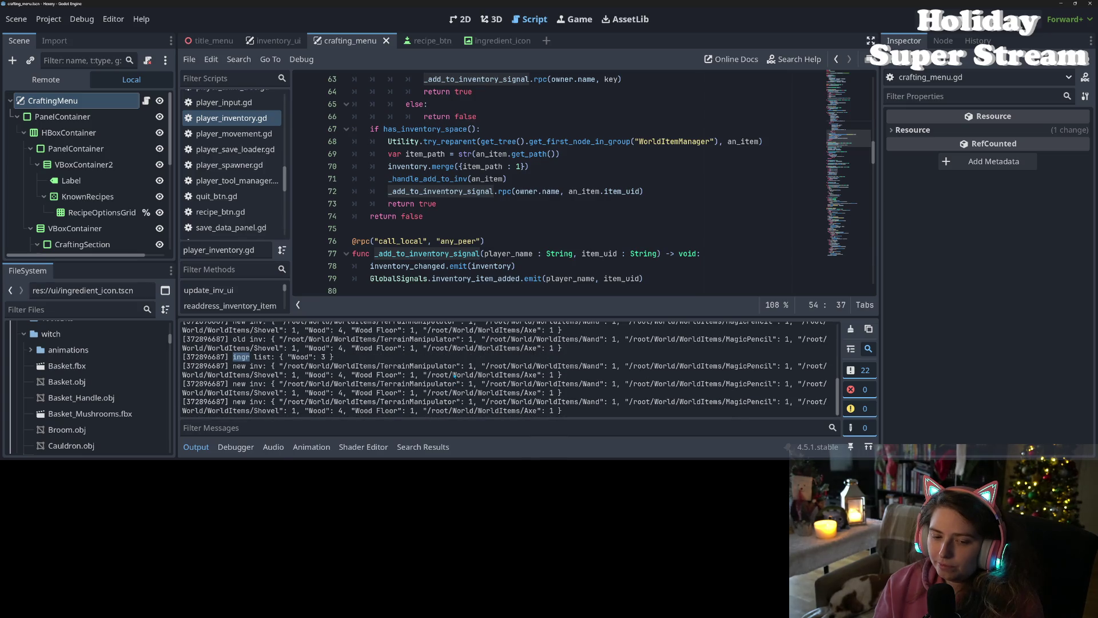
double_click(430, 254)
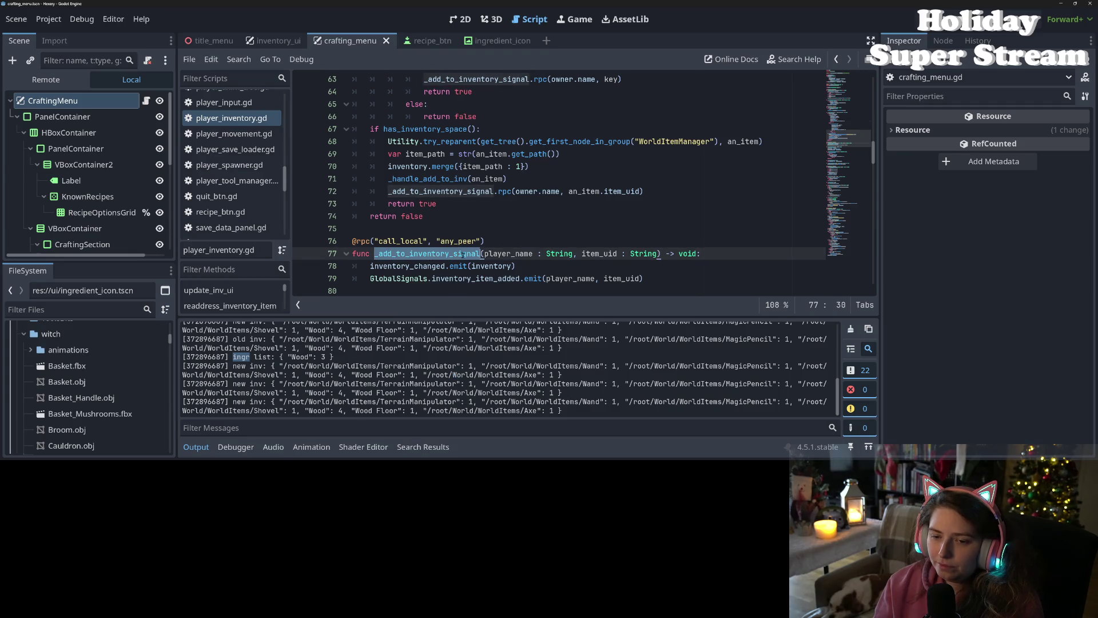
left_click(492, 266)
double_click(462, 251)
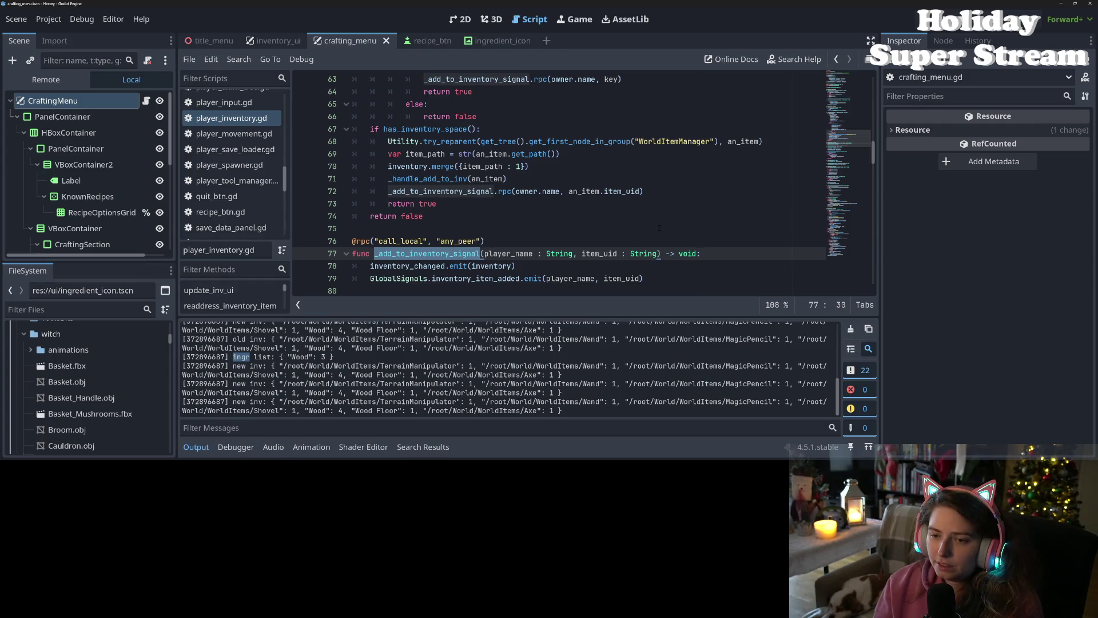
mouse_move(463, 251)
double_click(455, 192)
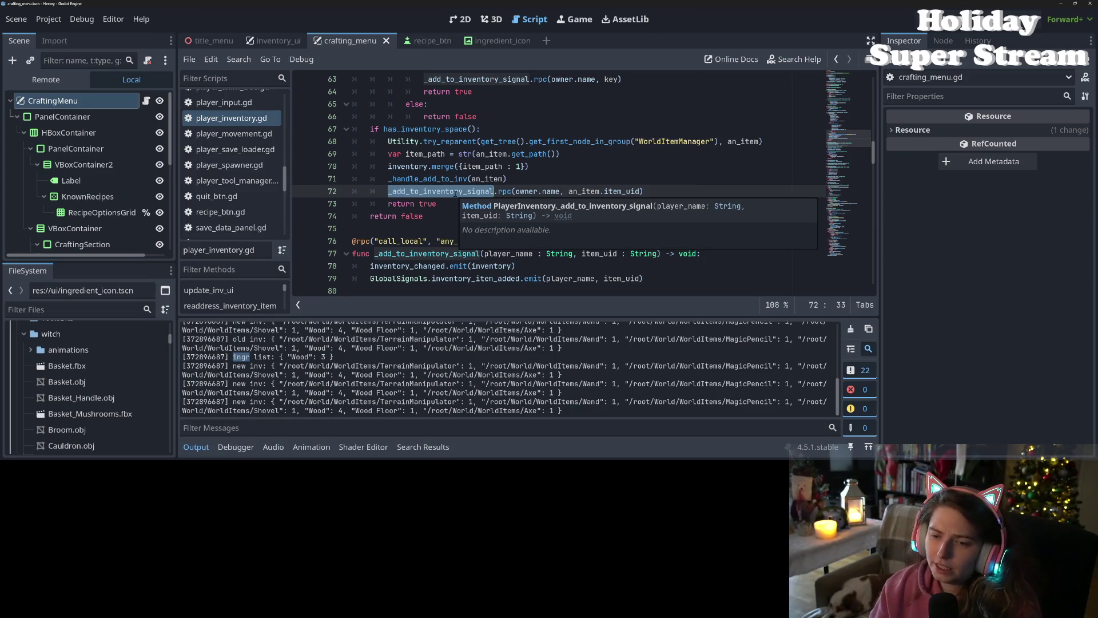
double_click(455, 191)
left_click(438, 179)
double_click(422, 167)
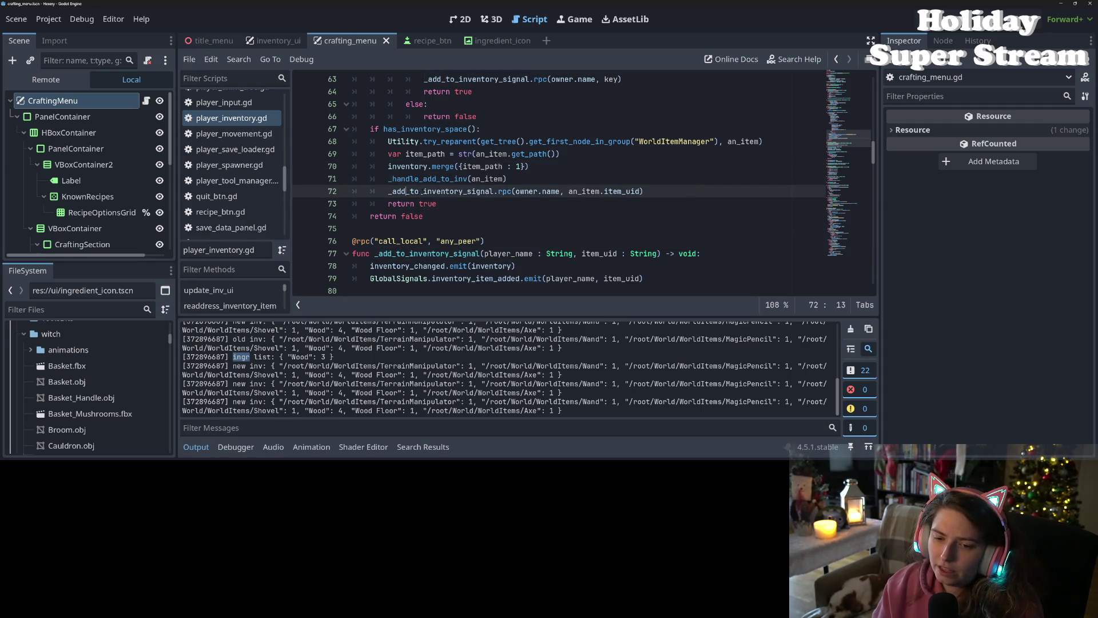
double_click(481, 266)
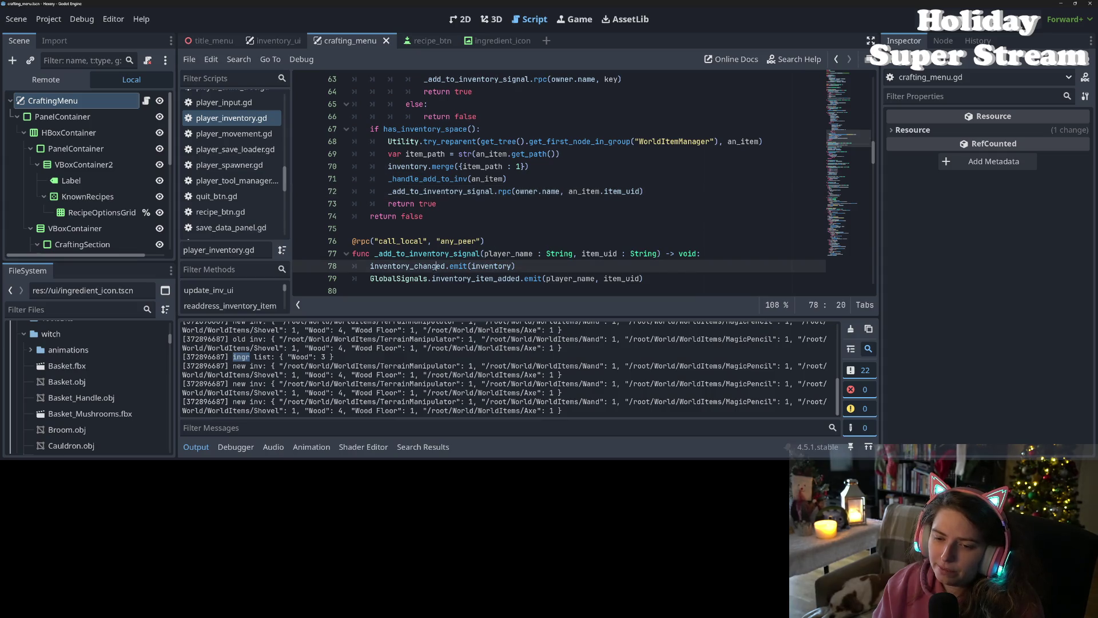
double_click(486, 267)
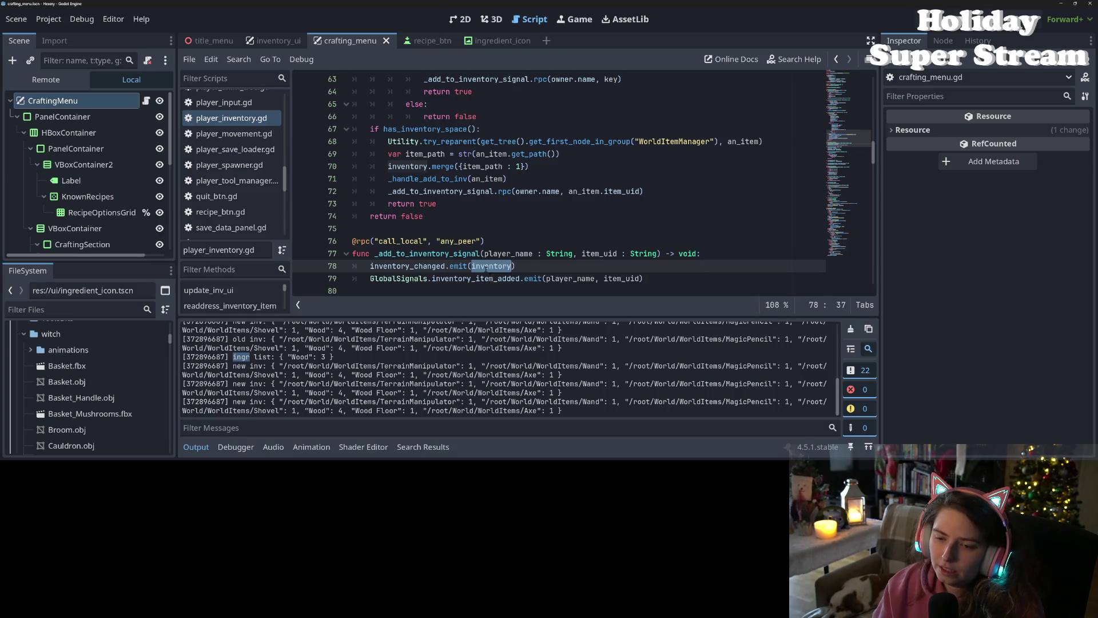
left_click(485, 267)
double_click(486, 266)
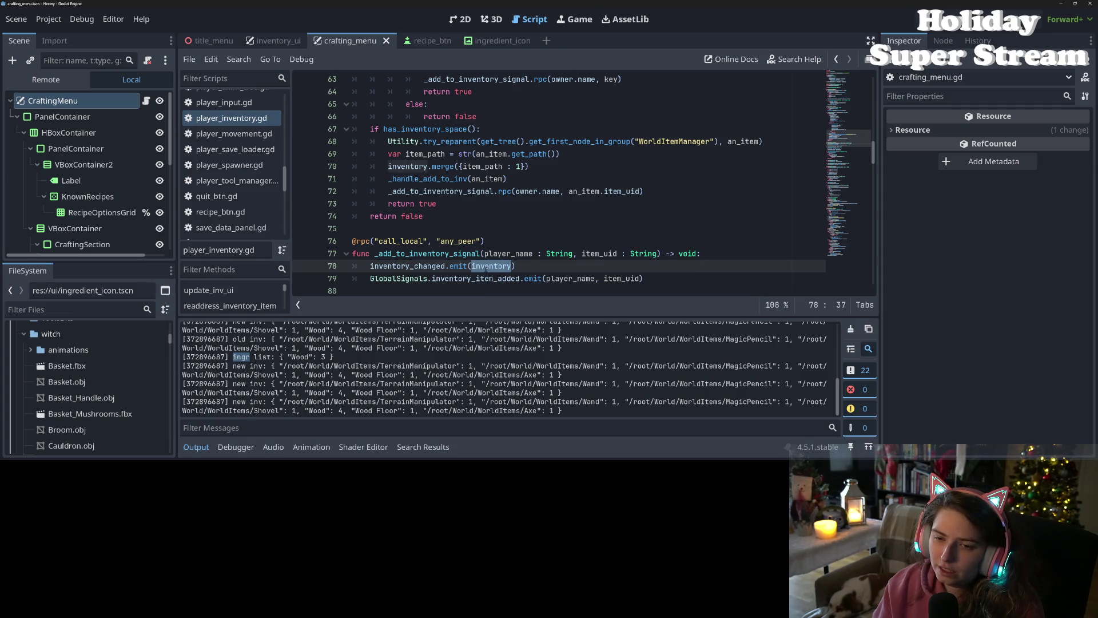
Step: Add a 'new_inv : Dictionary' parameter to the _add_to_inventory_signal signature on line 77
left_click(661, 253)
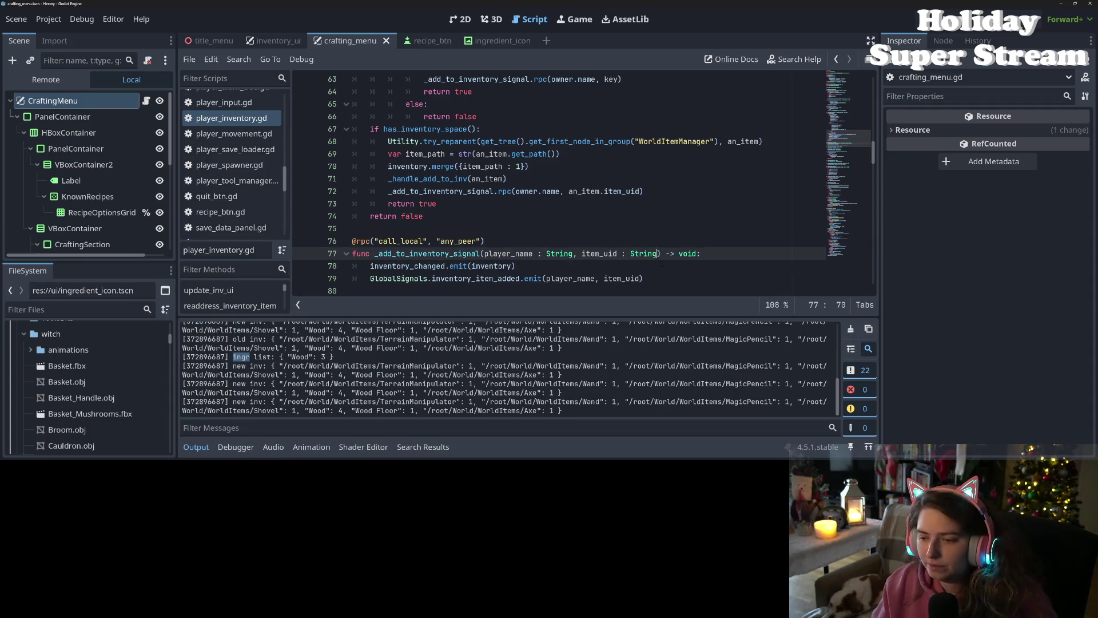
type(", n")
type("ew_inv")
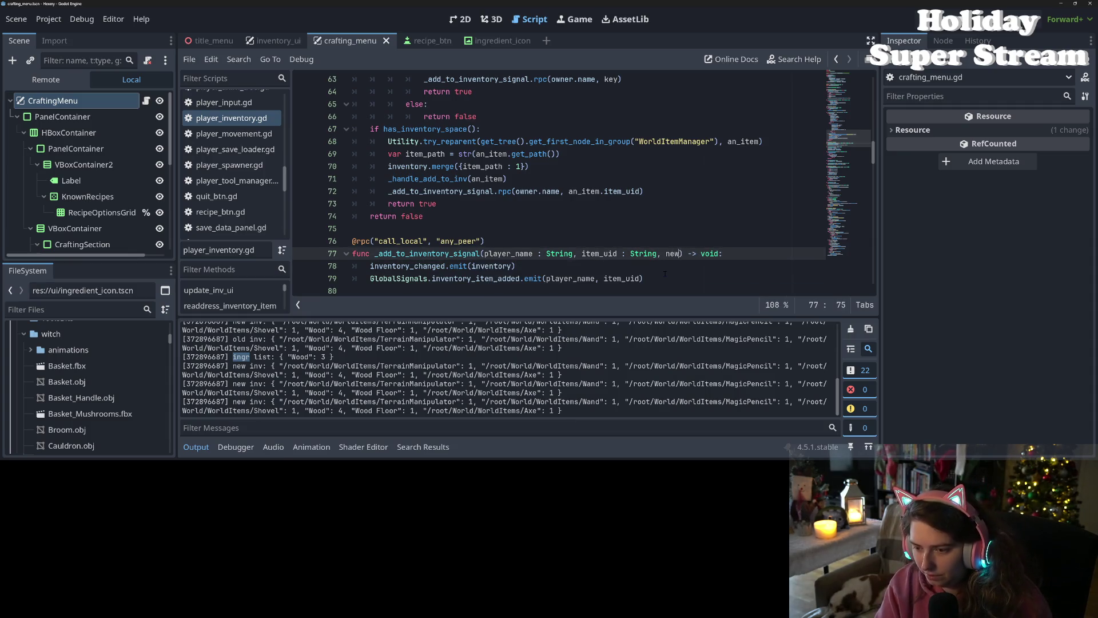
key("BackSpace")
key("BackSpace")
key("BackSpace")
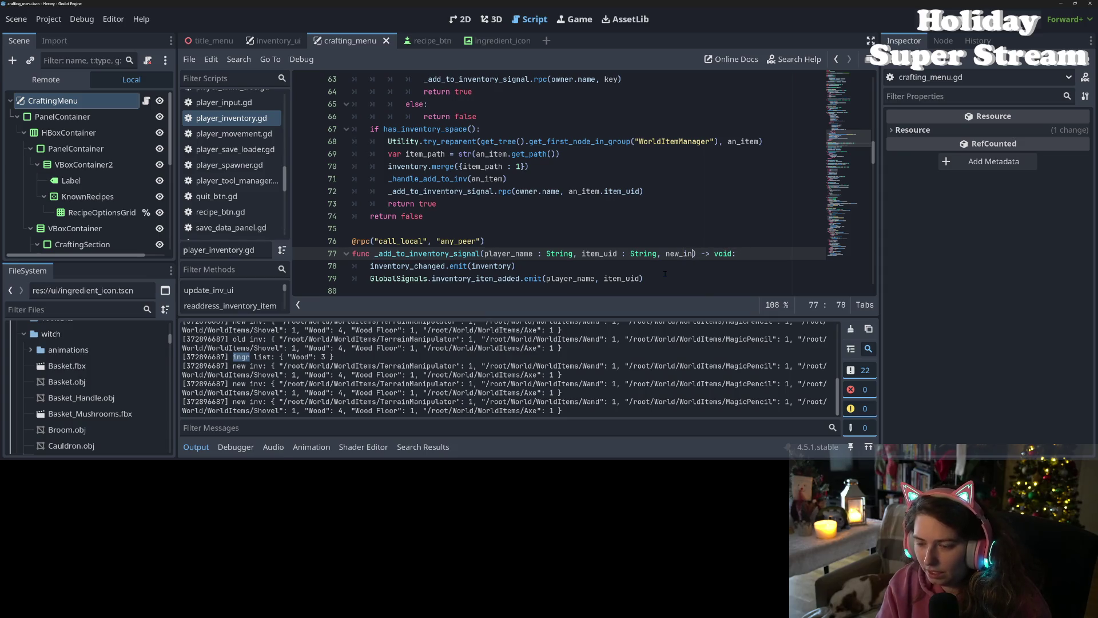
type("new_inv ")
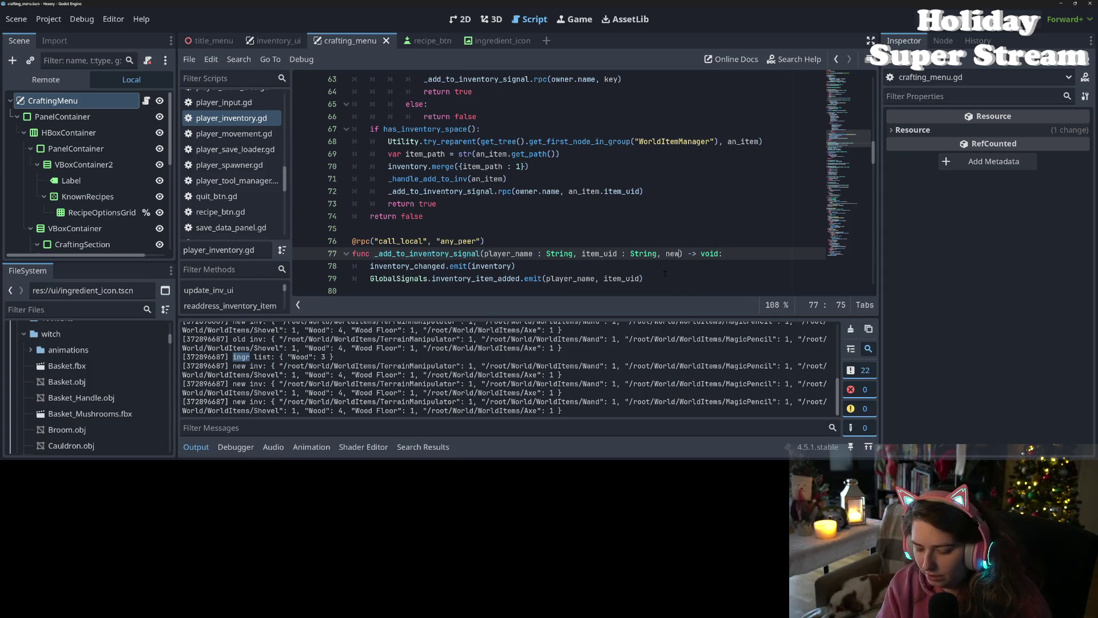
type(": Dic")
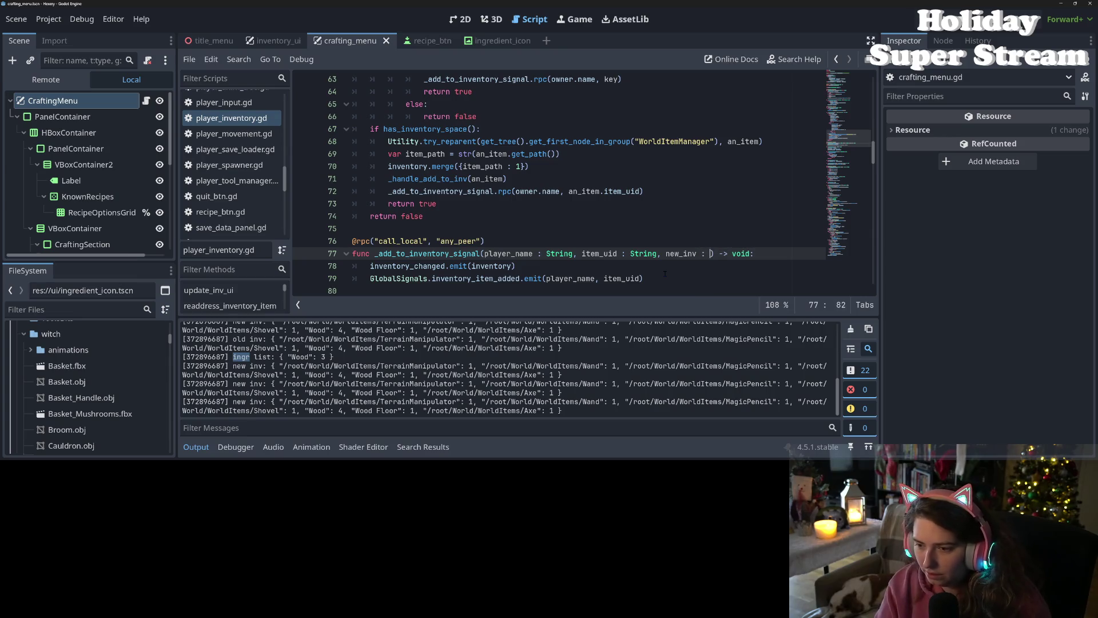
key("Return")
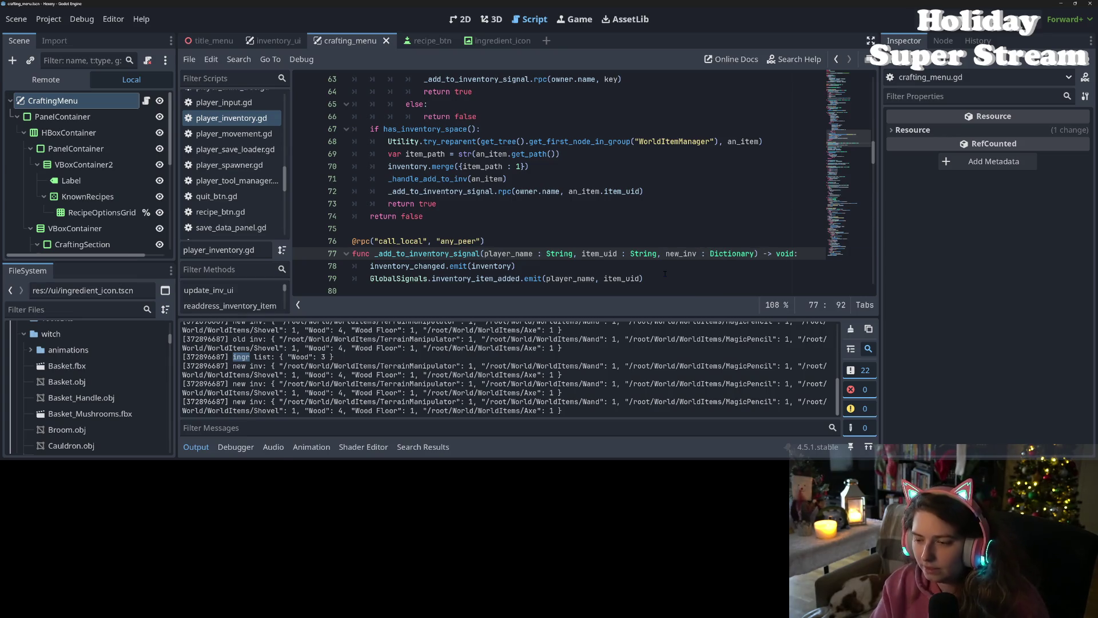
Step: Replace inventory with new_inv in the inventory_changed emit call on line 78
double_click(675, 253)
key("ctrl+c")
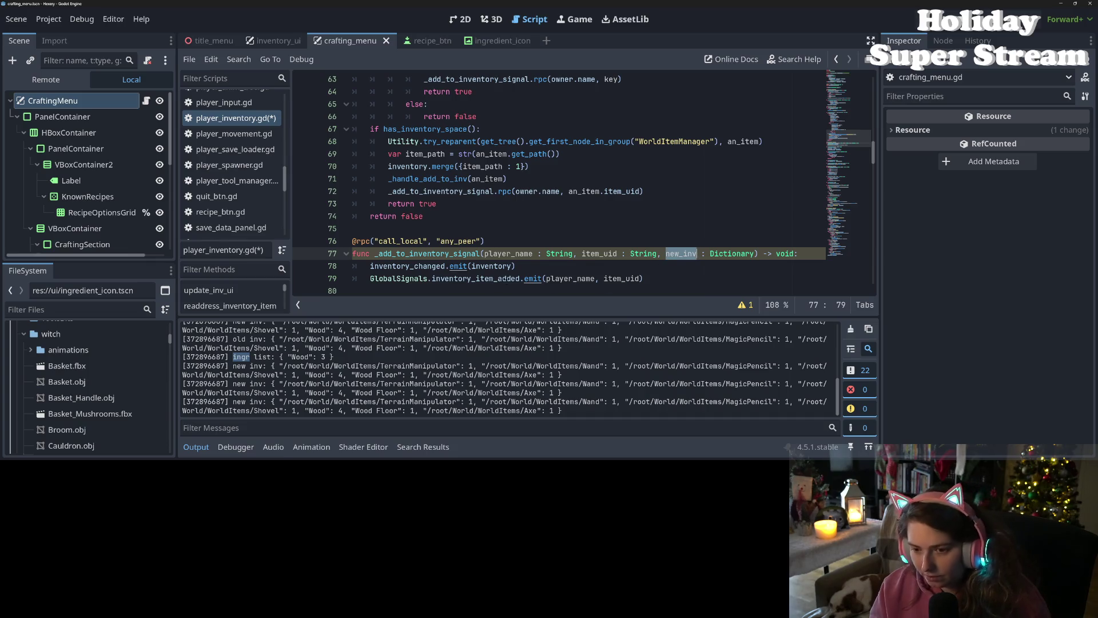
double_click(489, 266)
key("ctrl+v")
double_click(426, 254)
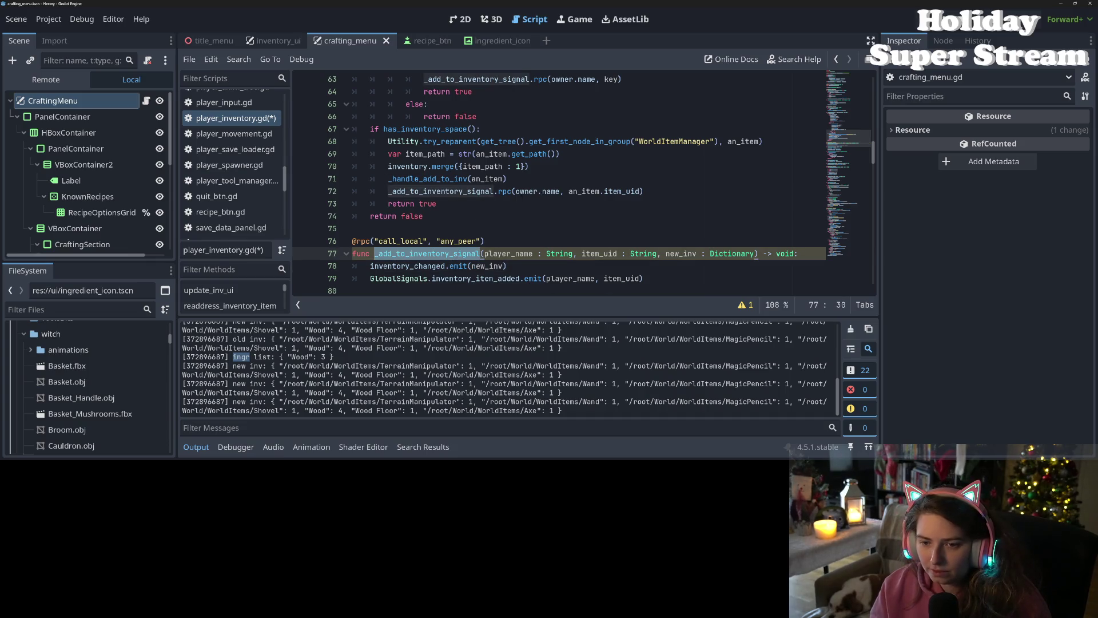
left_click(641, 191)
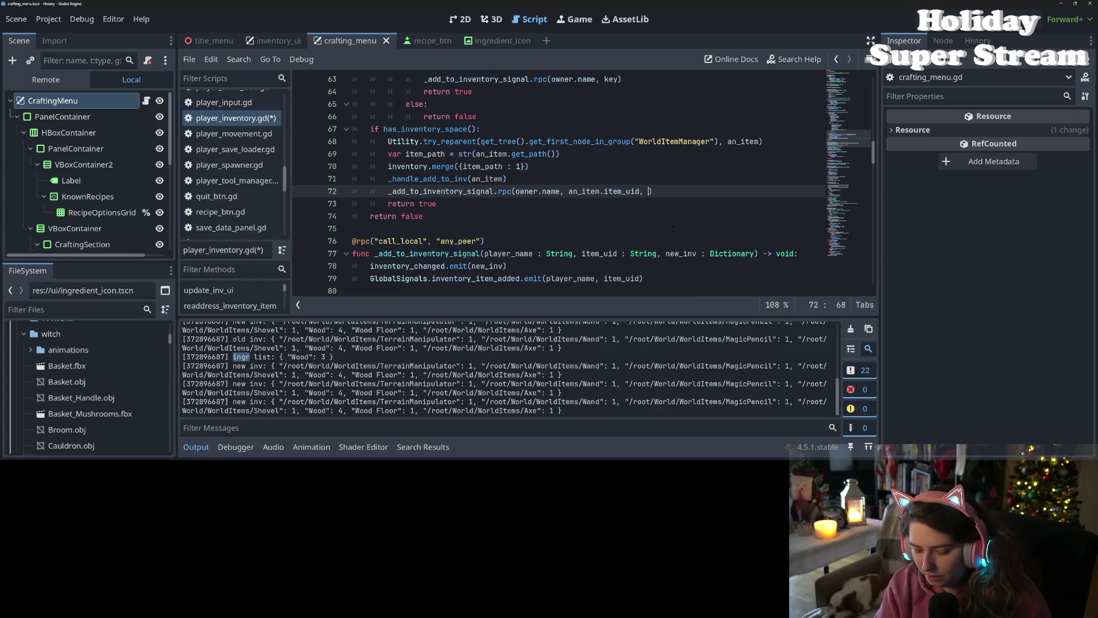
Step: Append ', inventory' to the _add_to_inventory_signal.rpc calls on lines 72 and 63
type(", inventory")
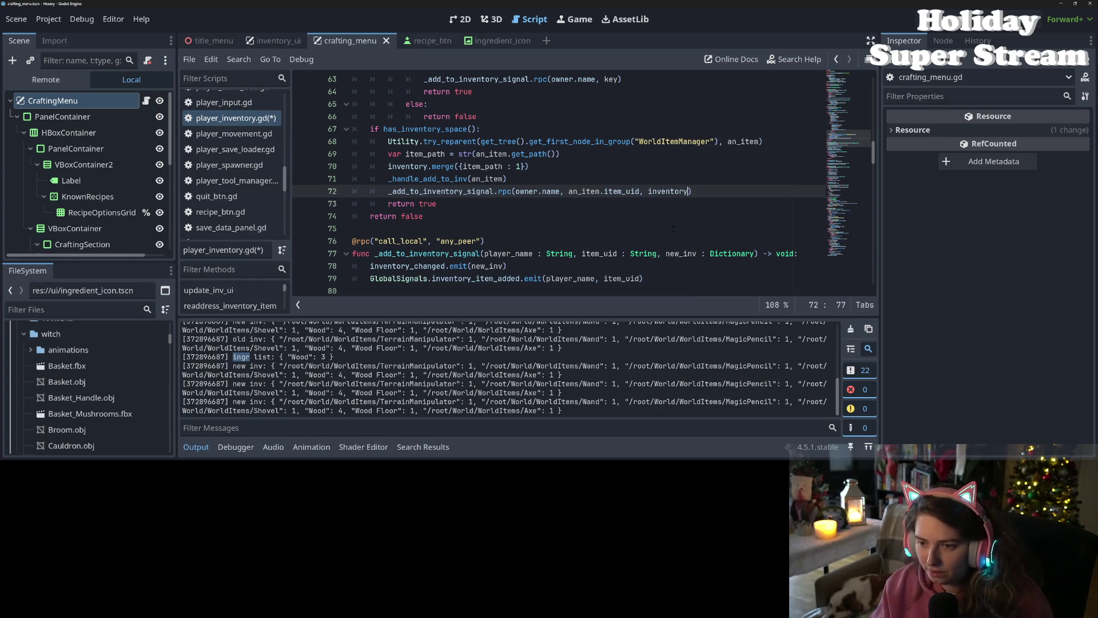
left_click_drag(640, 191, 687, 191)
key("ctrl+c")
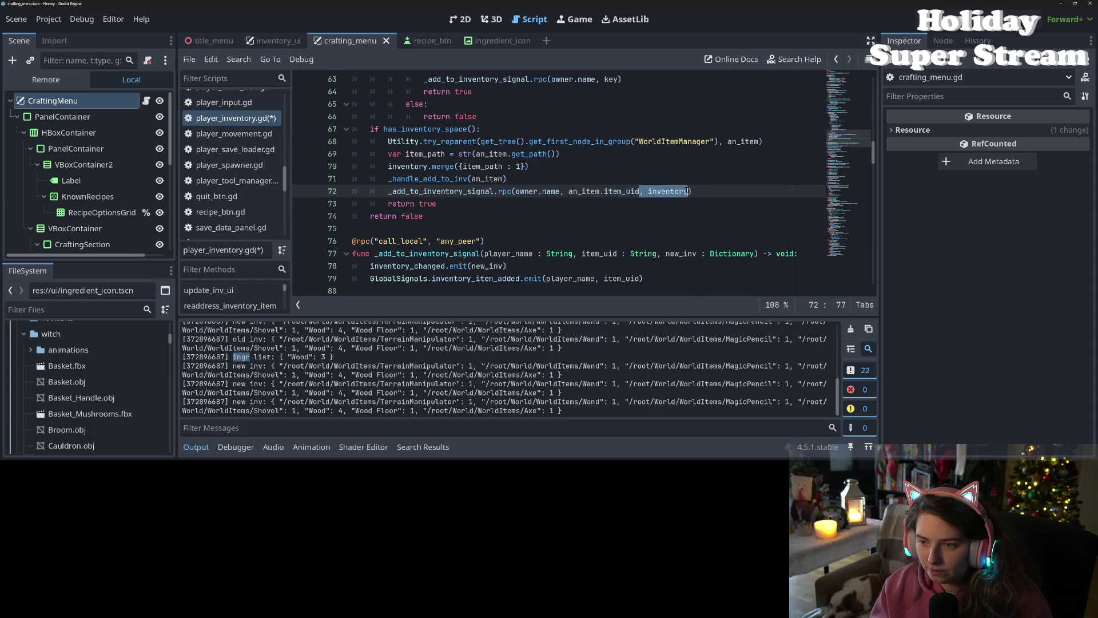
scroll(678, 207, "up", 2)
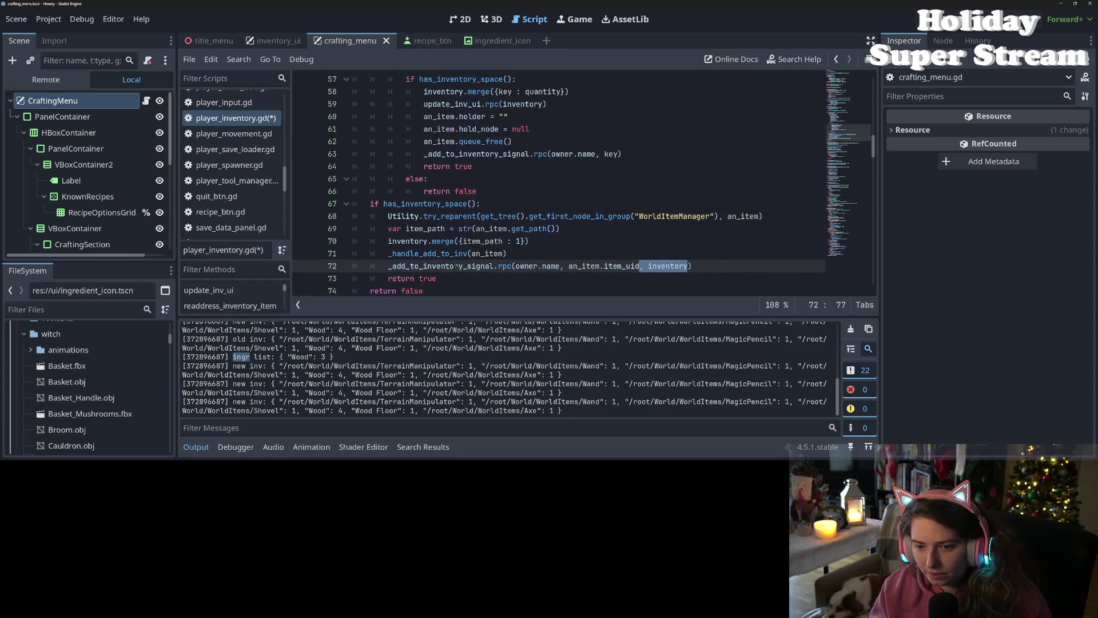
double_click(474, 265)
left_click(619, 153)
key("ctrl+v")
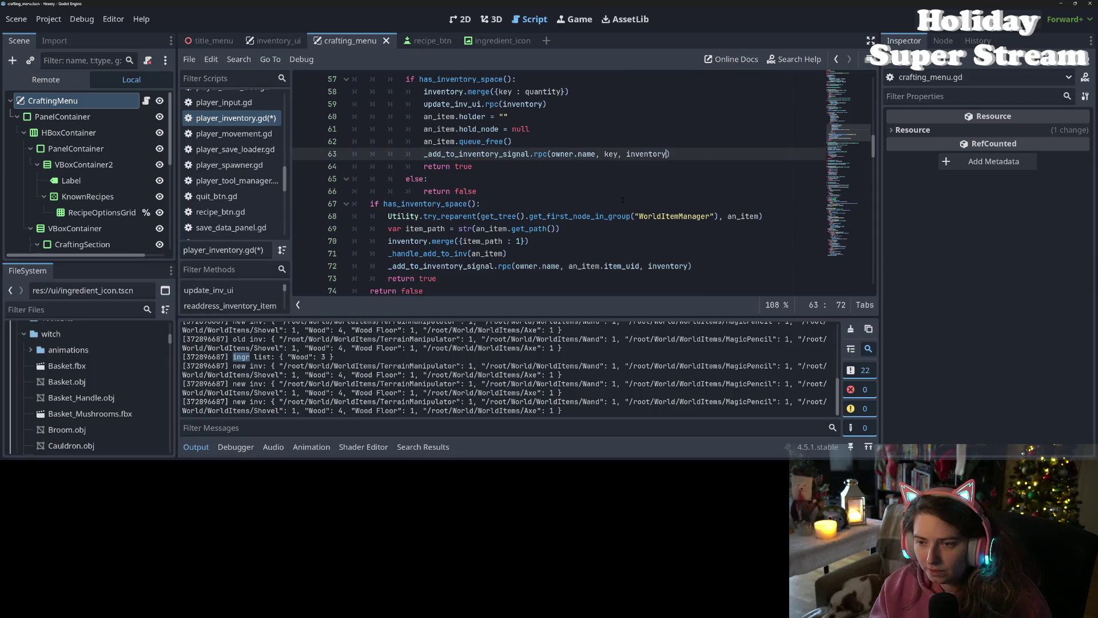
Step: Append ', inventory' to the rpc call on line 54 and save player_inventory.gd
scroll(619, 202, "up", 3)
left_click(601, 154)
key("ctrl+v")
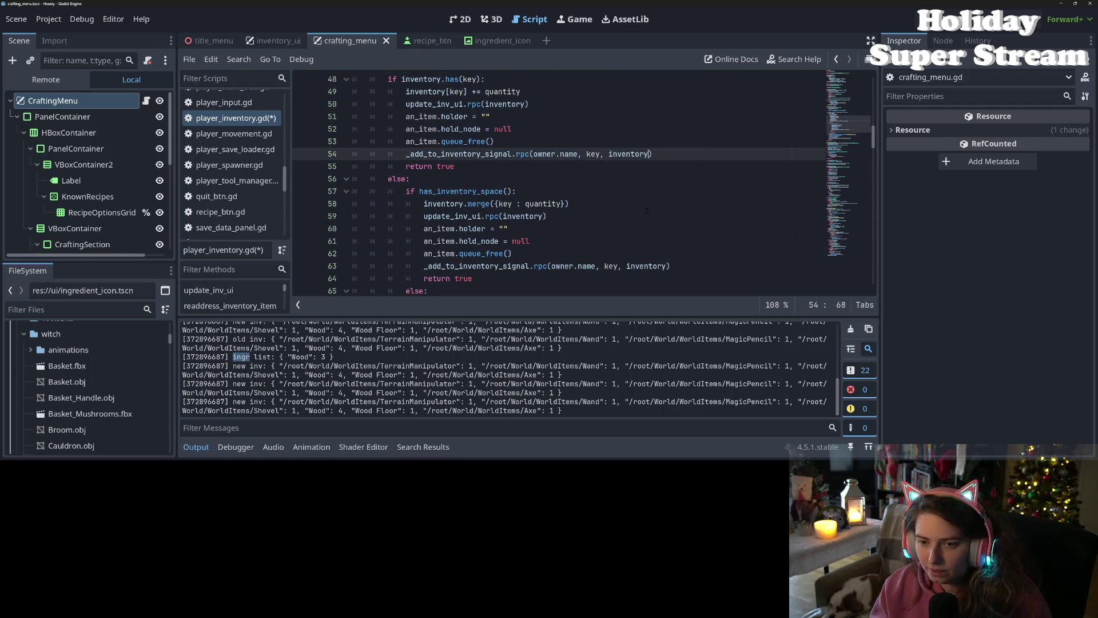
key("ctrl+s")
left_click(485, 154)
double_click(485, 154)
scroll(485, 154, "up", 4)
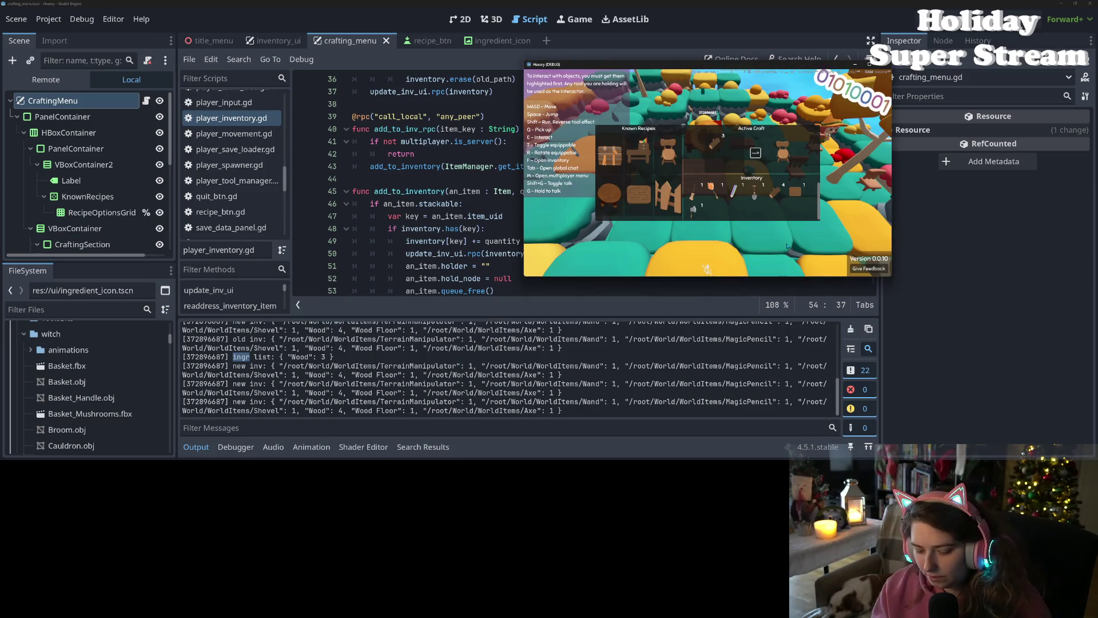
Step: Close the crafting menu, walk around collecting wood until Wood reaches 4, then view the Debugger
key("Escape")
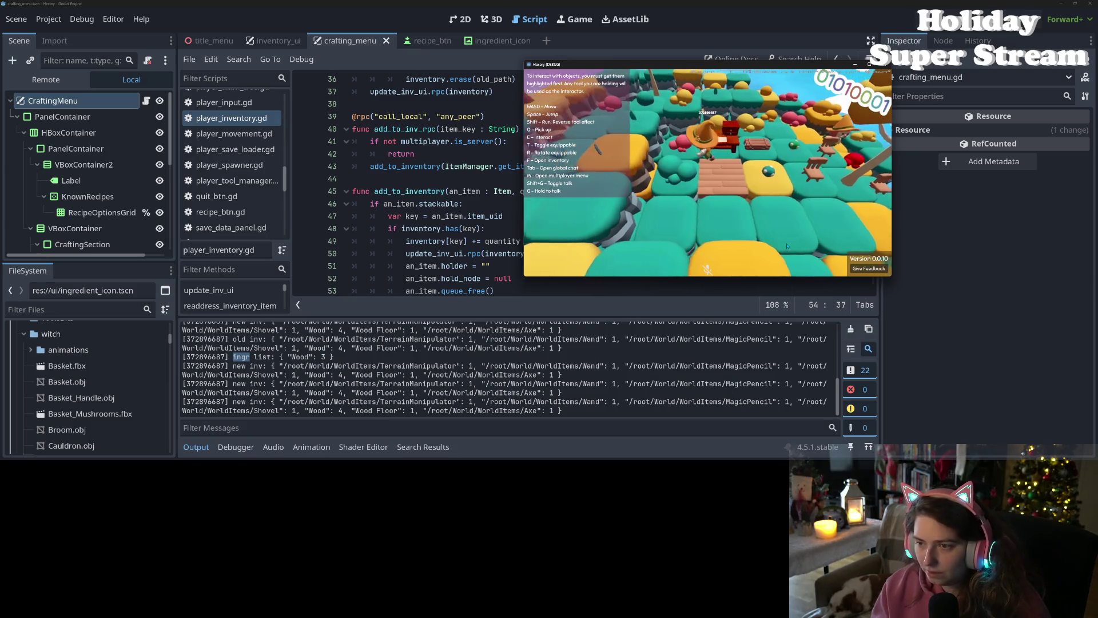
key("w")
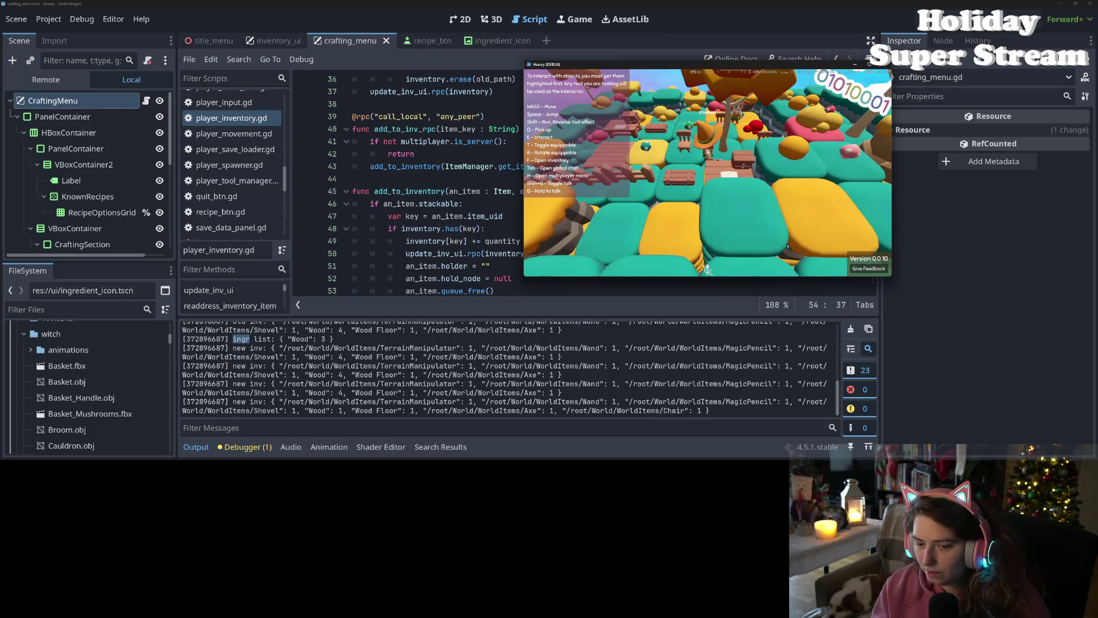
key("w")
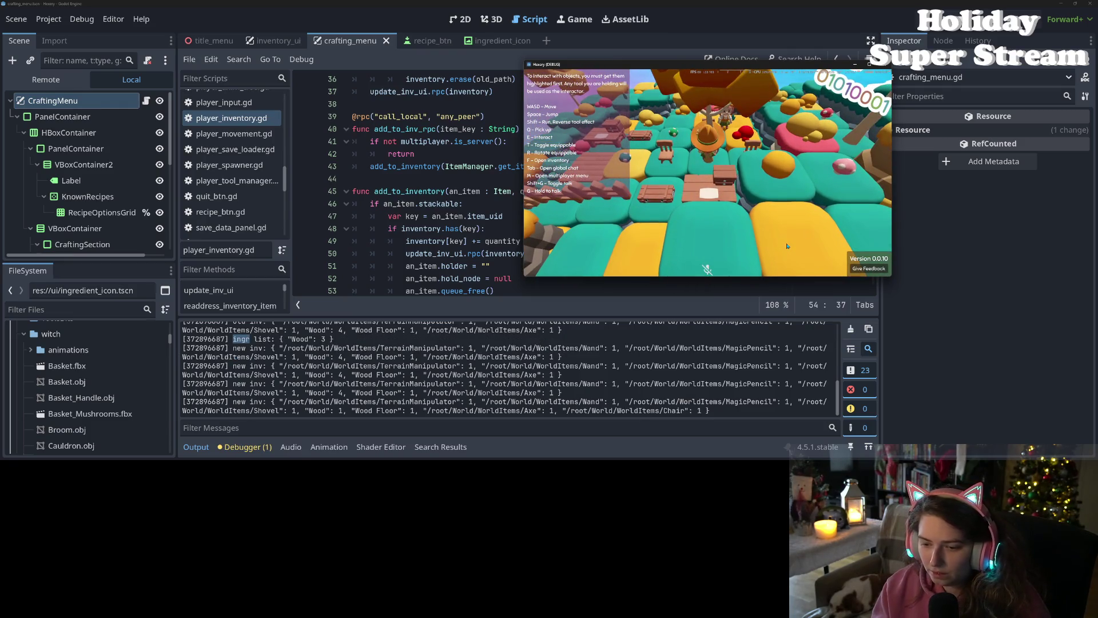
key("s")
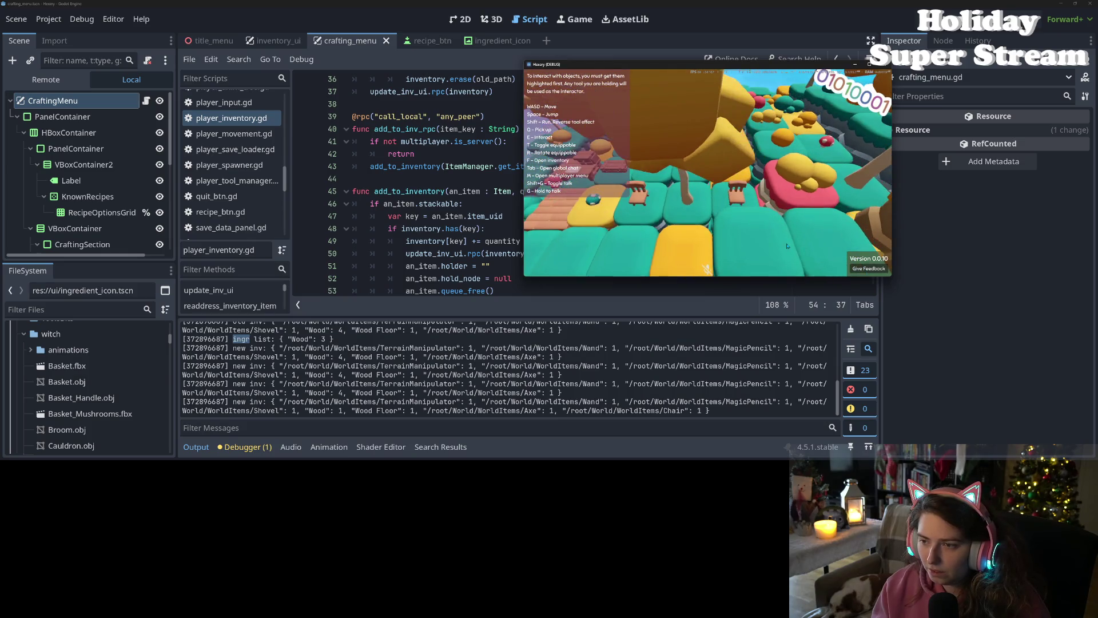
key("w")
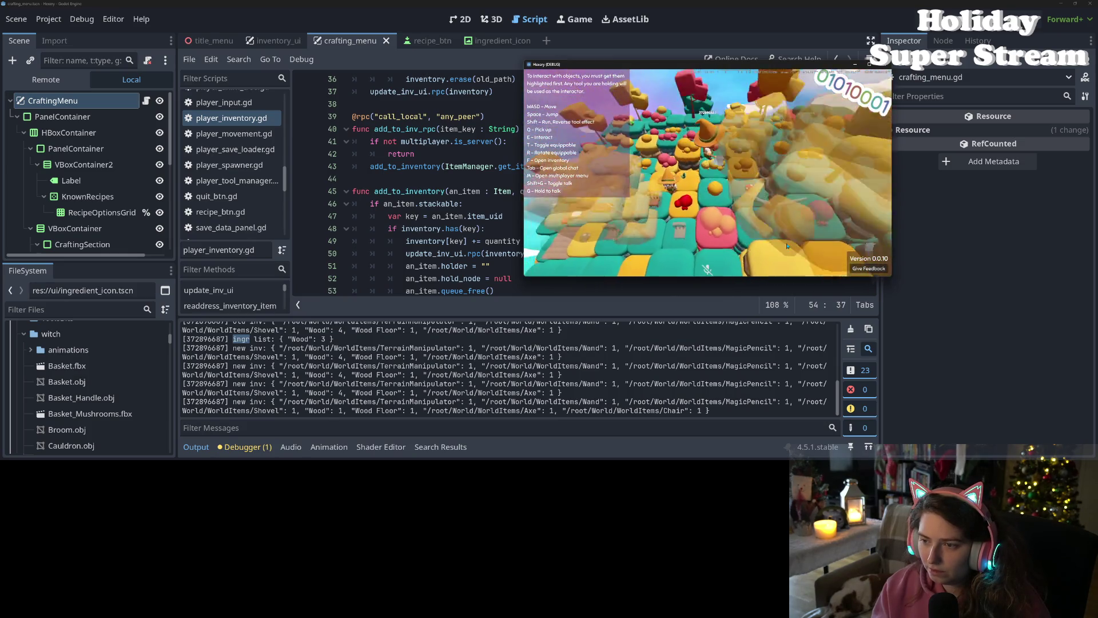
key("s")
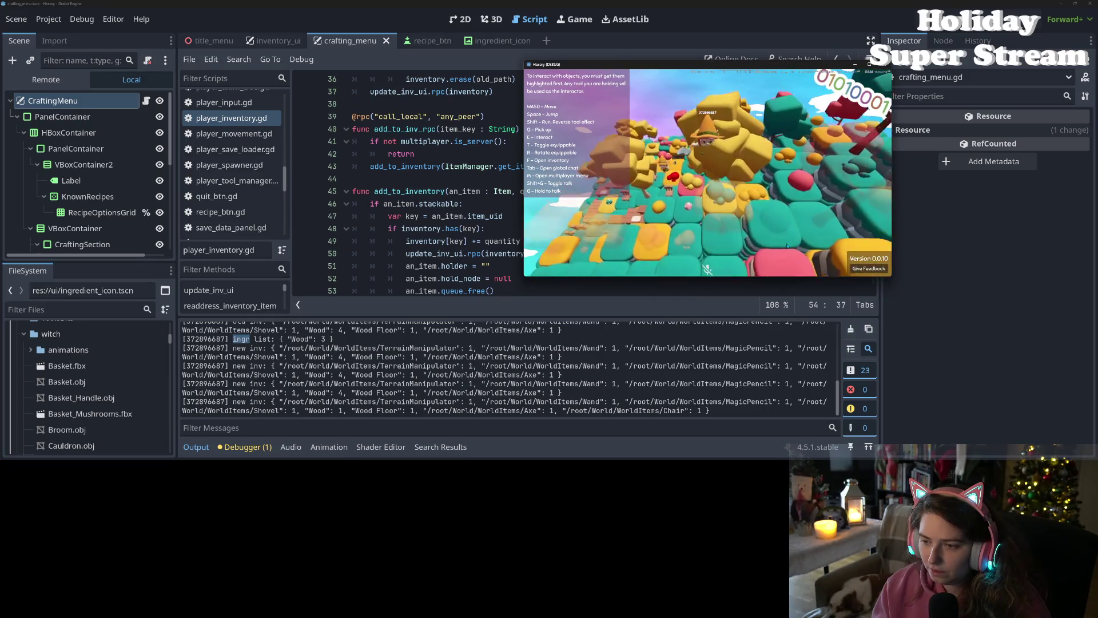
key("s")
key("w")
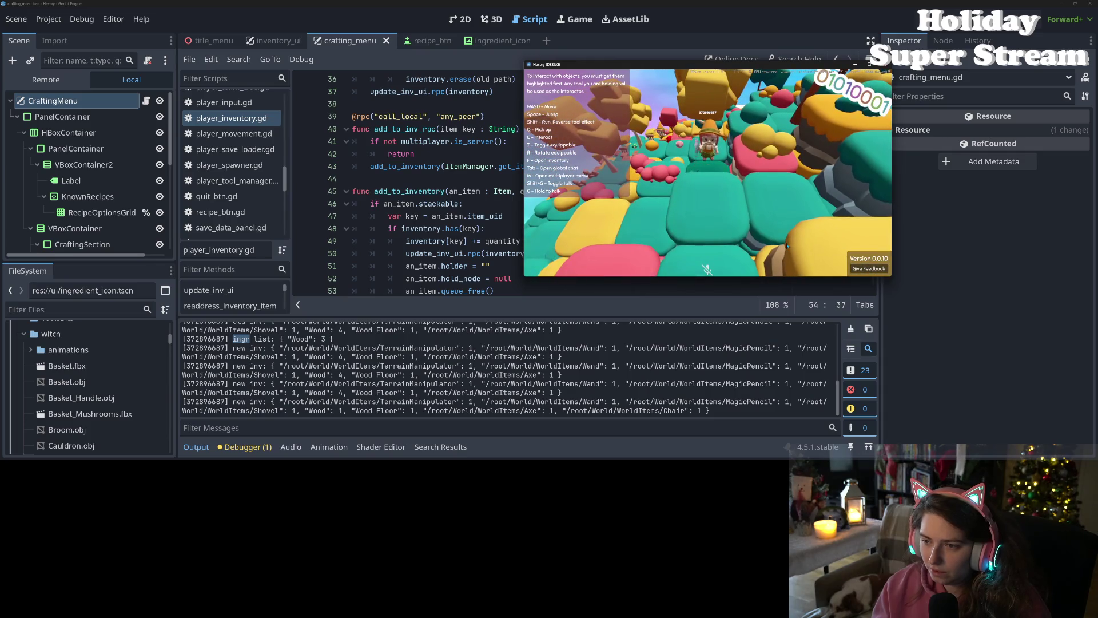
key("w")
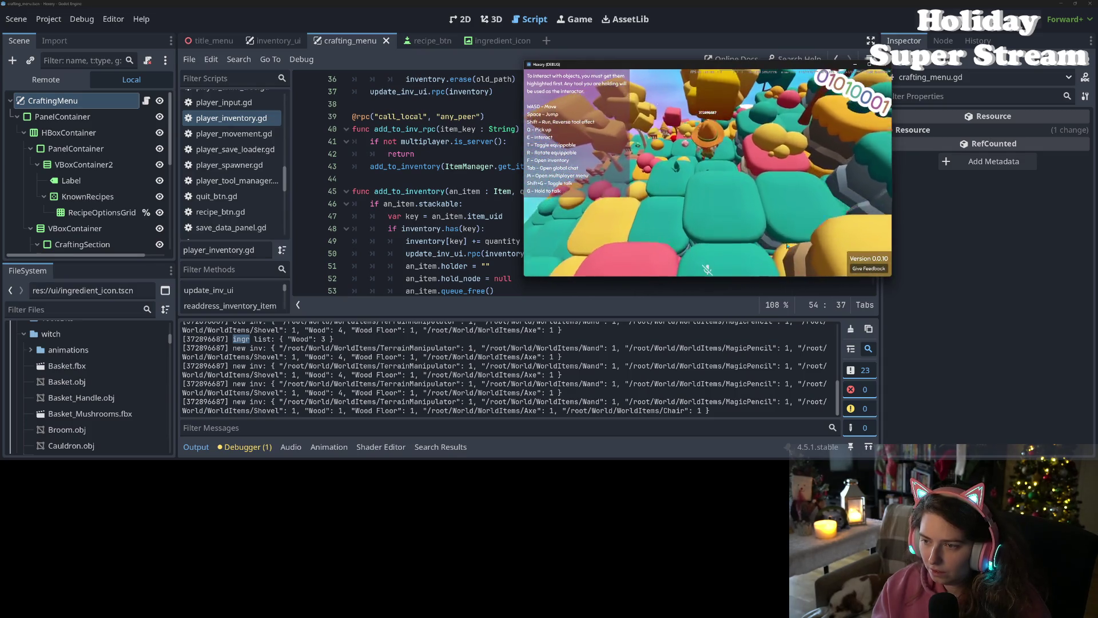
key("w")
key("w")
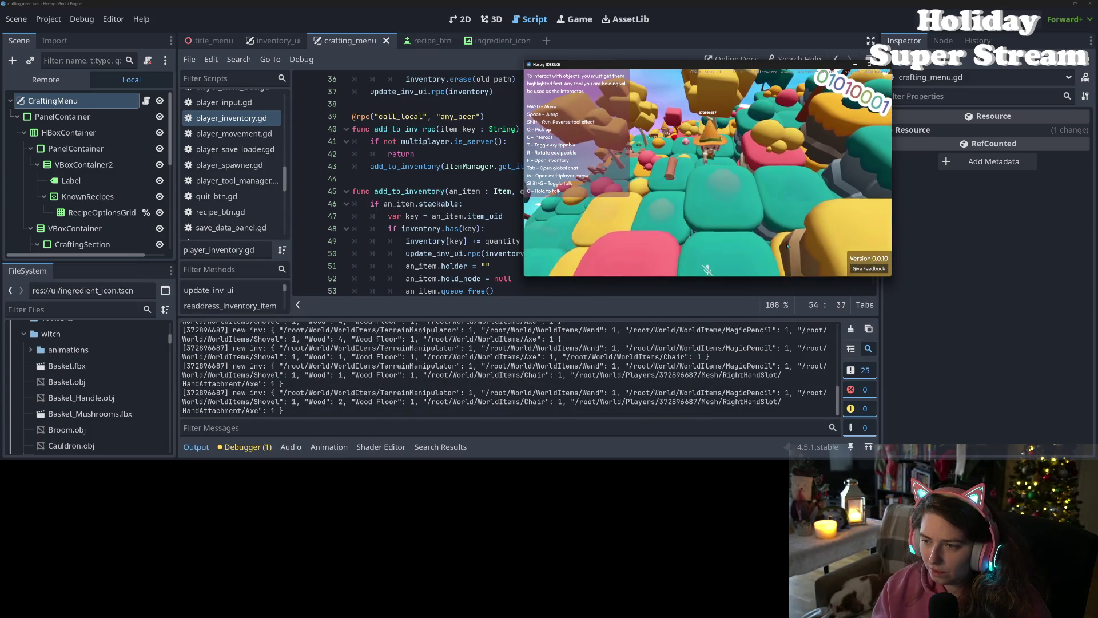
key("s")
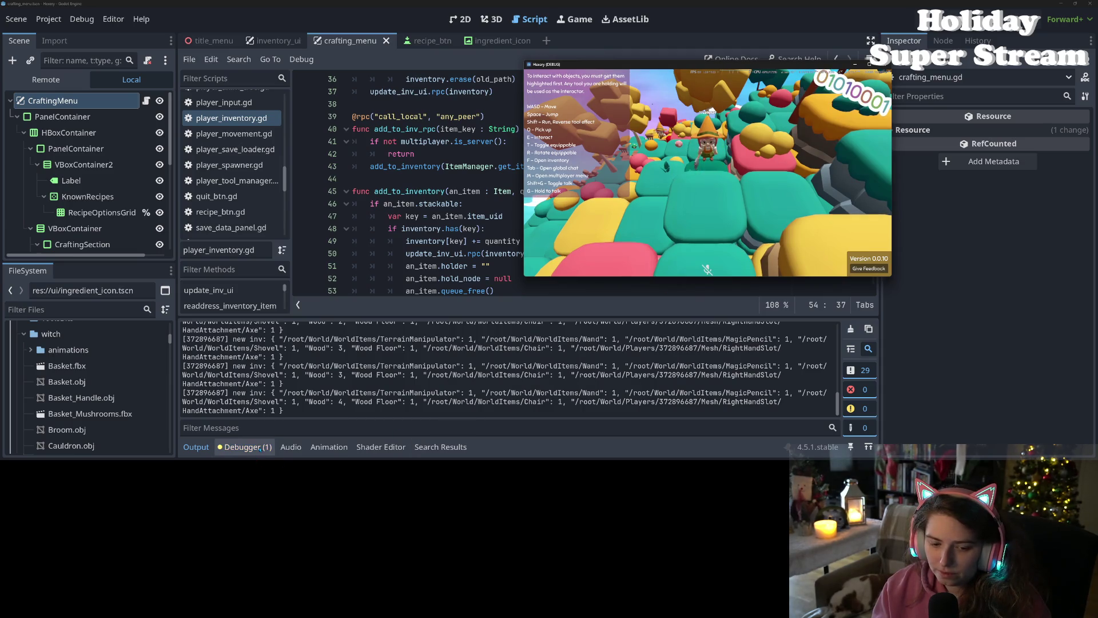
left_click(261, 447)
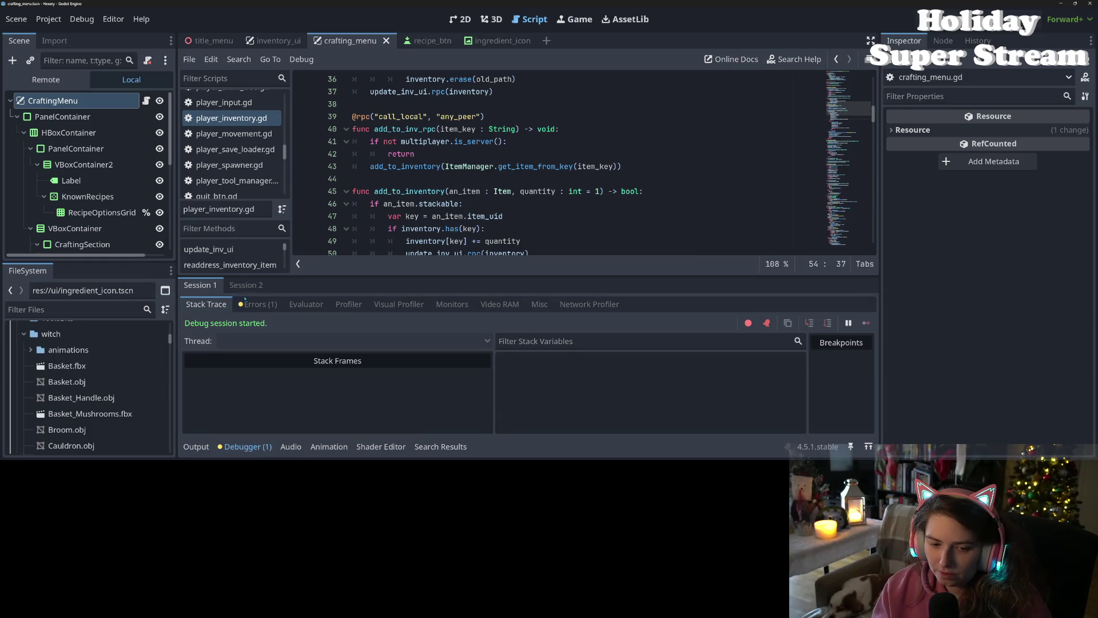
Step: Check the single reported error, switch back to the Output log, and return to the game
left_click(252, 306)
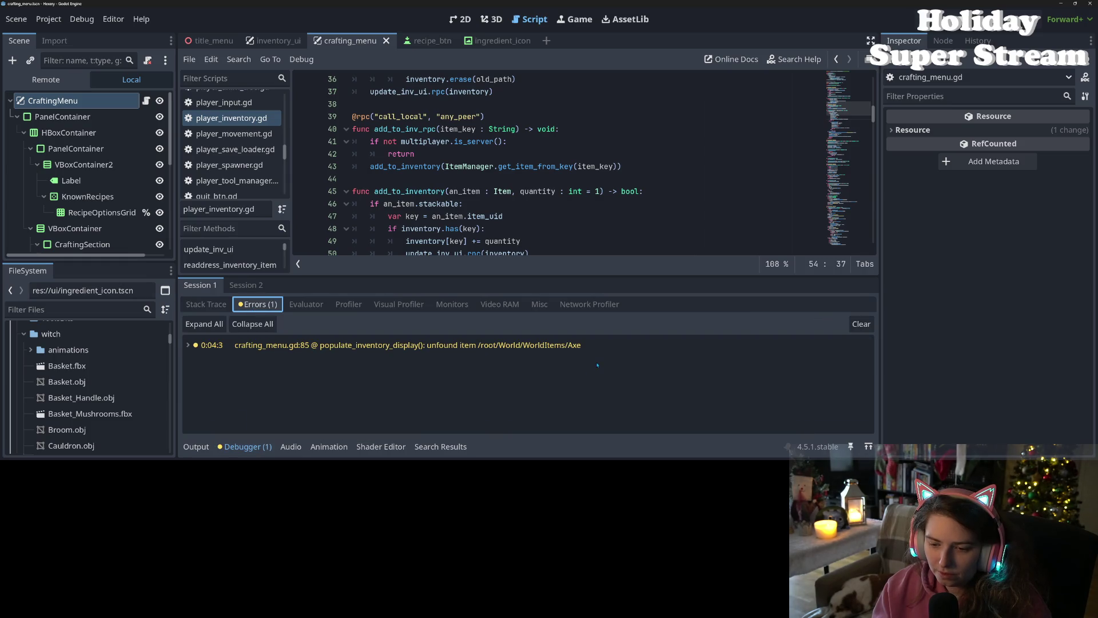
left_click(196, 446)
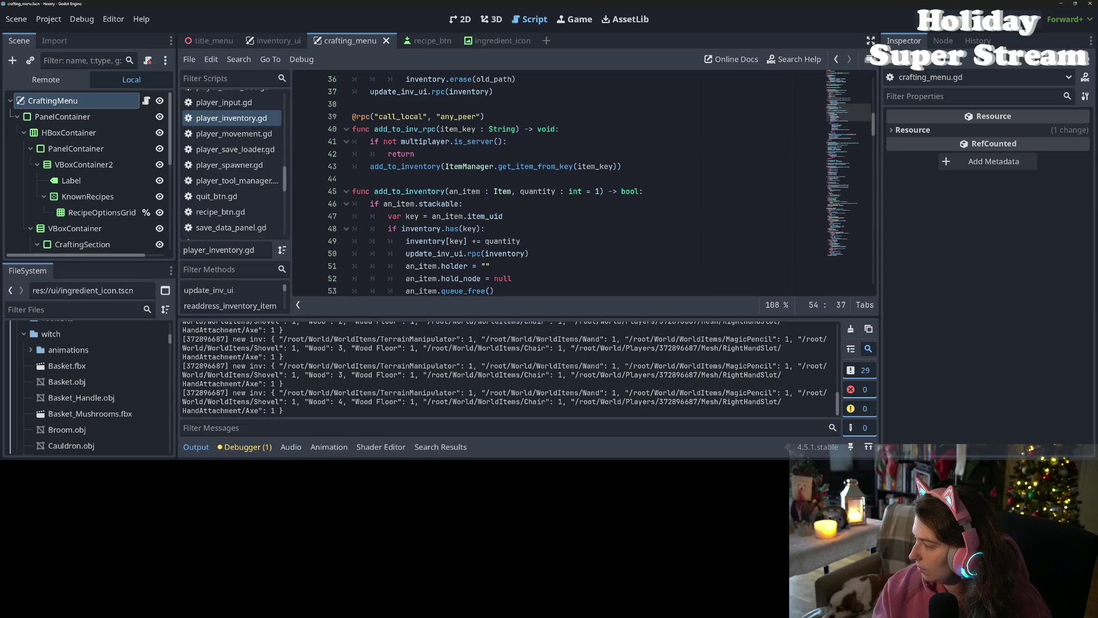
key("alt+Tab")
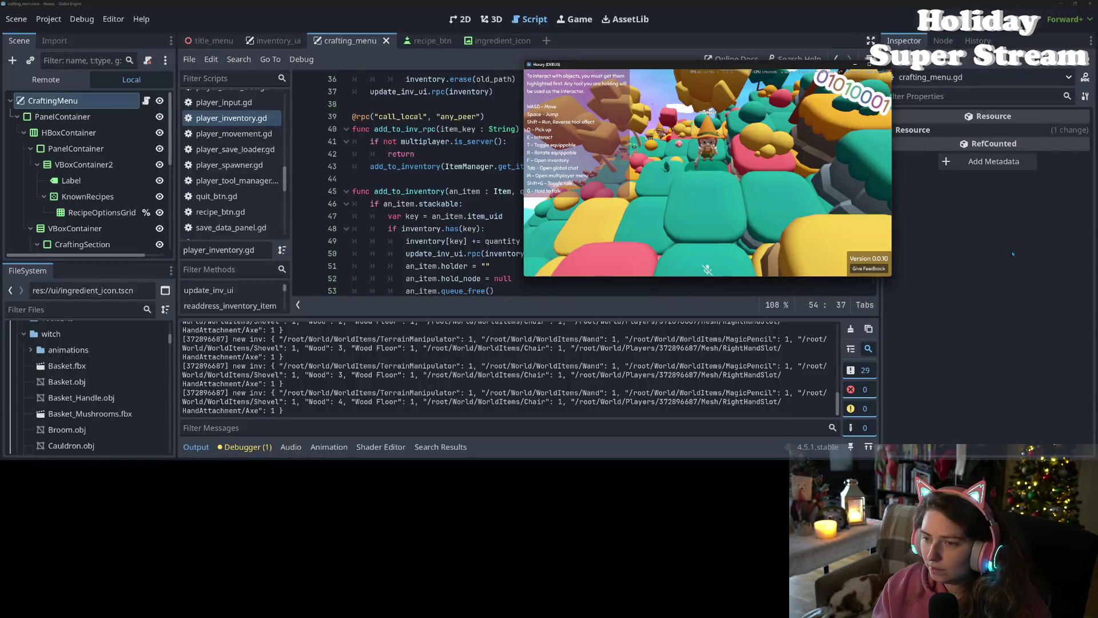
Step: Walk to the wooden path, check the inventory, and open the crafting menu
key("w")
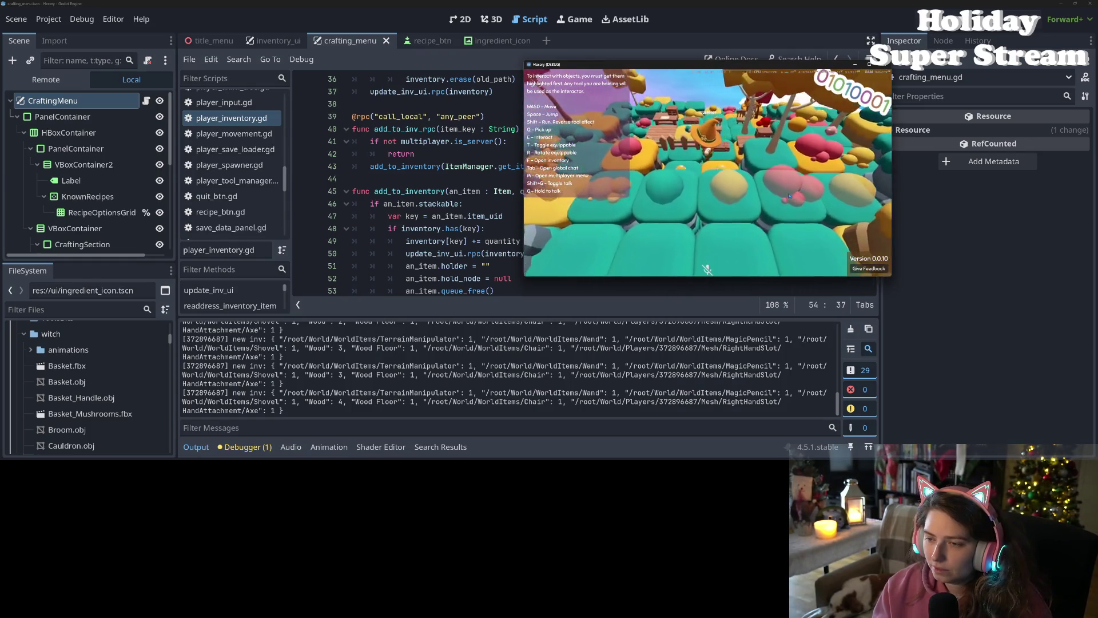
key("f")
key("f")
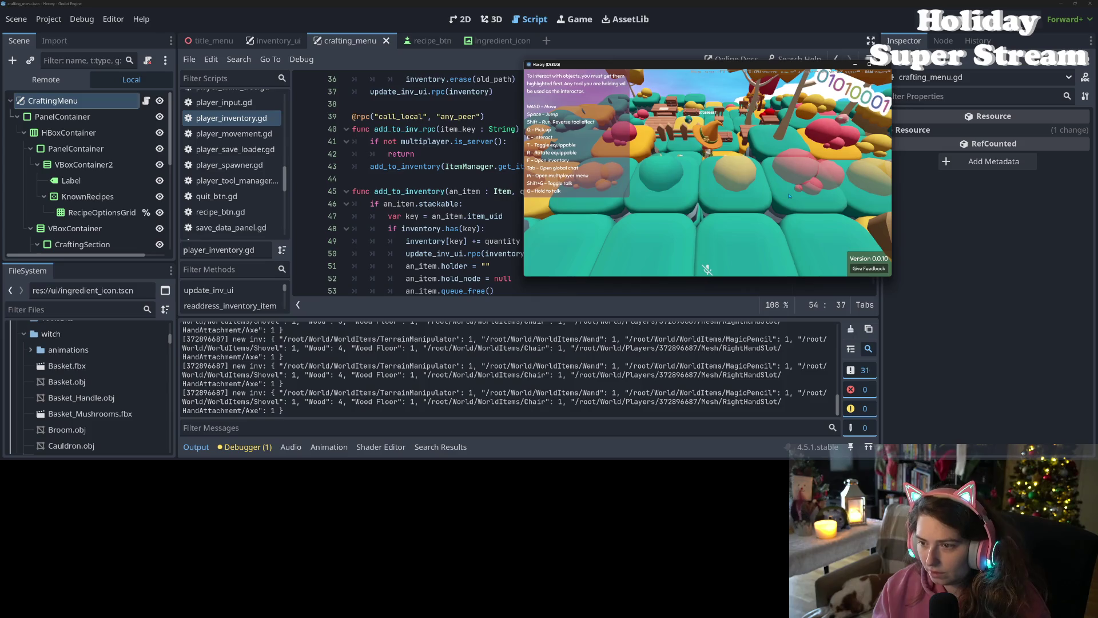
key("w")
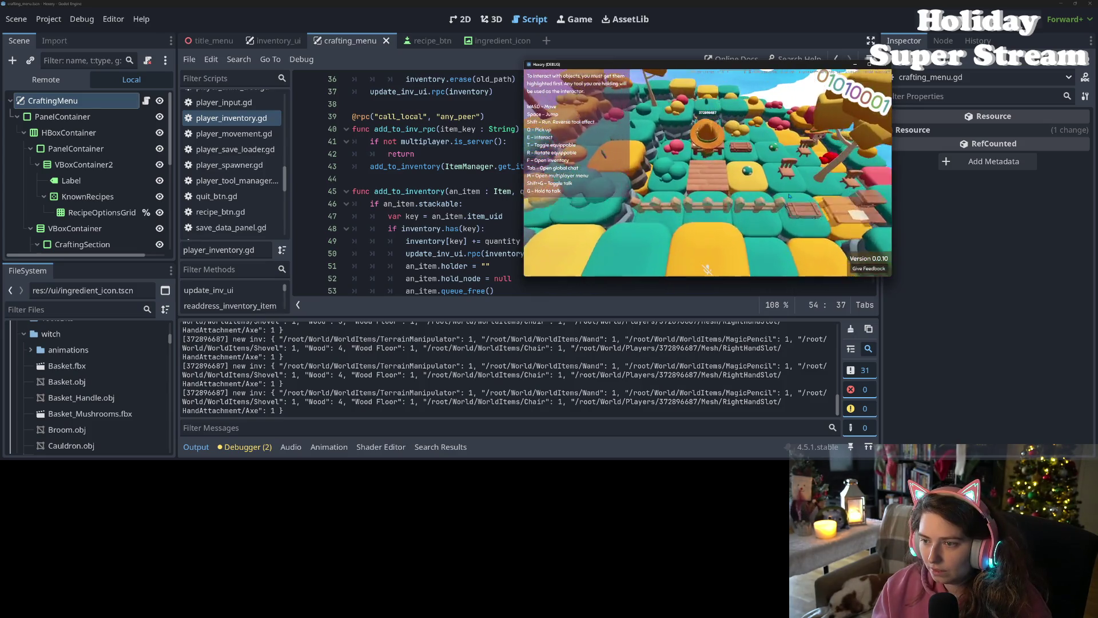
key("e")
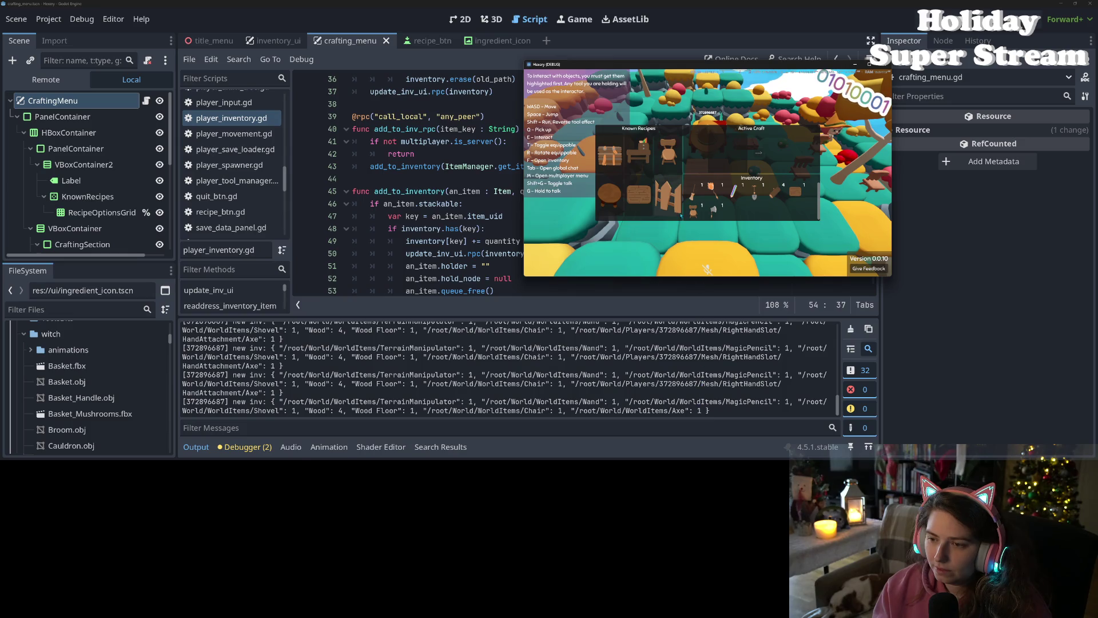
Step: Craft two chairs from the Chair recipe, then stop the game with F8
left_click(667, 152)
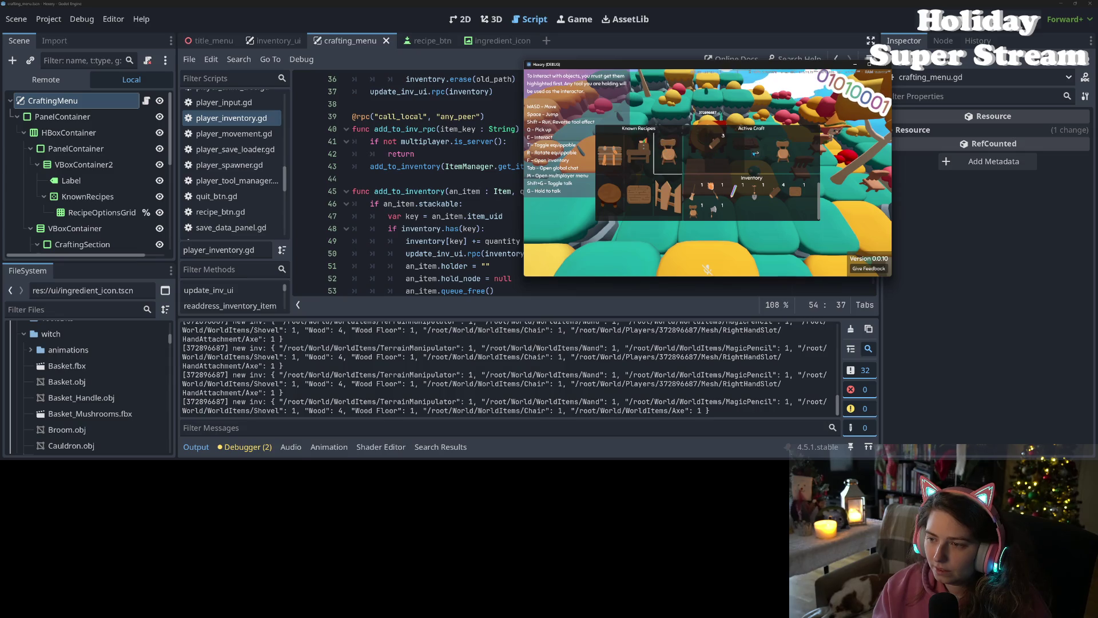
left_click(755, 154)
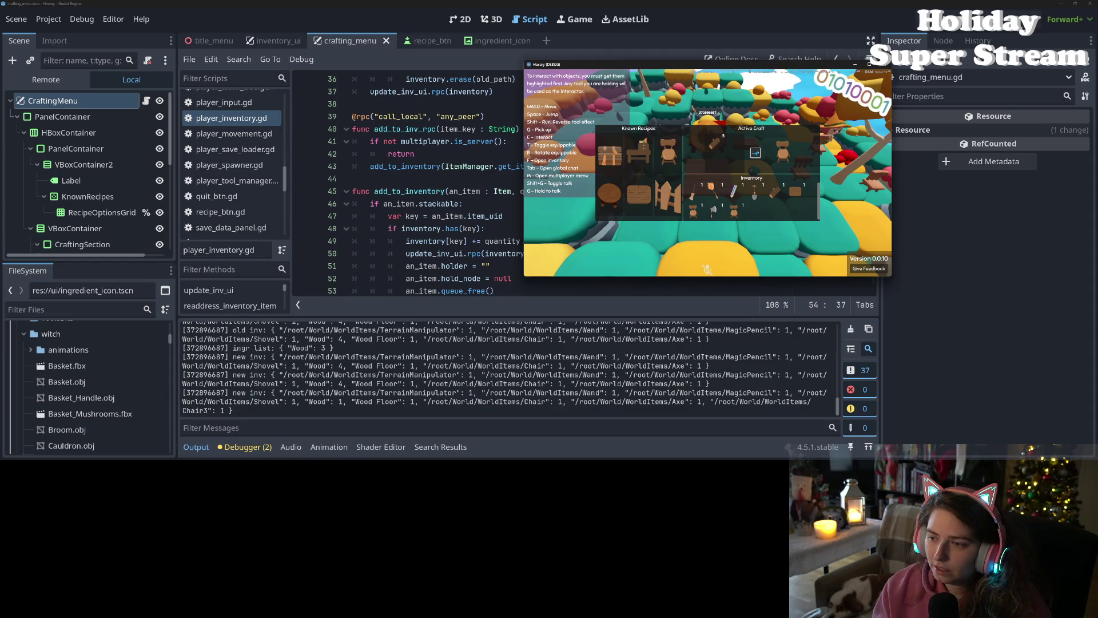
left_click(756, 153)
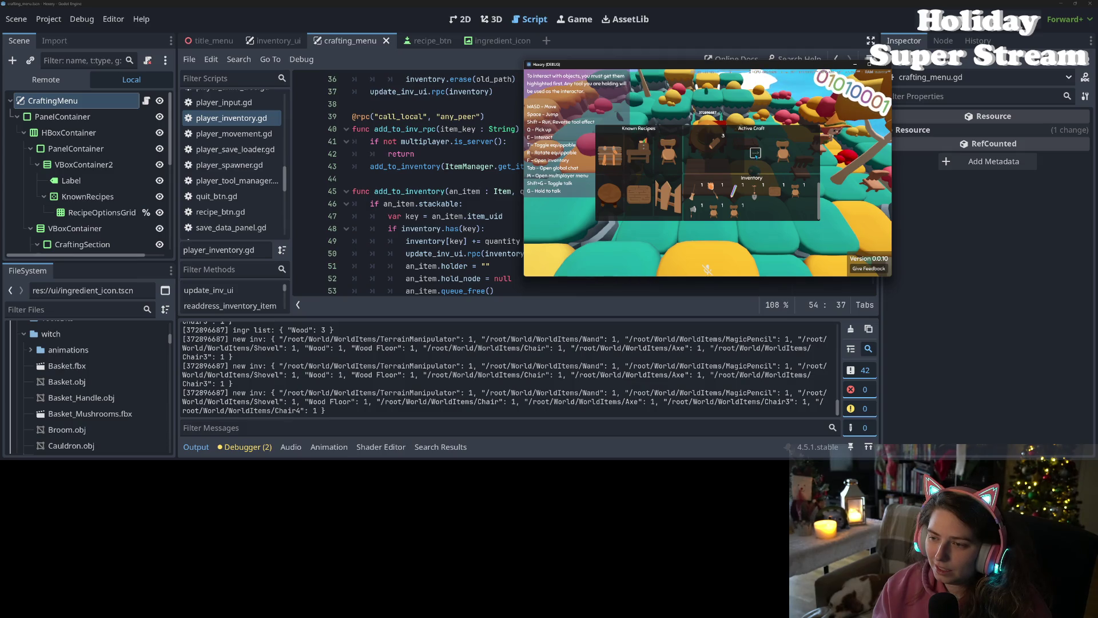
key("F8")
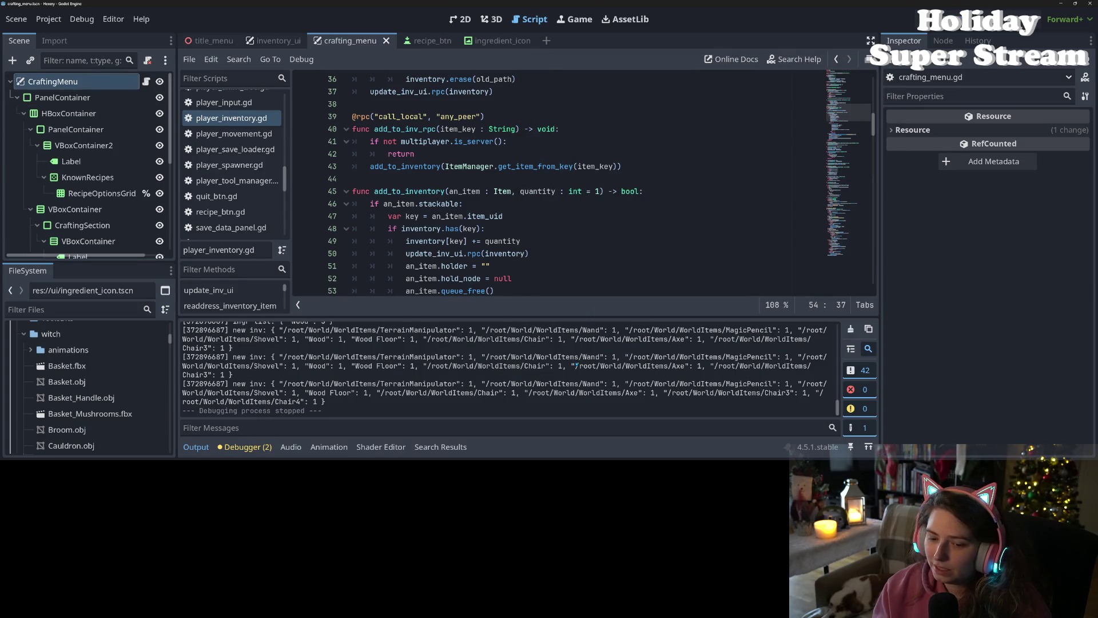
Step: Collapse the bottom output panel and scroll through the add_to_inventory code
left_click(262, 445)
left_click(261, 445)
key("Down")
key("Down")
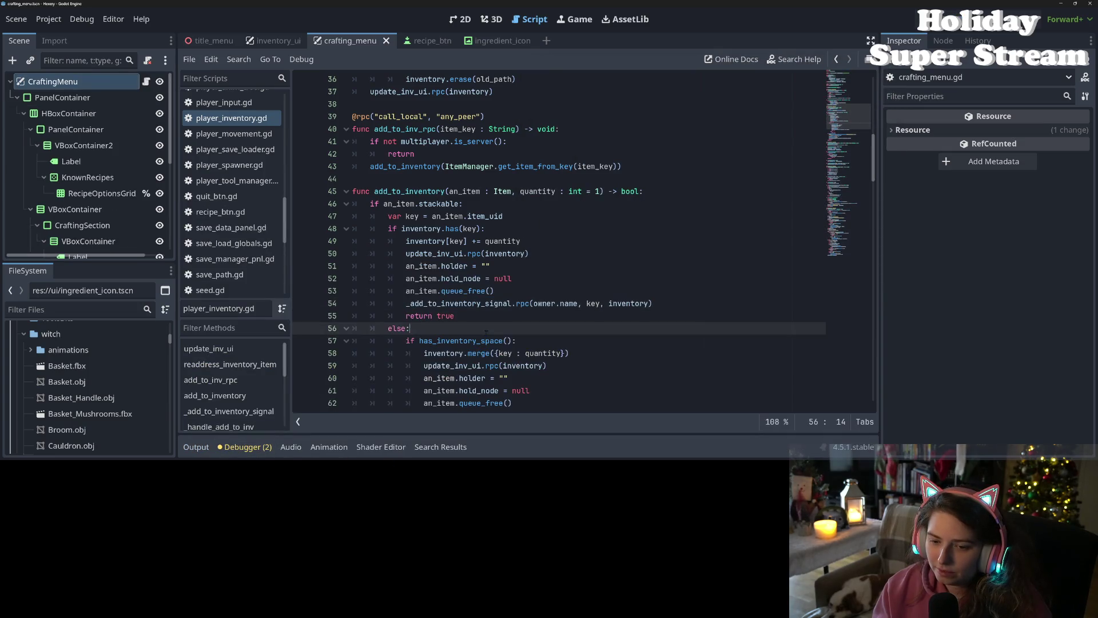
scroll(559, 240, "down", 10)
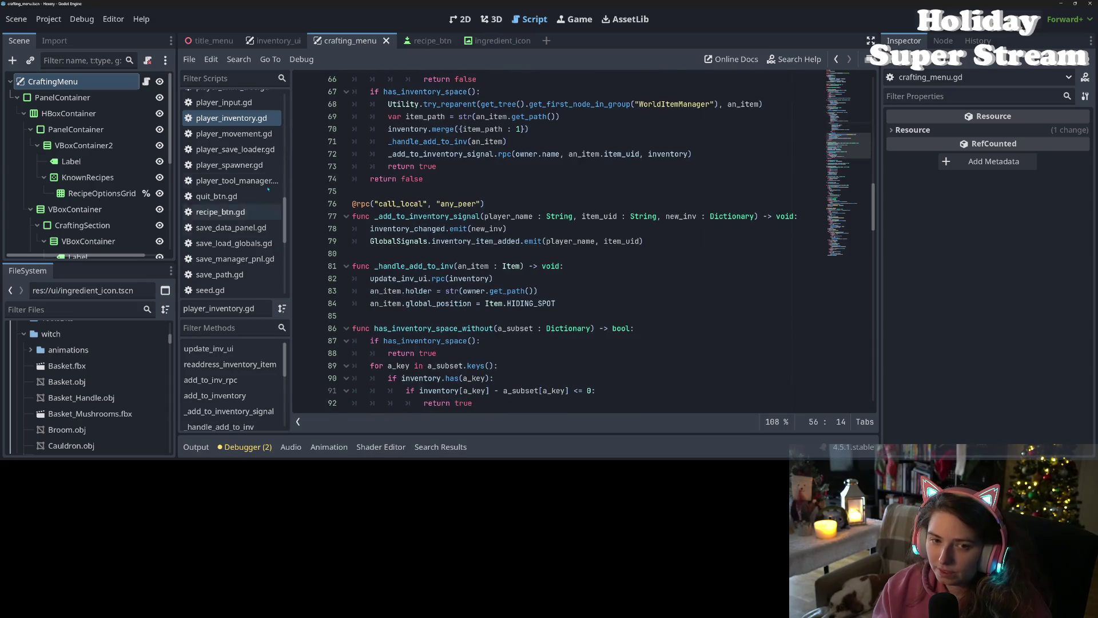
Step: In crafting_menu.gd, inspect the populate_inventory_display, crafted_item and _update_accept_recipe_btn calls in _on_accept_recipe_btn
left_click(146, 81)
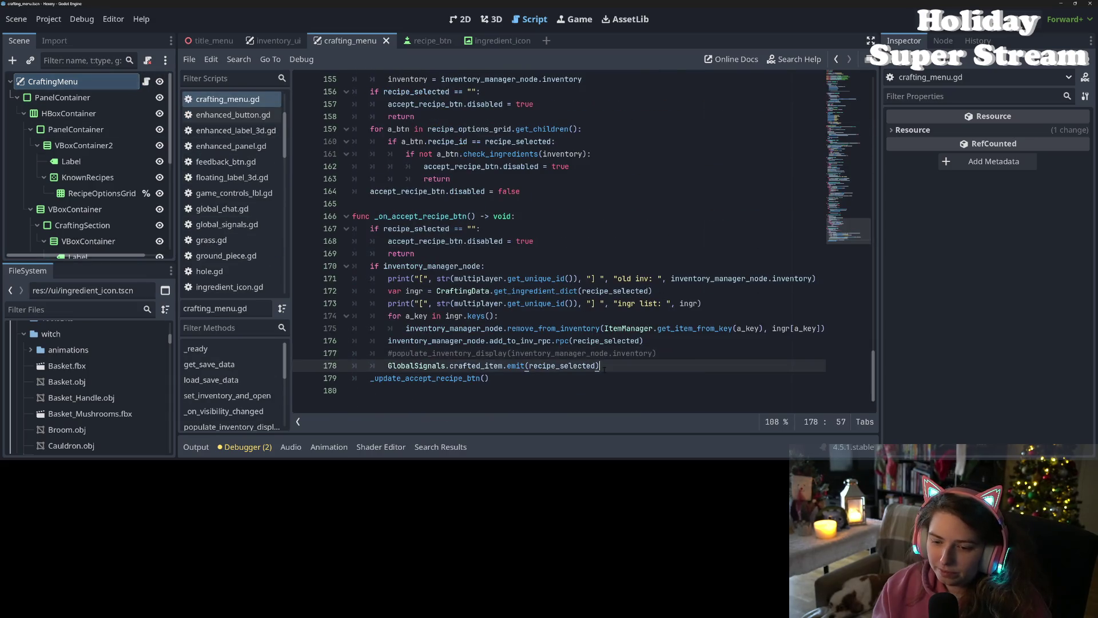
left_click(534, 340)
left_click(469, 354)
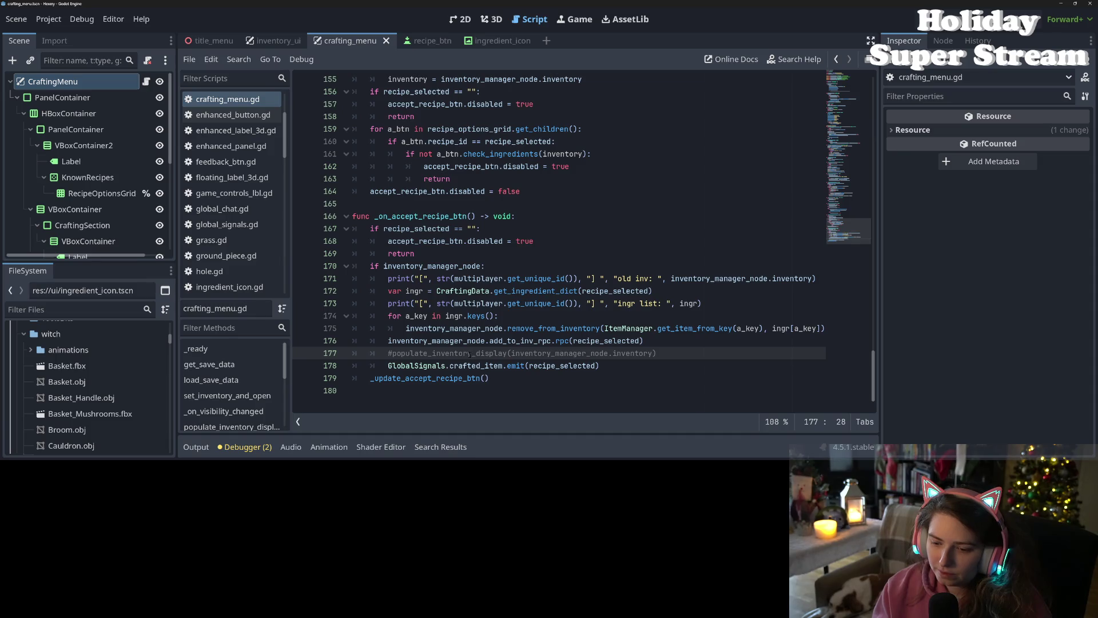
double_click(470, 354)
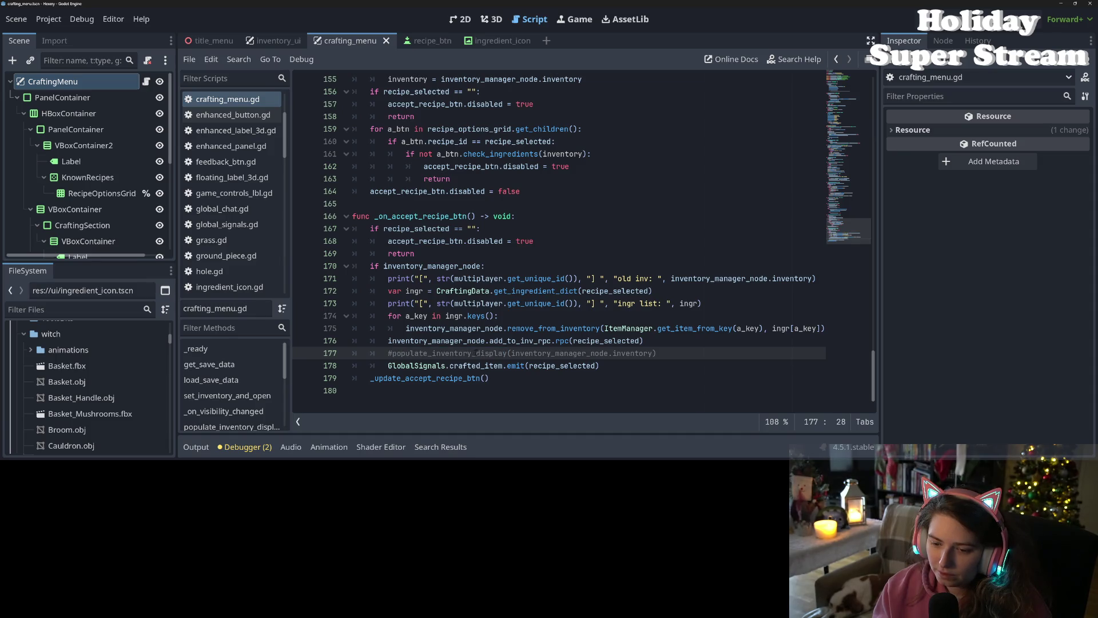
double_click(482, 366)
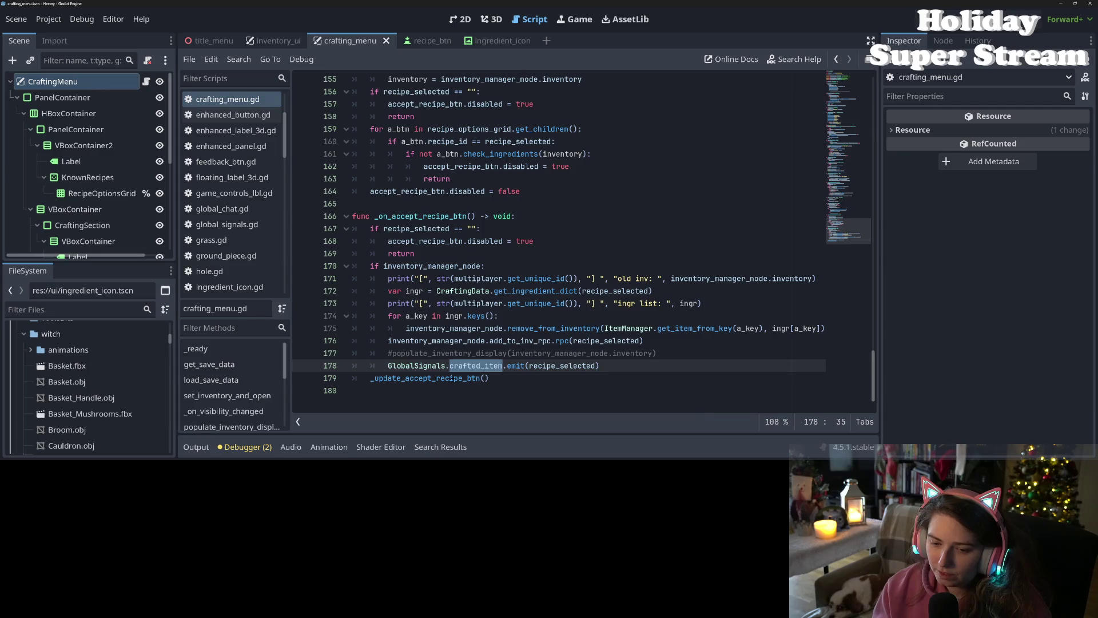
double_click(455, 378)
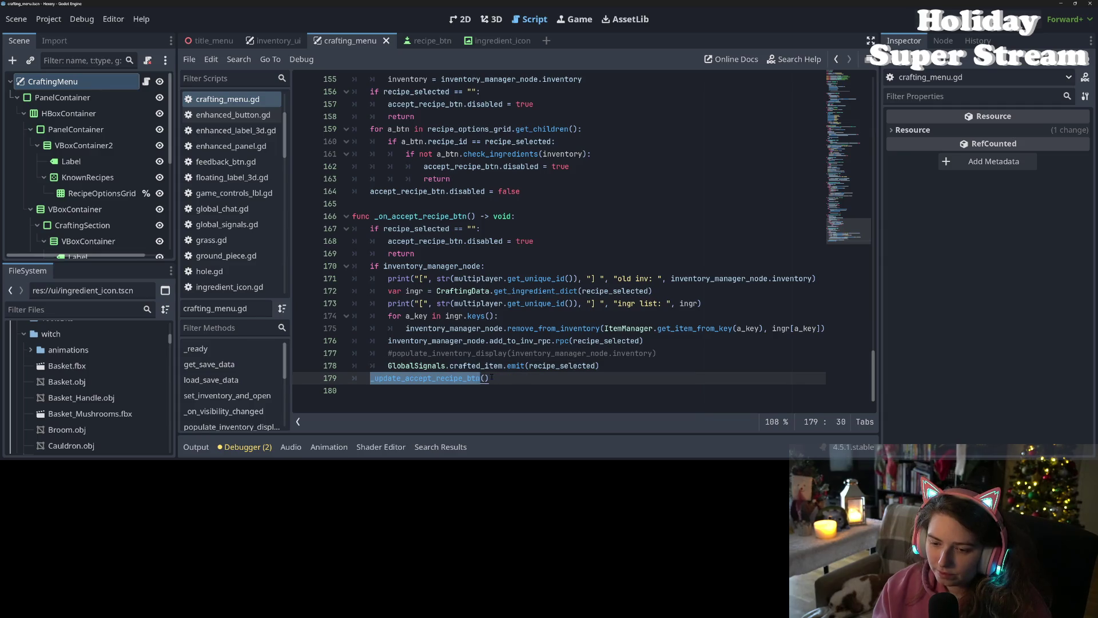
Step: Inspect the has_inventory_space_without and _update_recipe_available_btns calls higher in the script
scroll(491, 377, "up", 4)
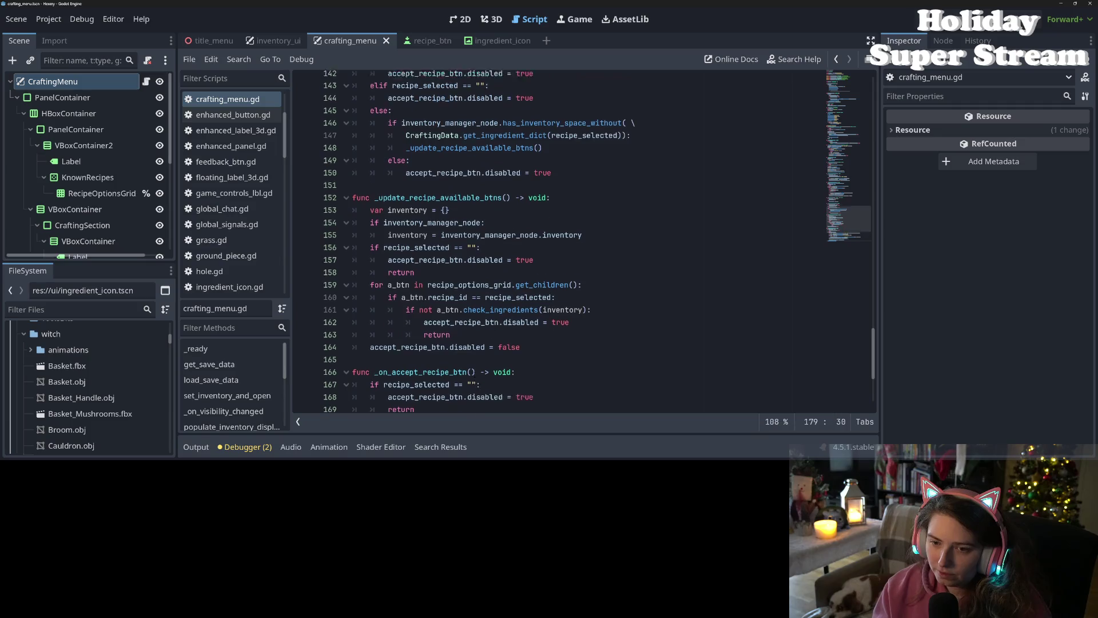
scroll(492, 377, "up", 4)
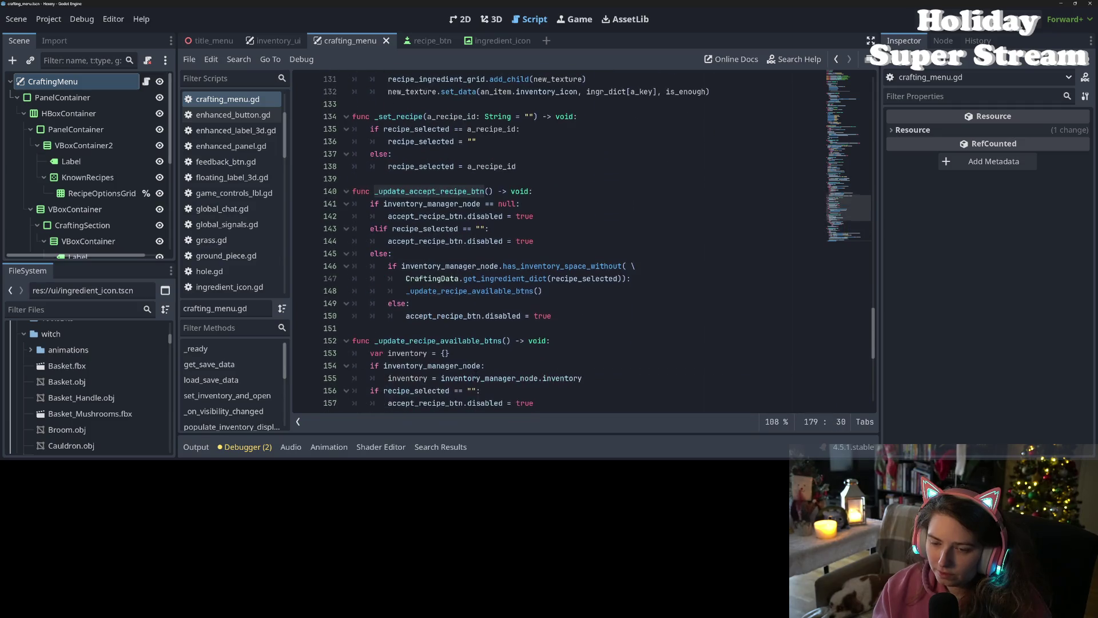
scroll(491, 377, "down", 1)
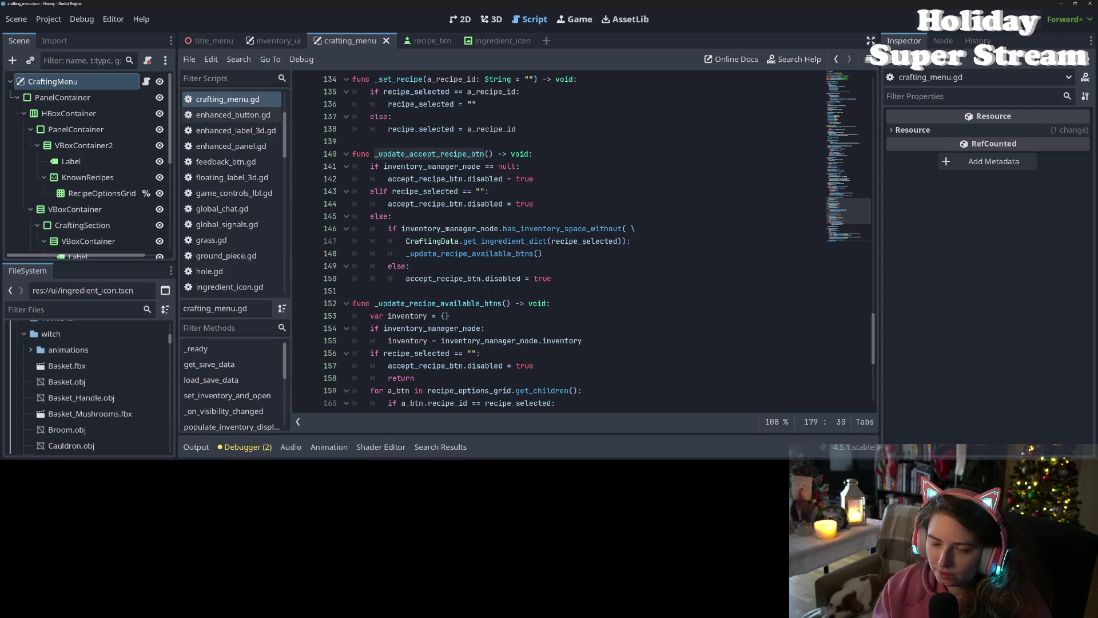
scroll(464, 214, "down", 2)
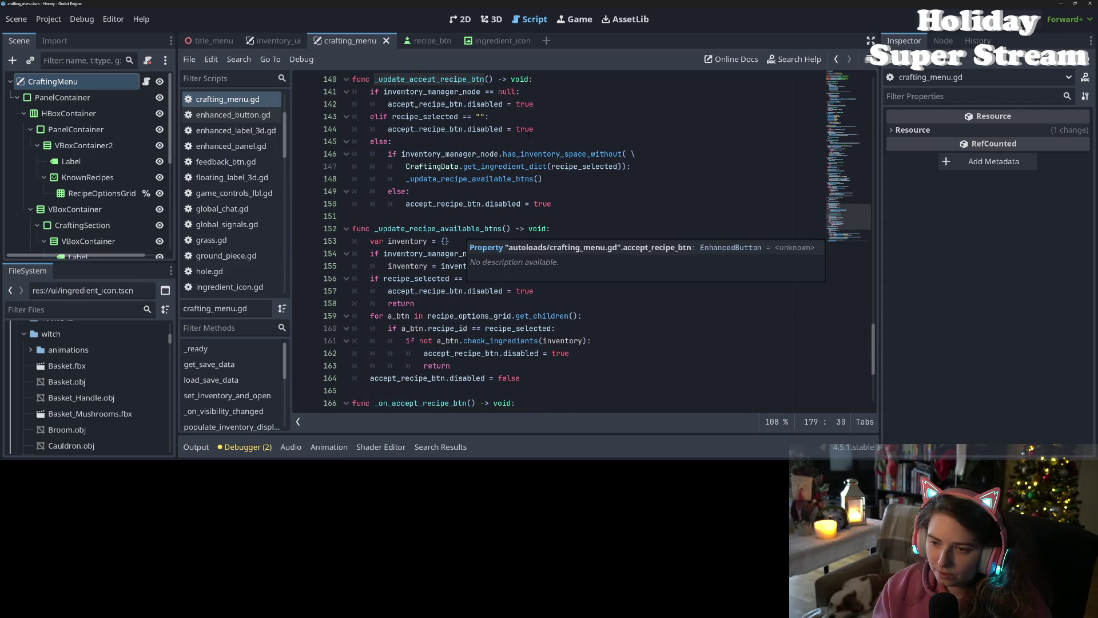
left_click(504, 154)
double_click(517, 155)
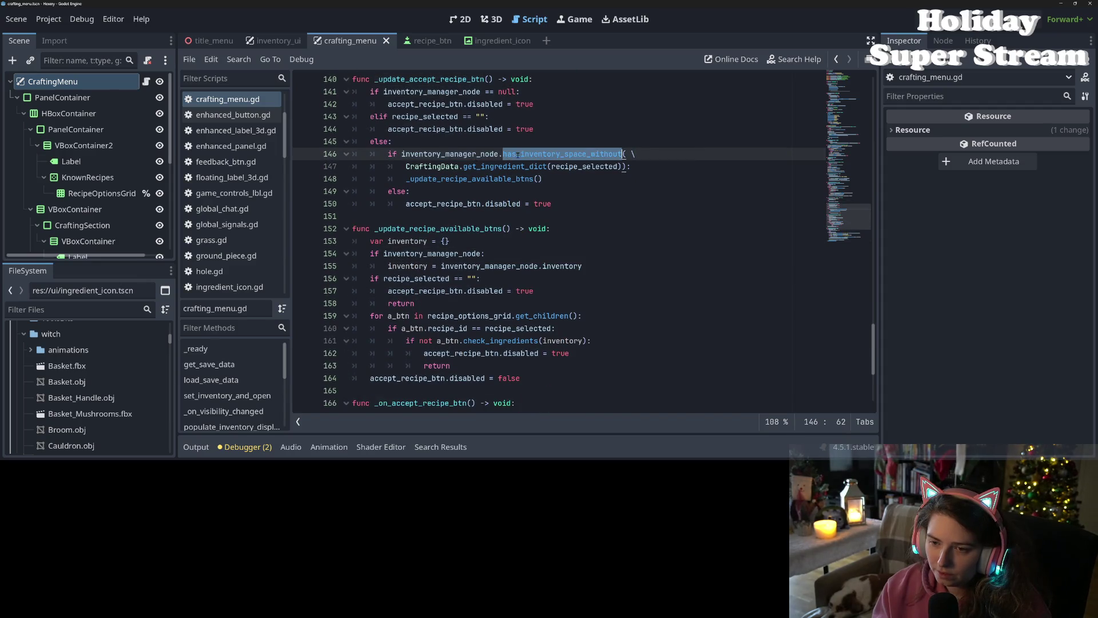
double_click(495, 179)
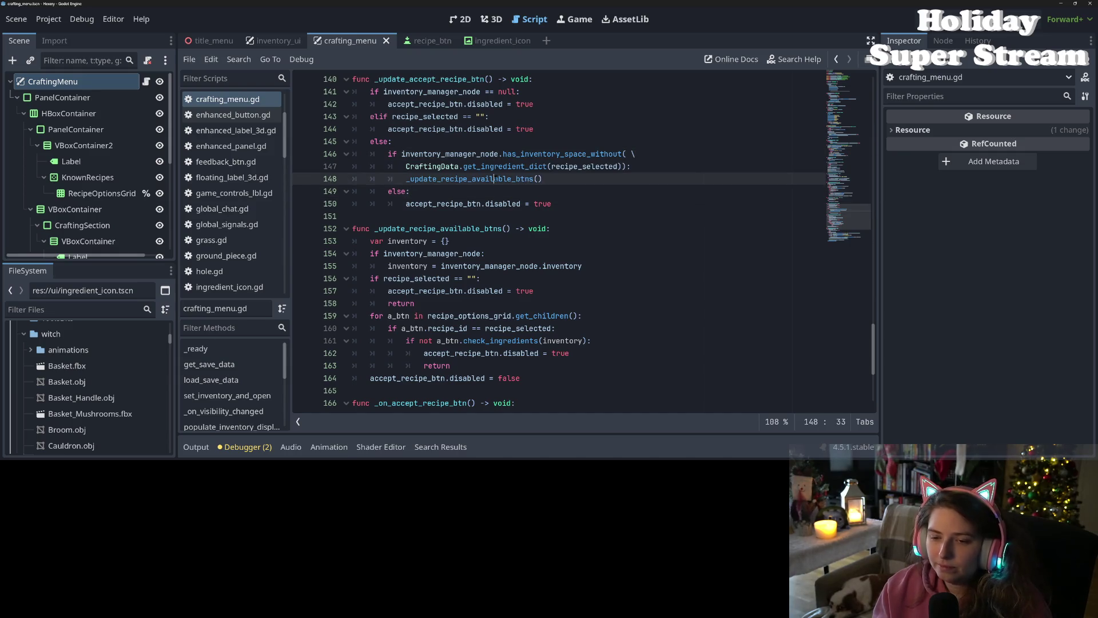
Step: Scroll down and put the caret at the end of commented line 177
scroll(479, 209, "down", 2)
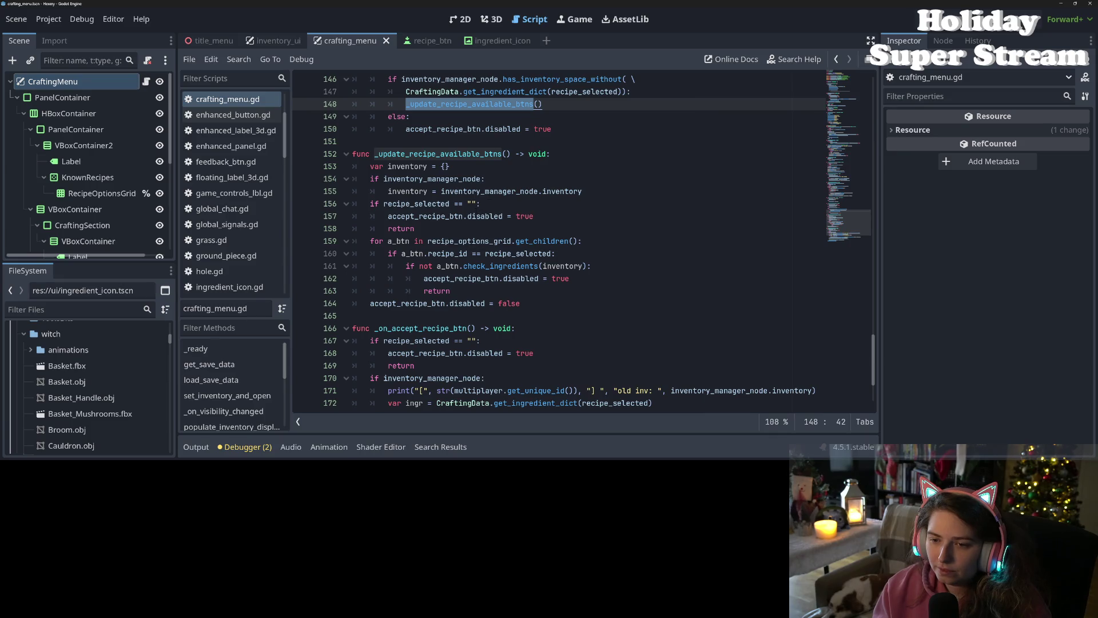
scroll(490, 231, "down", 3)
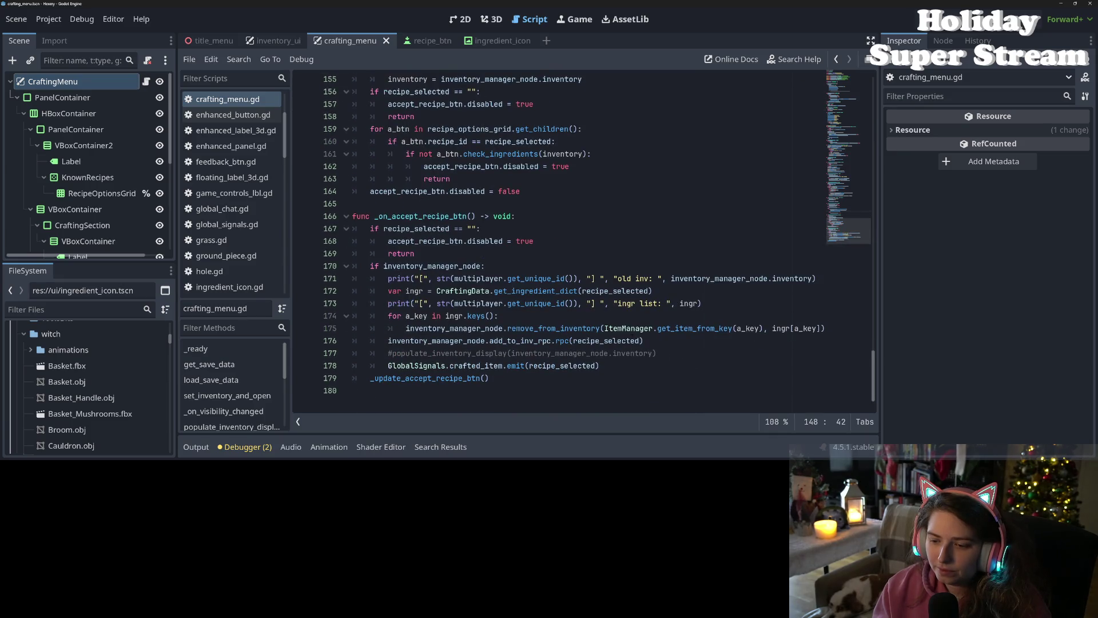
left_click(665, 353)
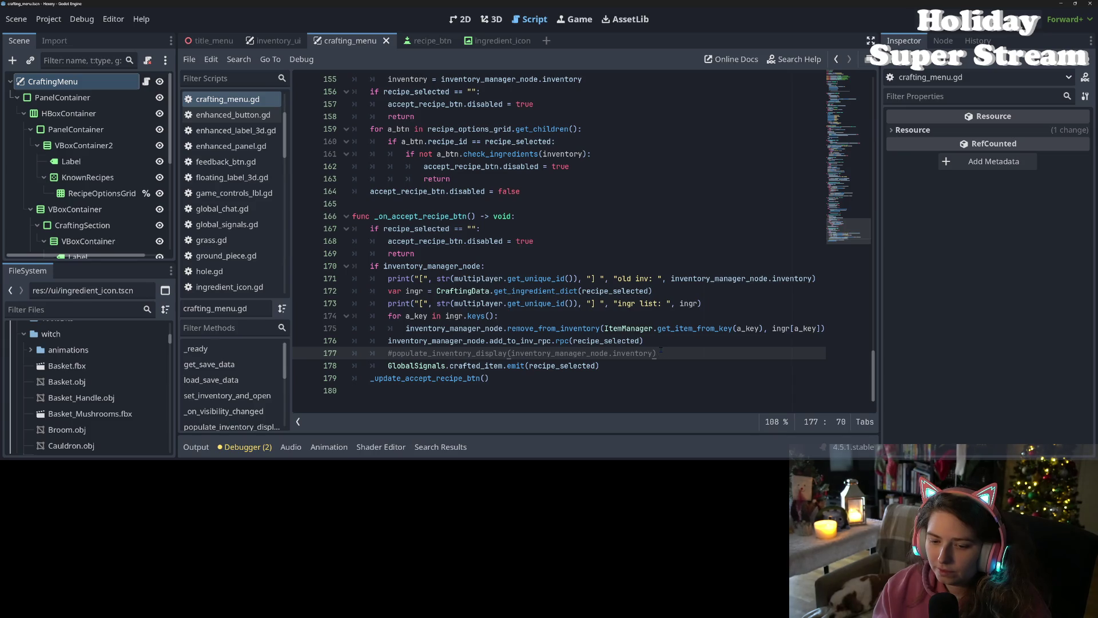
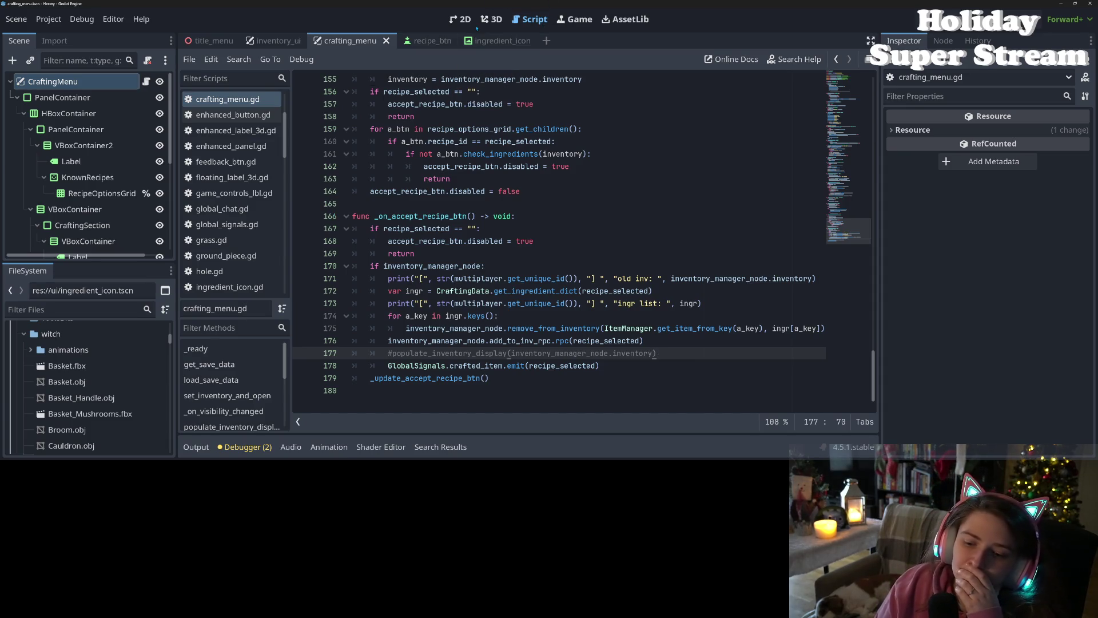
Step: Open player_inventory.gd and scroll through it to the _add_to_inventory_signal function
scroll(246, 225, "down", 10)
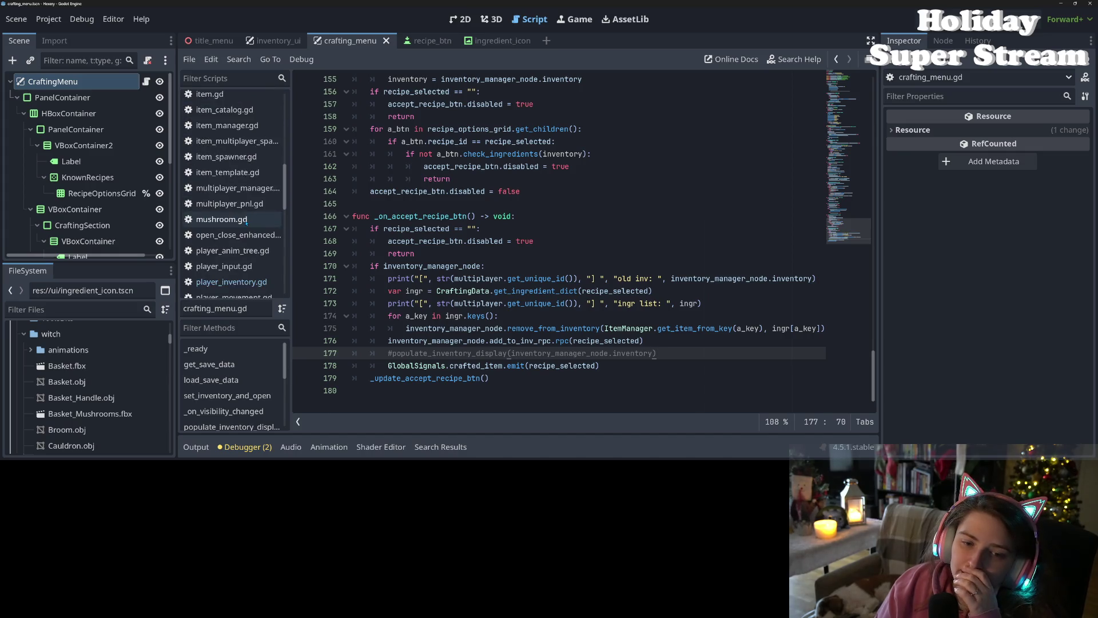
left_click(231, 179)
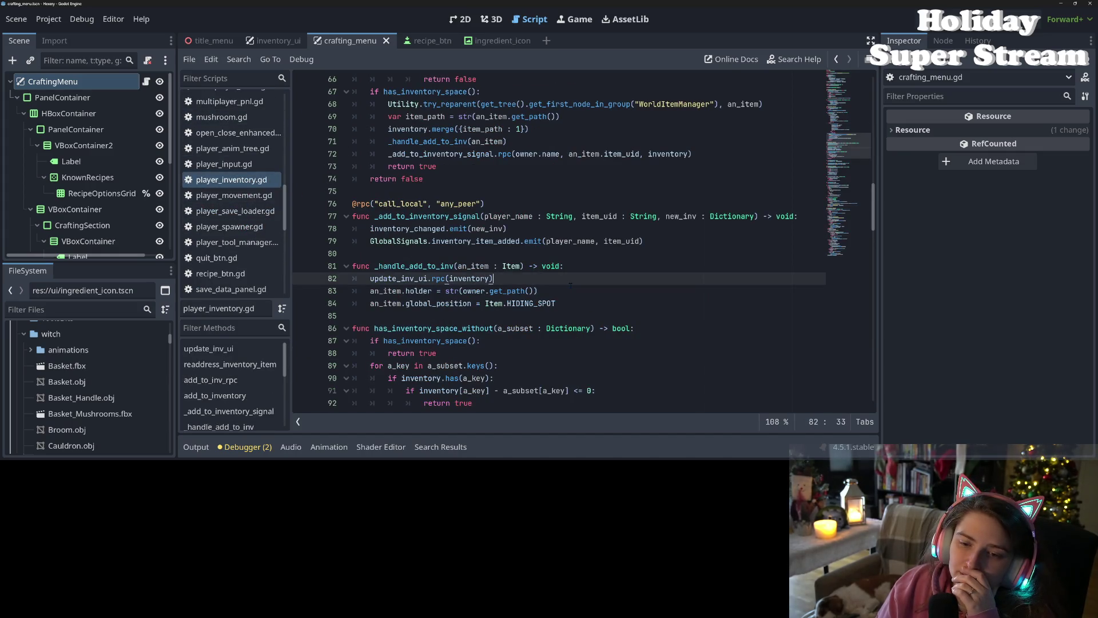
scroll(460, 264, "down", 15)
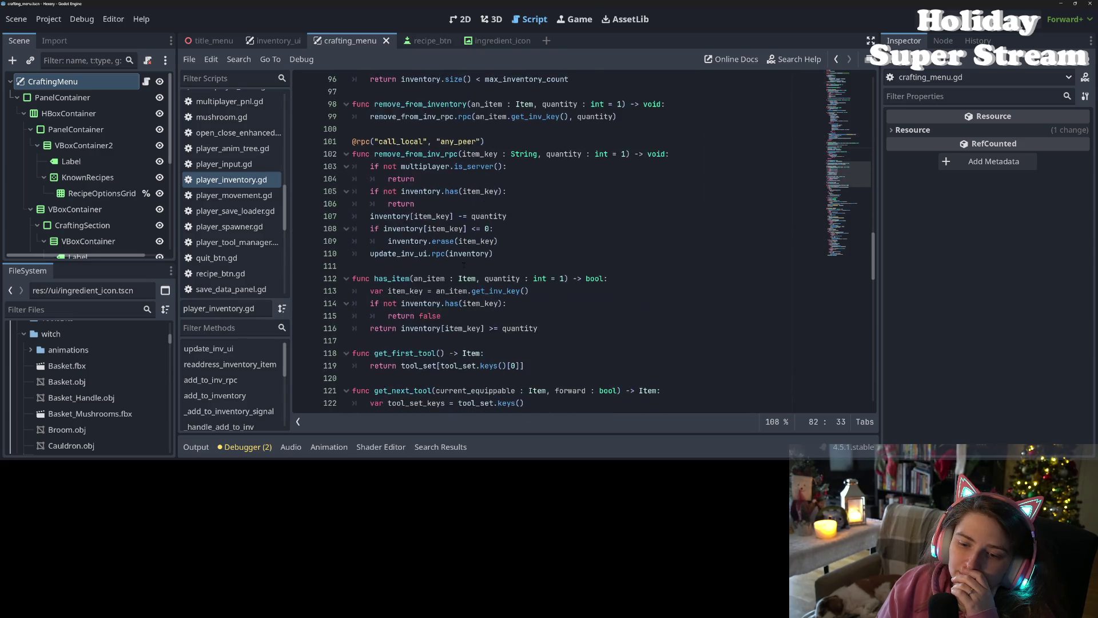
scroll(463, 265, "up", 6)
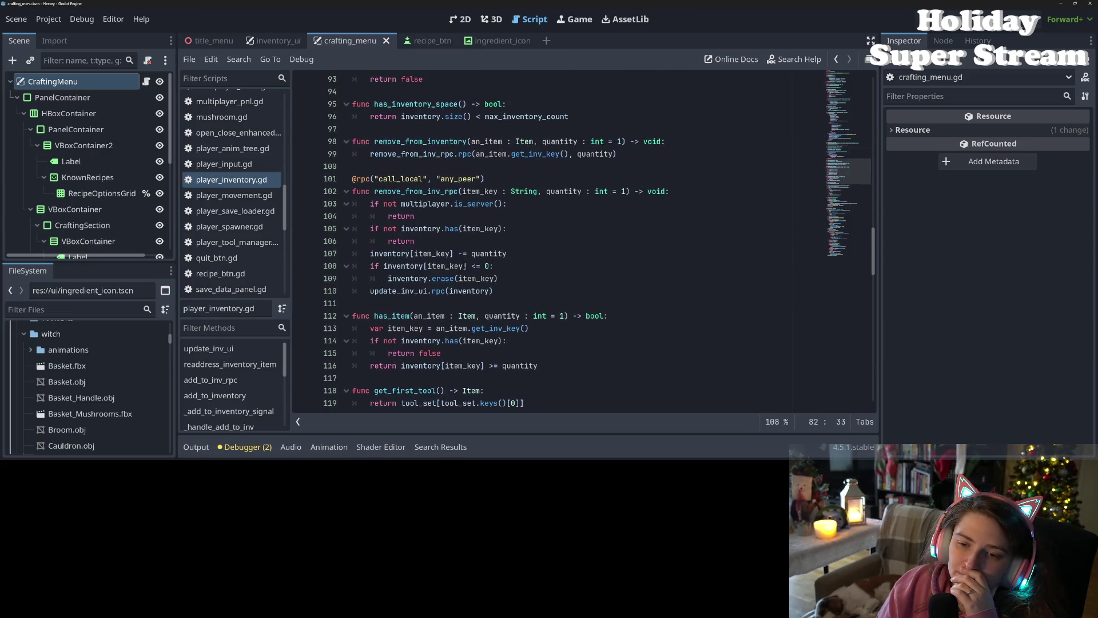
scroll(465, 266, "up", 2)
scroll(464, 266, "down", 5)
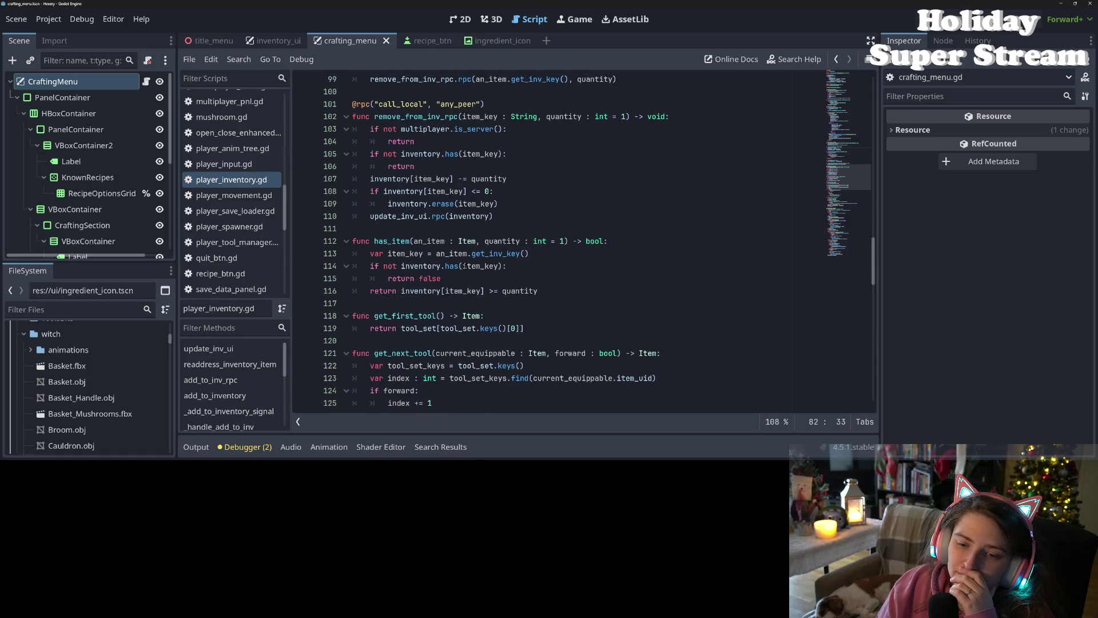
scroll(465, 266, "down", 8)
scroll(464, 266, "up", 9)
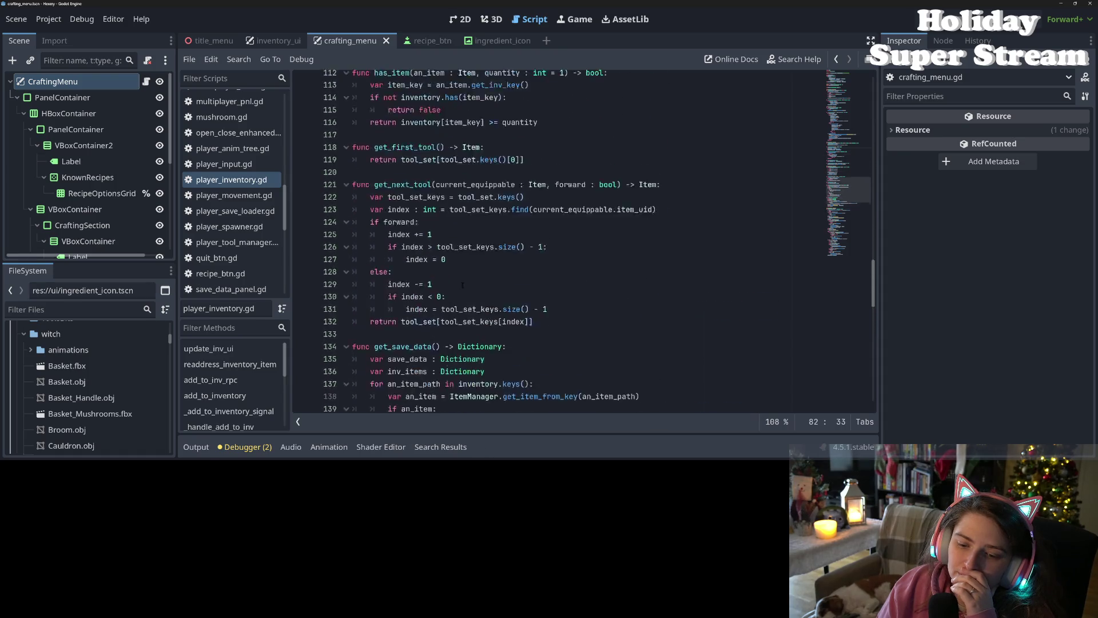
scroll(461, 286, "up", 4)
scroll(473, 307, "up", 5)
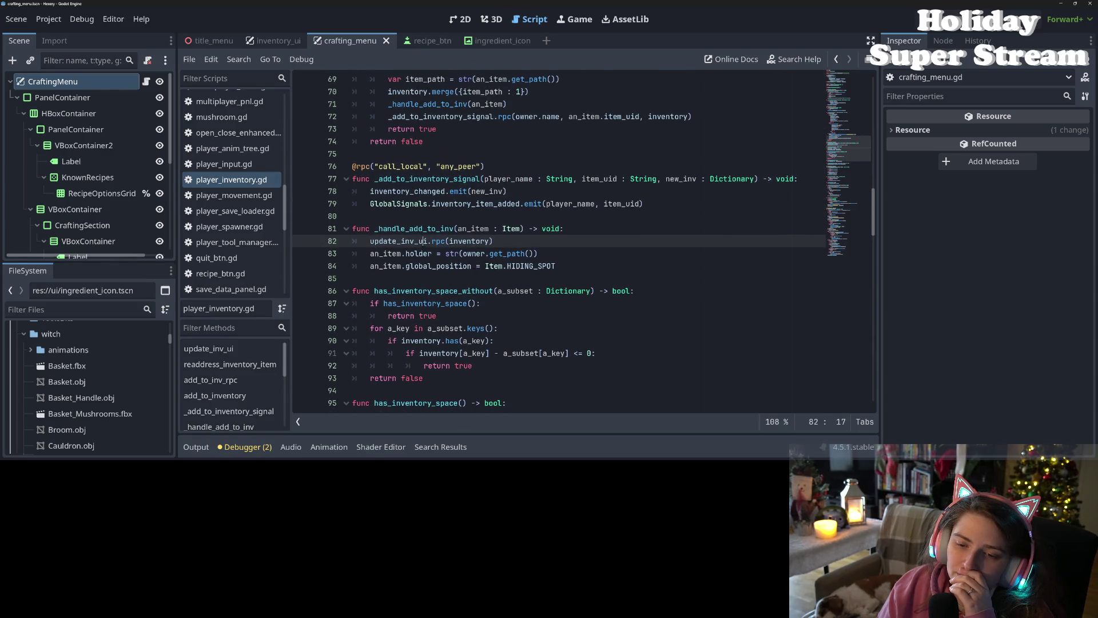
Step: Highlight global_position and inventory_item_added, then move to the inventory_changed emit line
double_click(438, 266)
scroll(479, 290, "up", 3)
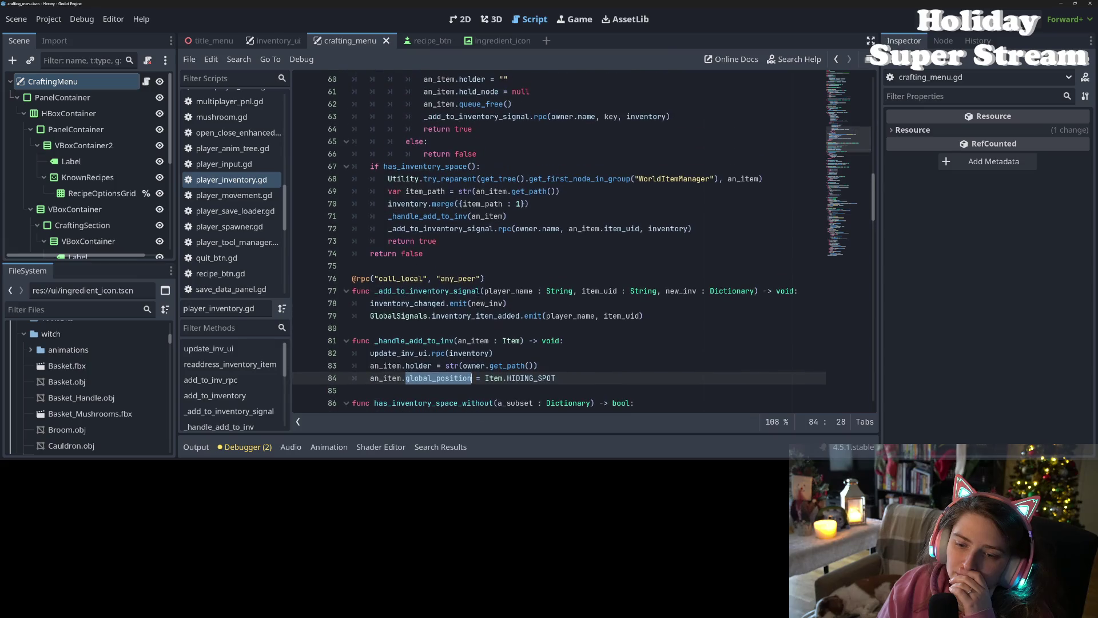
double_click(469, 316)
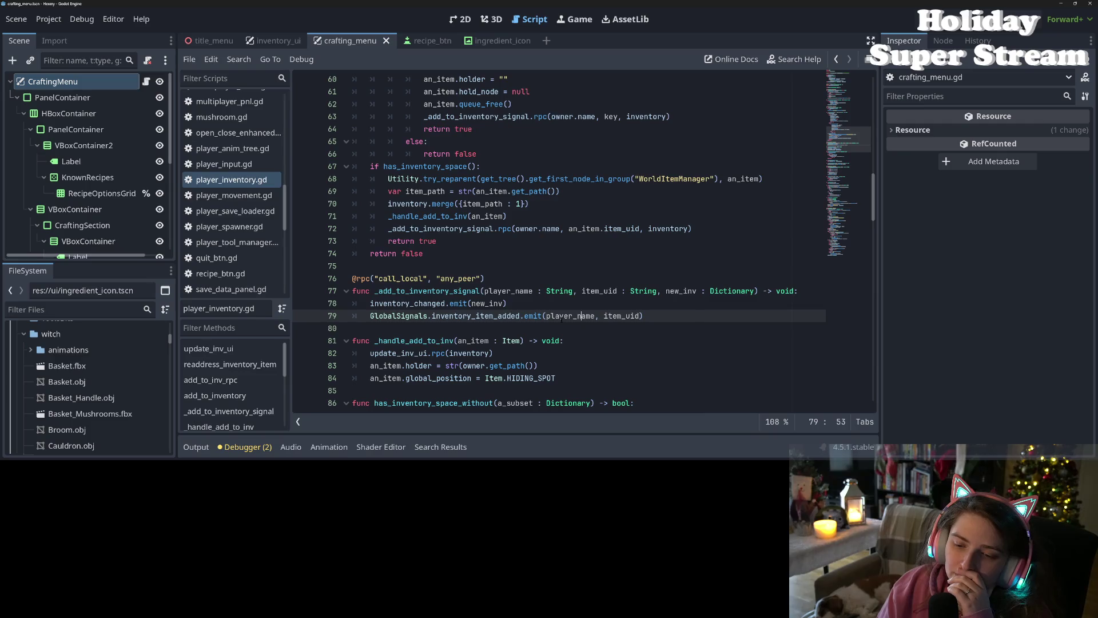
left_click(446, 304)
Step: Delete the inventory_changed.emit(new_inv) statement and the new_inv parameter from _add_to_inventory_signal
left_click_drag(507, 303, 372, 304)
key("BackSpace")
key("BackSpace")
key("BackSpace")
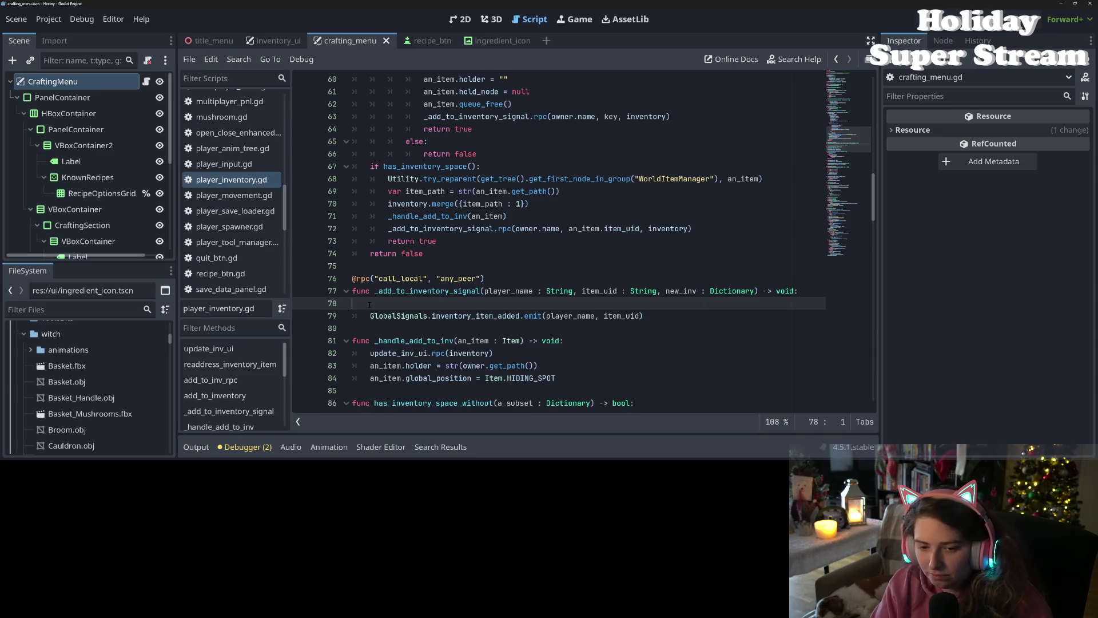
left_click_drag(756, 291, 661, 292)
key("BackSpace")
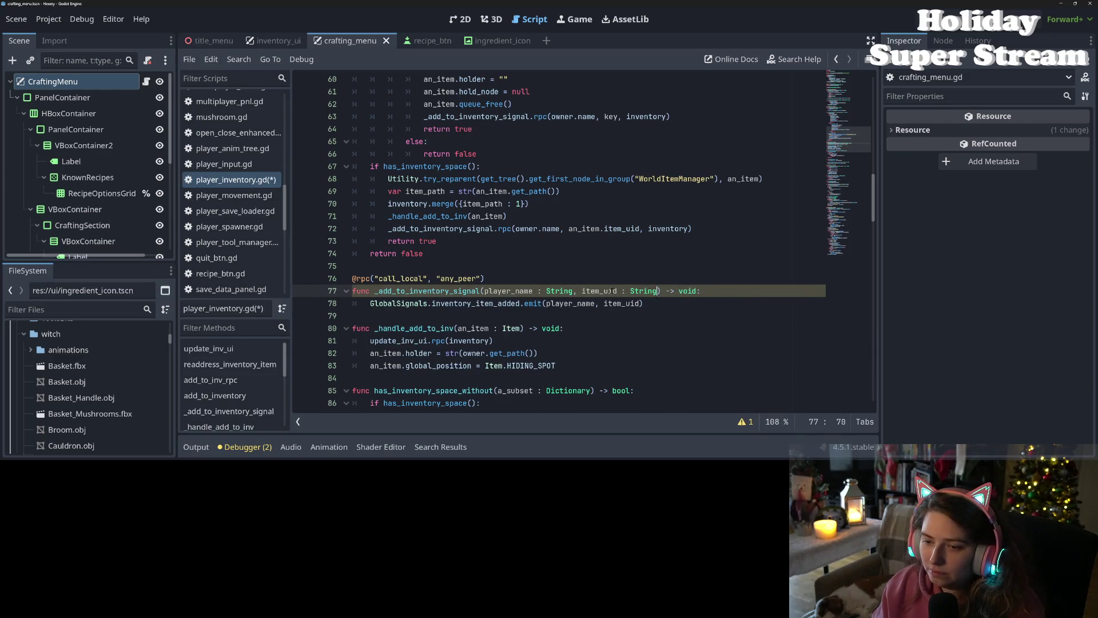
Step: Remove the inventory argument from the rpc calls on lines 72, 63 and 54, then save
scroll(658, 291, "up", 3)
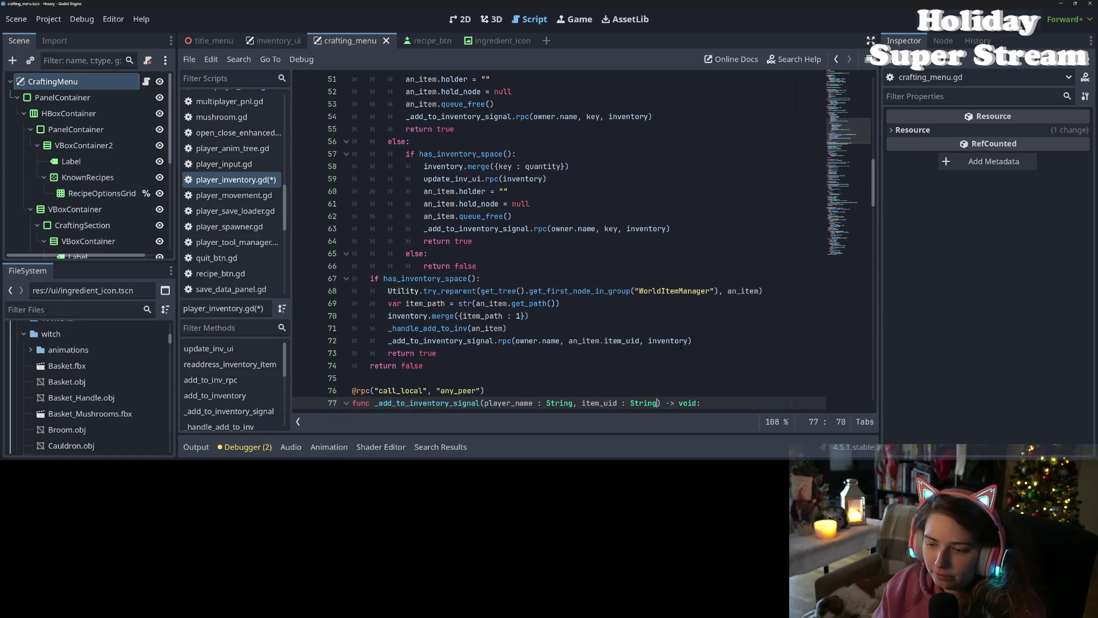
double_click(681, 342)
key("BackSpace")
key("BackSpace")
key("BackSpace")
double_click(647, 228)
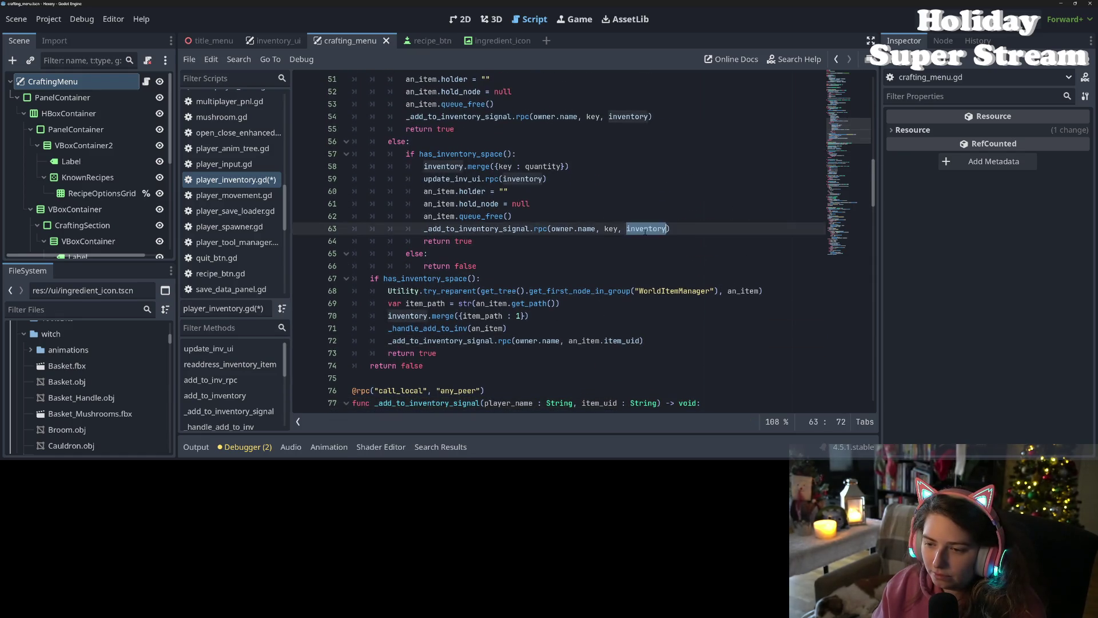
key("BackSpace")
key("BackSpace")
key("BackSpace")
scroll(632, 220, "up", 4)
double_click(629, 266)
key("BackSpace")
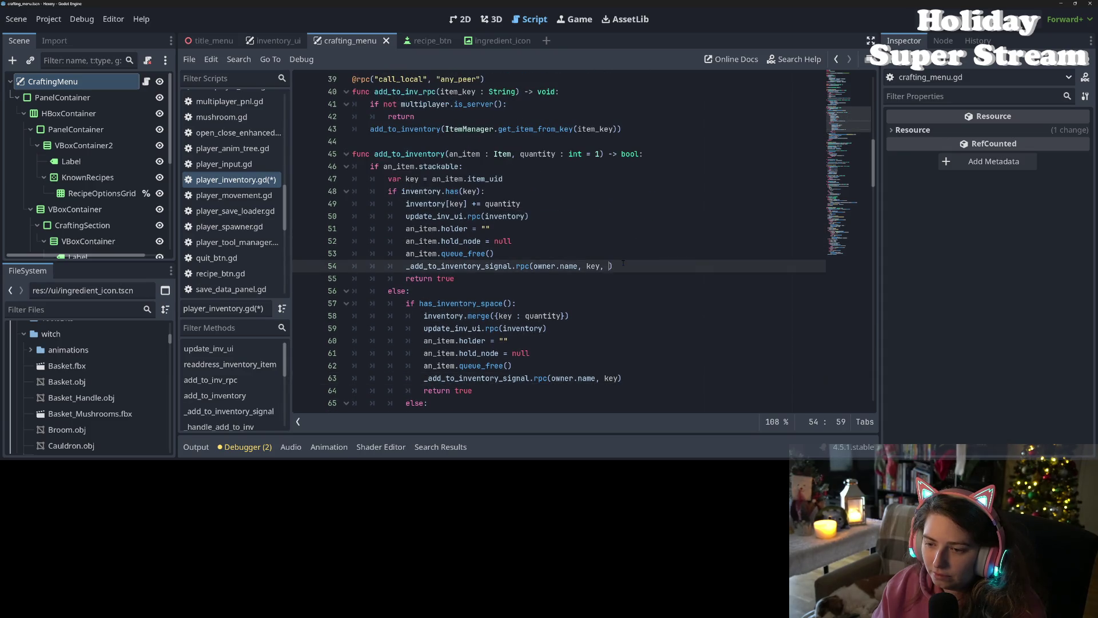
scroll(618, 265, "up", 12)
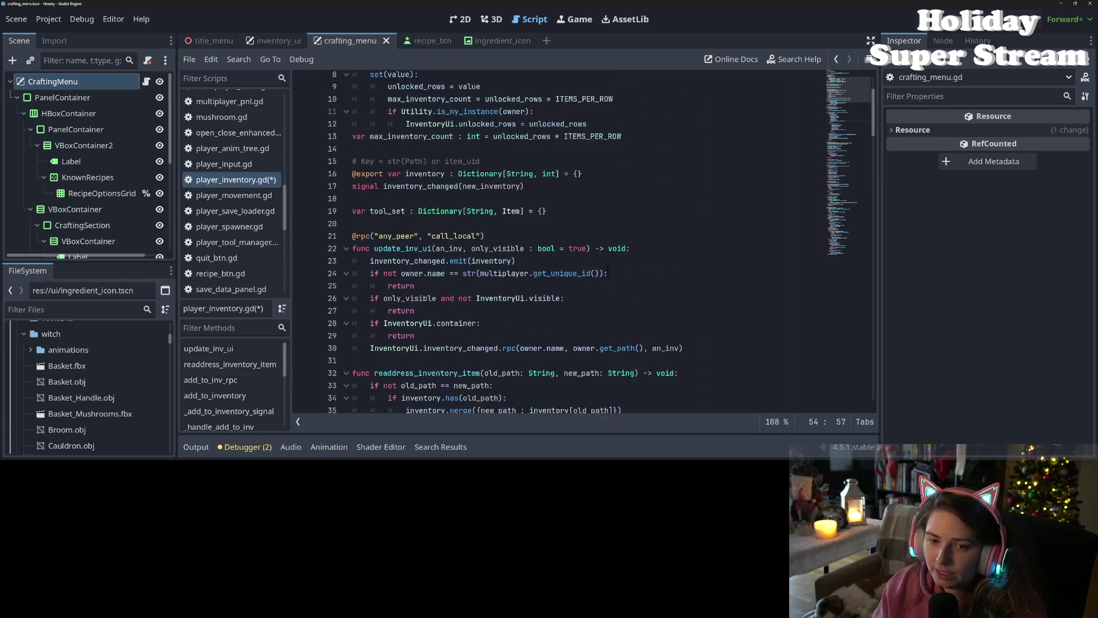
key("ctrl+s")
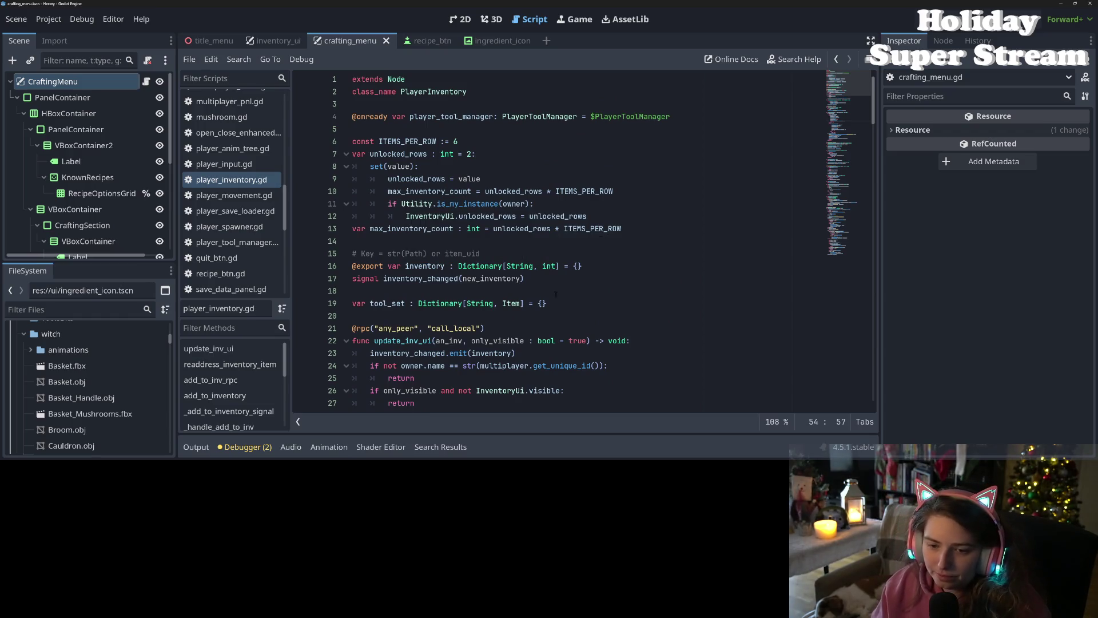
Step: Add a set(value): setter to the inventory variable that assigns inventory = value
left_click(567, 279)
left_click(608, 266)
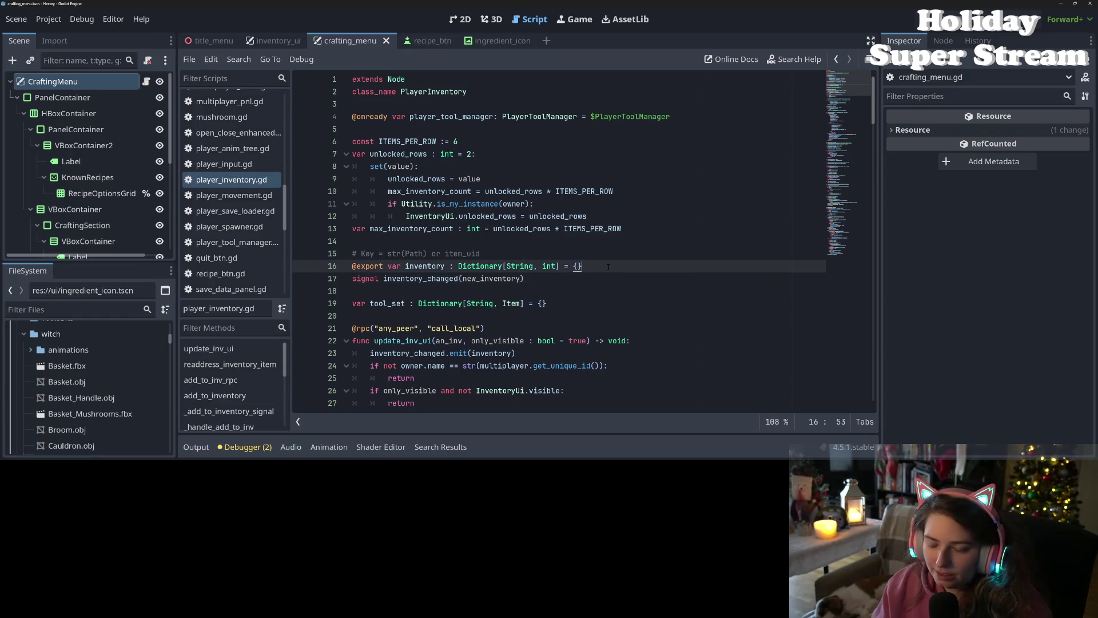
type(":")
key("Return")
type("set")
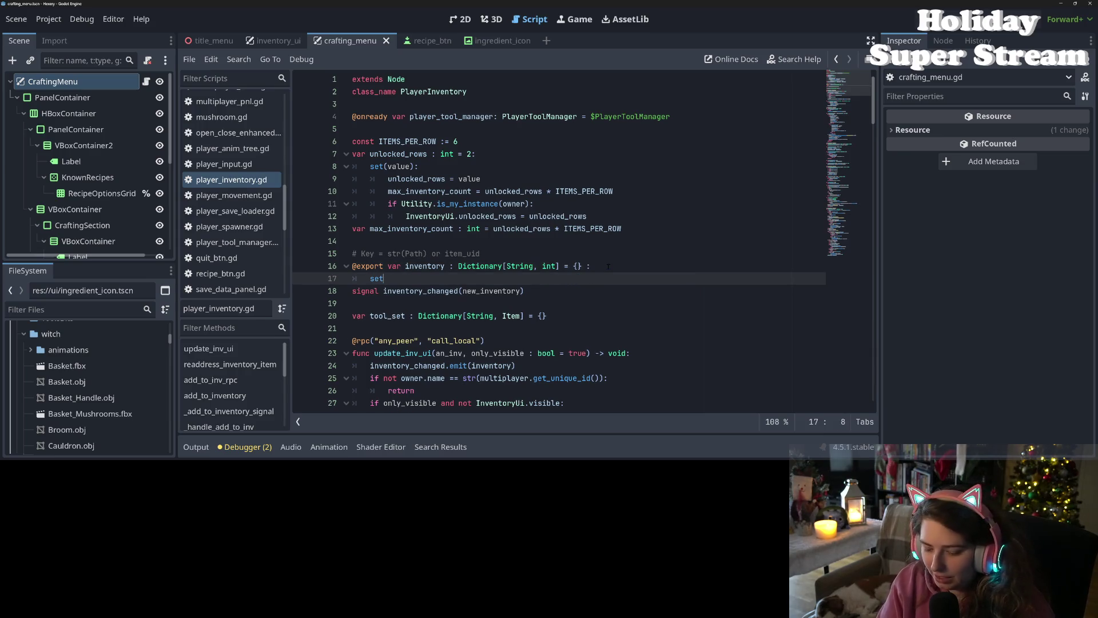
type("(value)")
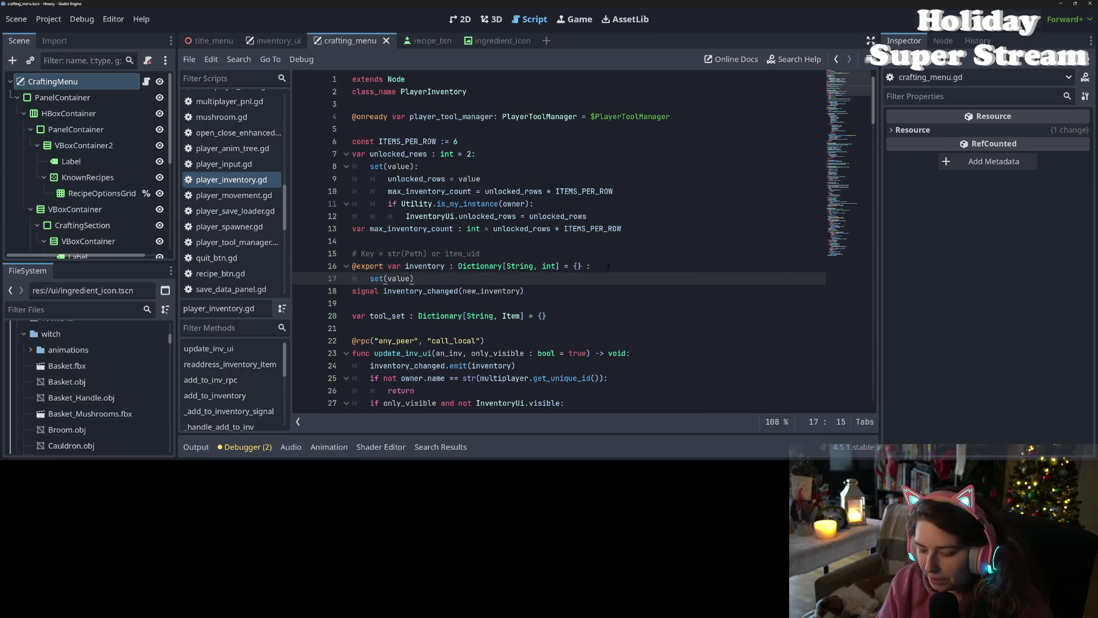
type(":")
key("Return")
type("inv")
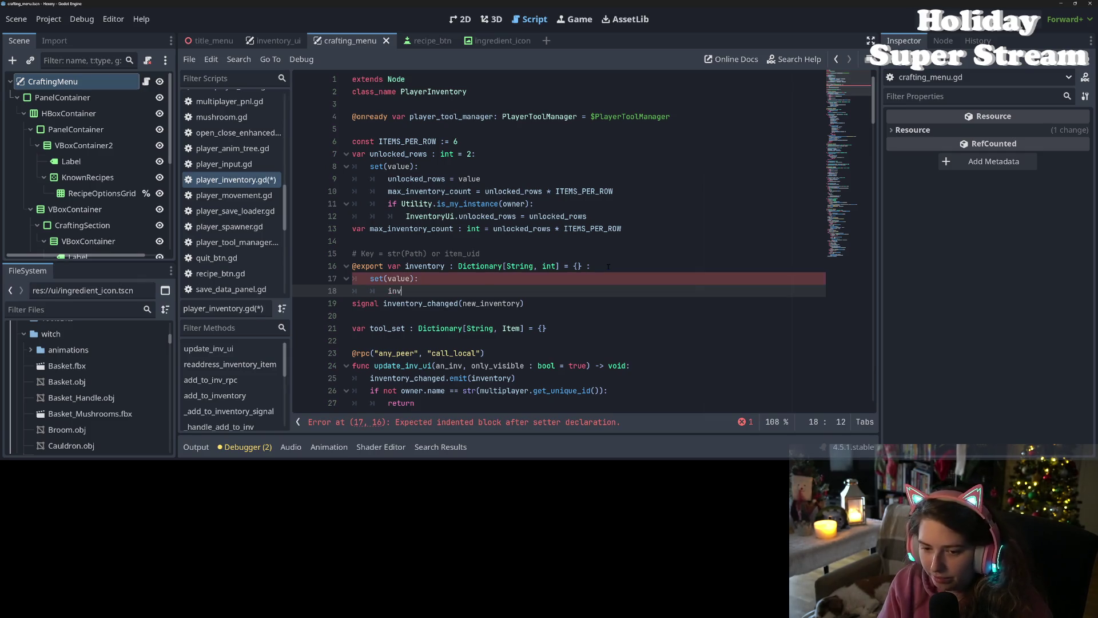
type("entory = value")
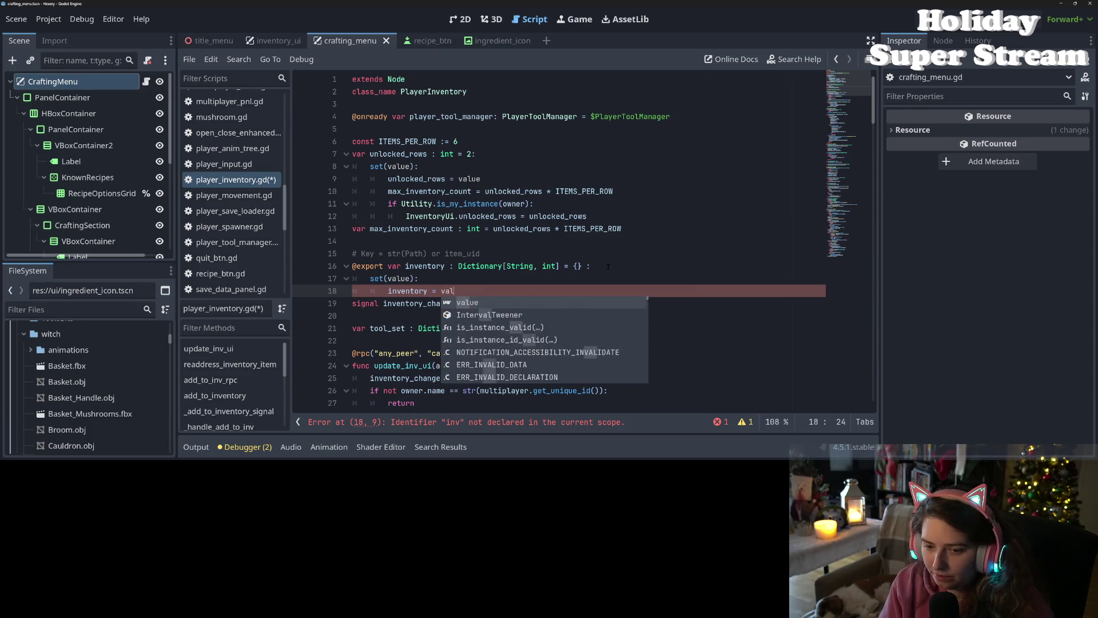
key("Return")
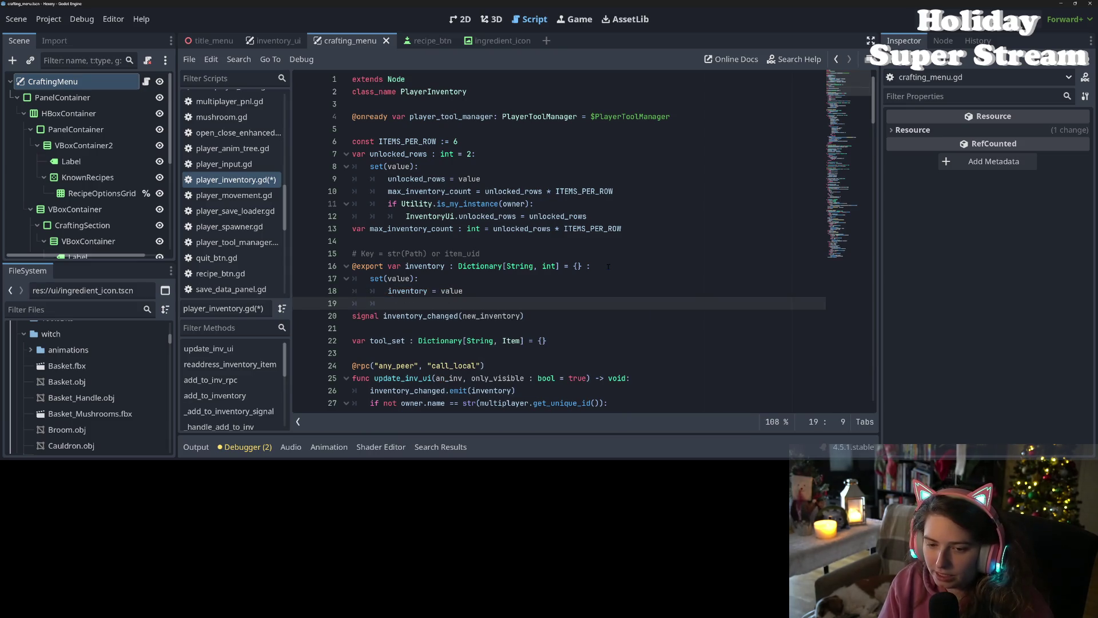
Step: Make the setter call inventory_changed.emit(inventory), save, and inspect the signal declaration
scroll(605, 266, "down", 1)
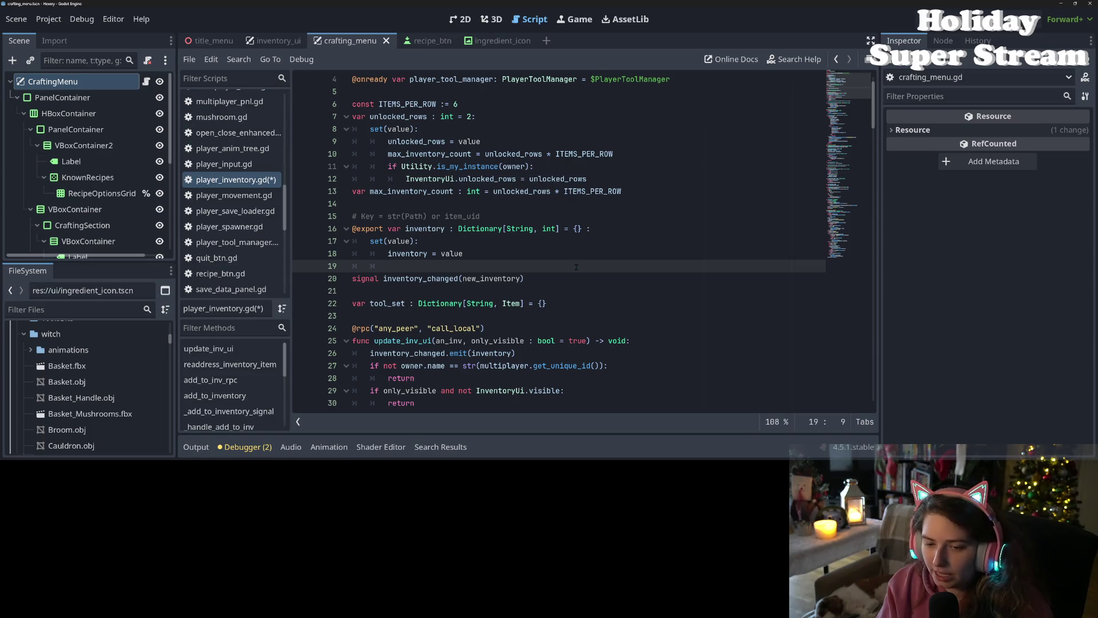
type("inventory_changed.emit")
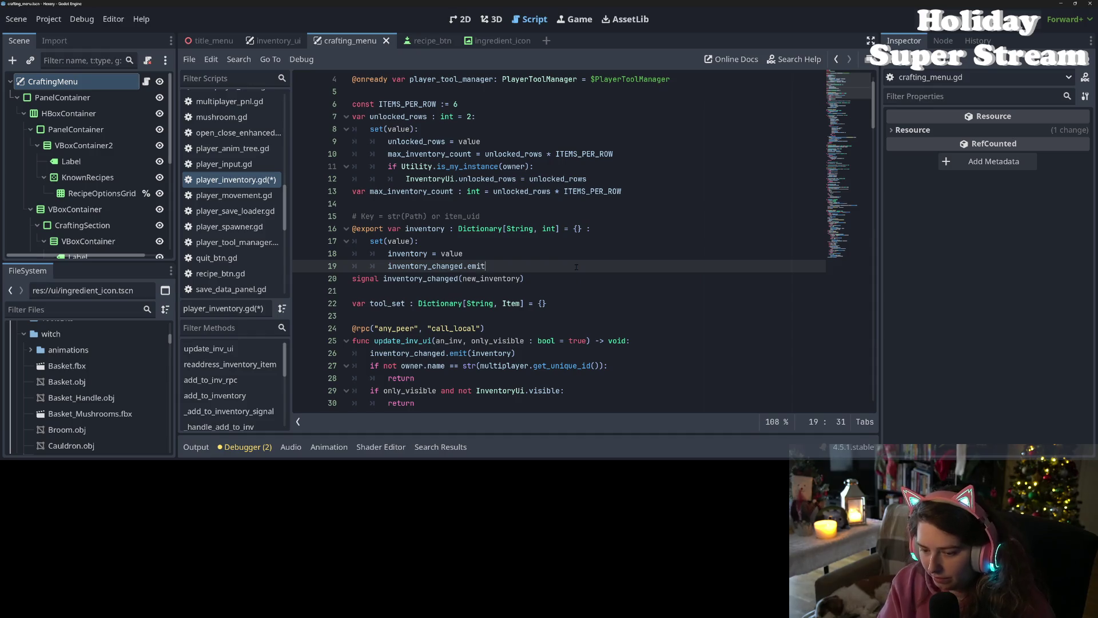
type("(inventory")
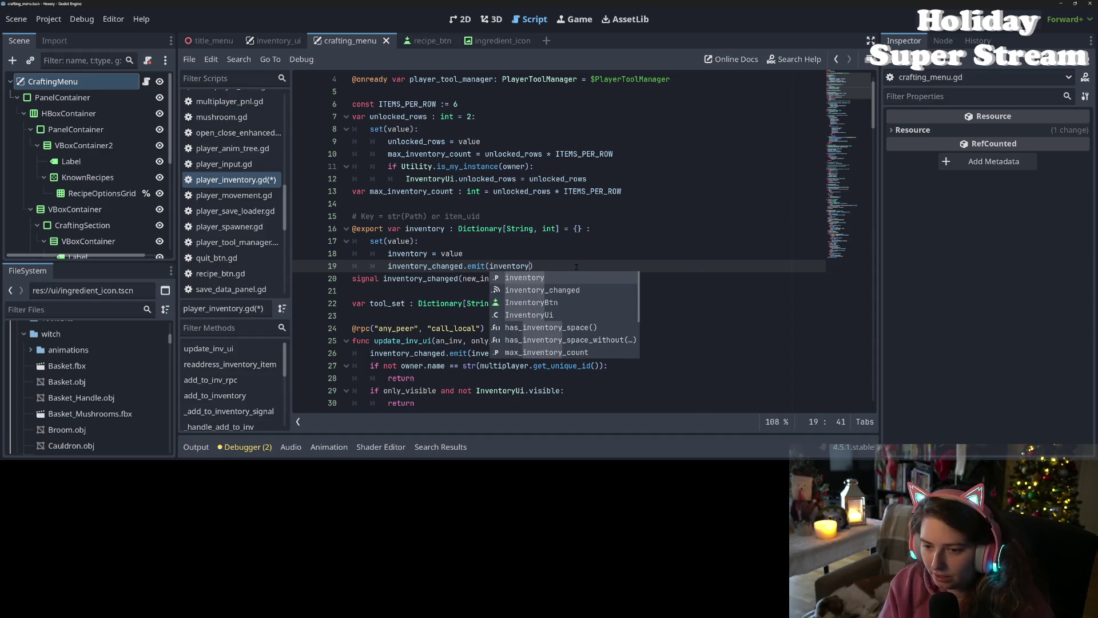
key("ctrl+s")
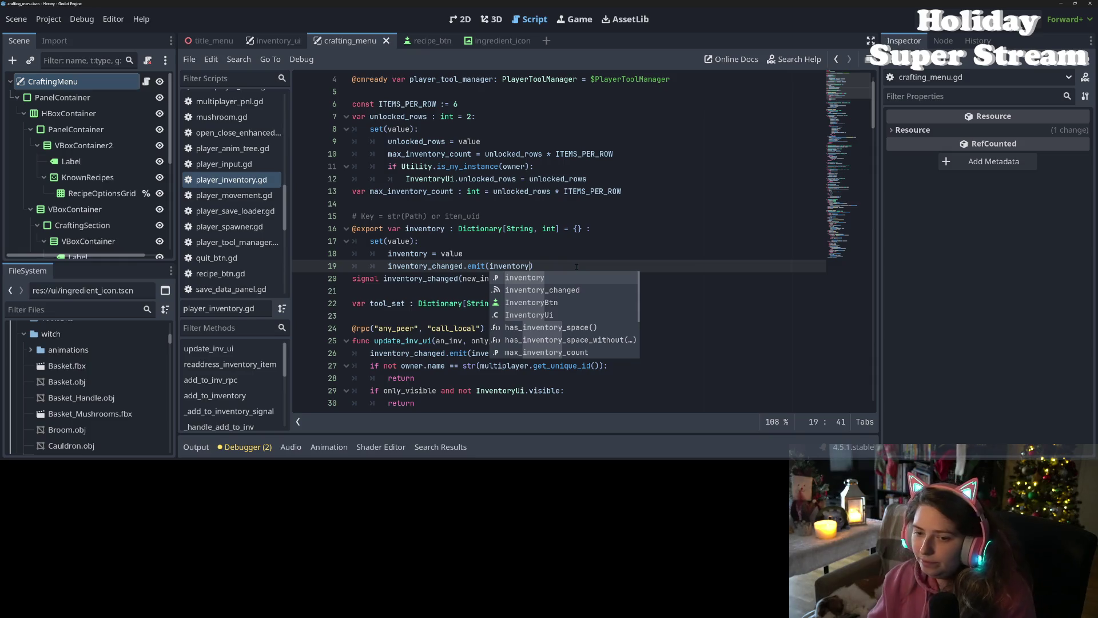
type(")")
double_click(495, 279)
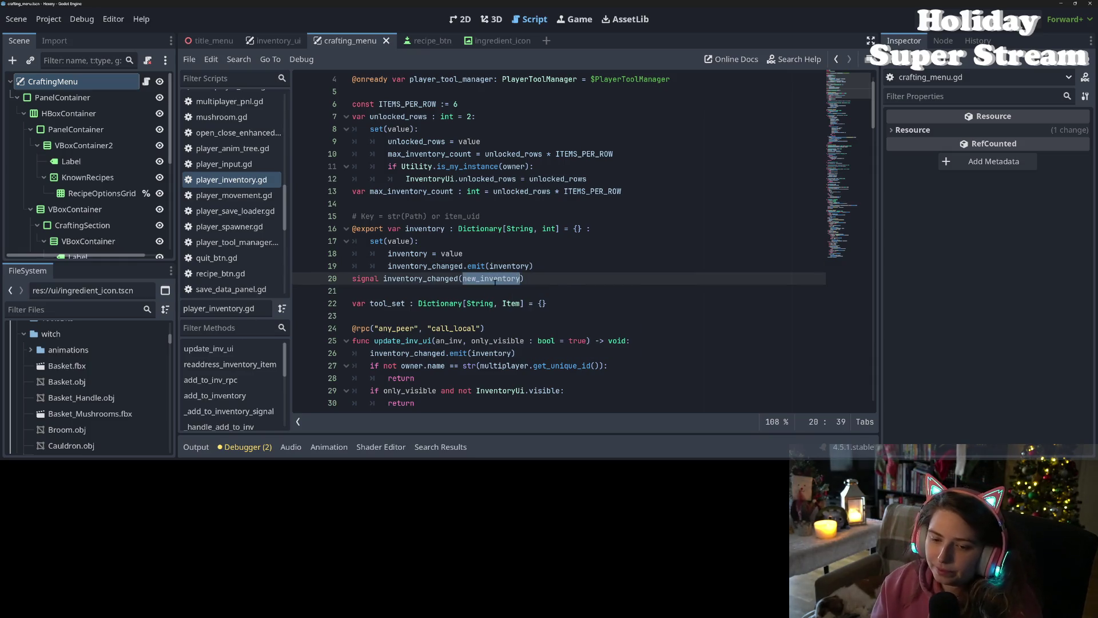
double_click(416, 266)
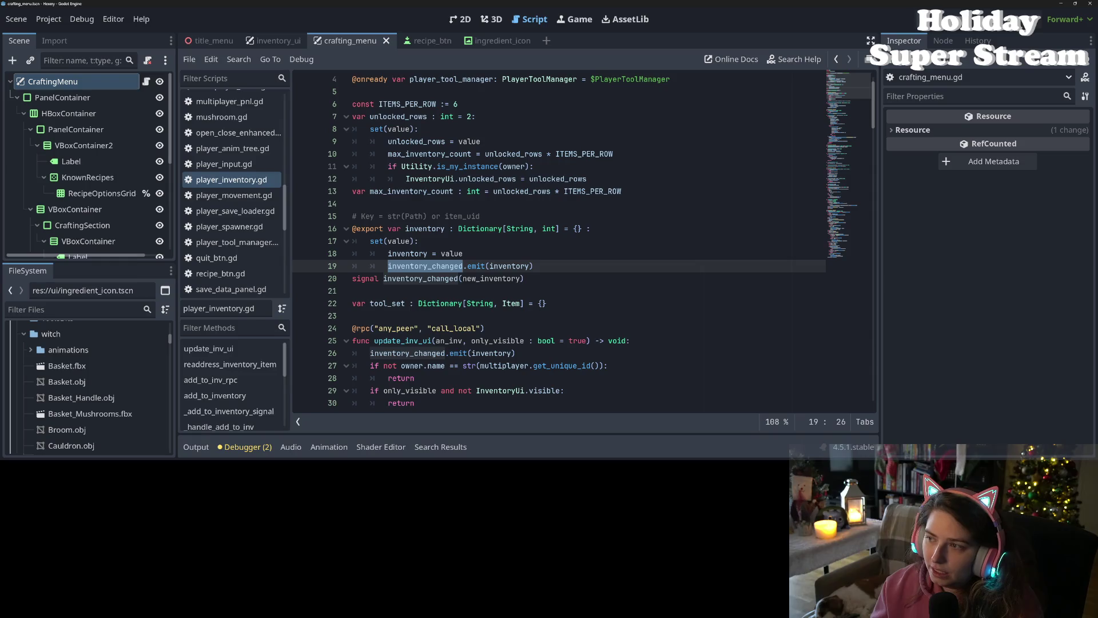
Step: Run the project with F5 and tile the two game windows left and right
key("F5")
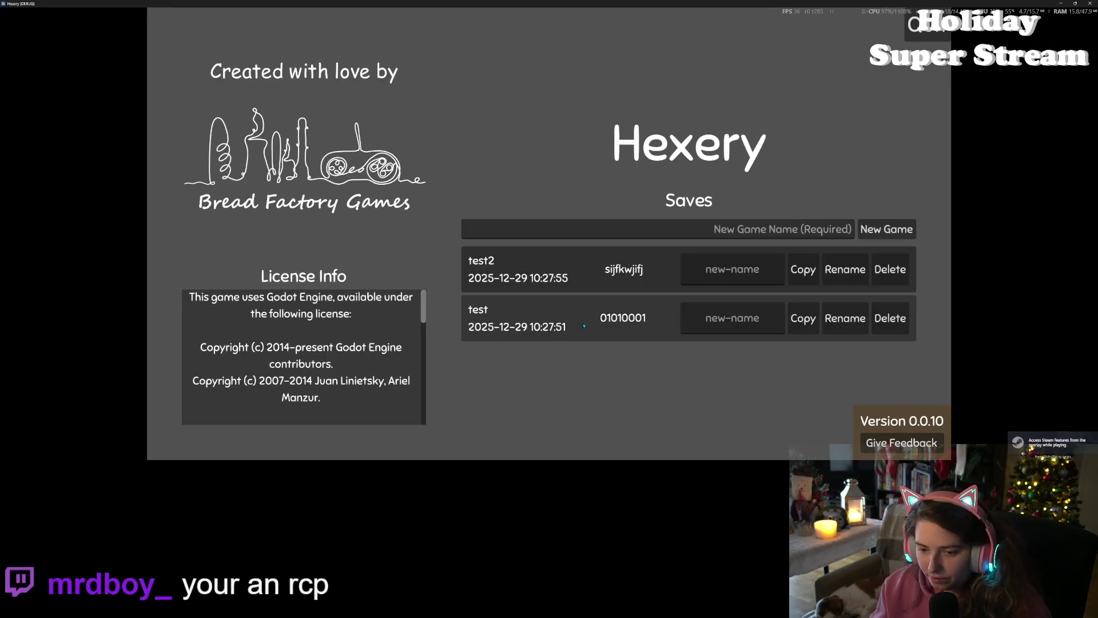
key("super+Left")
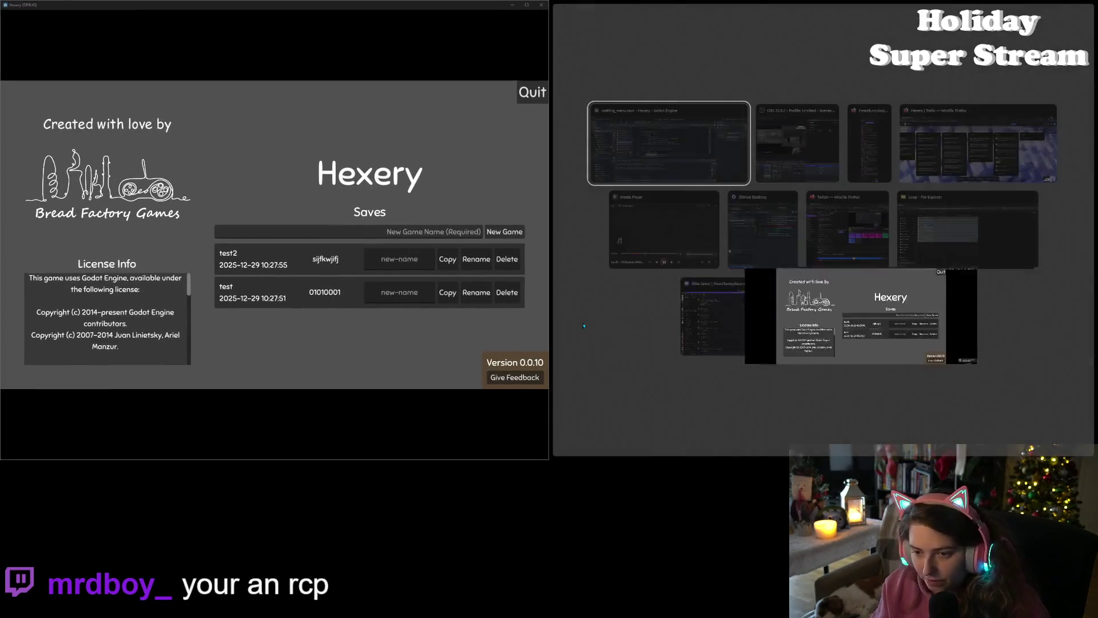
key("Right")
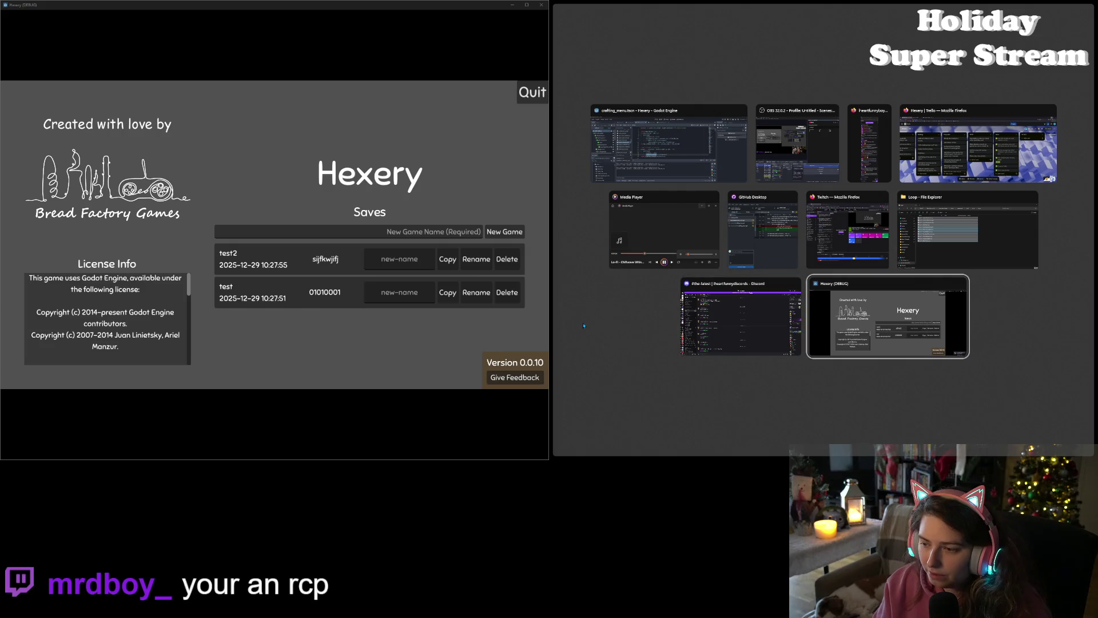
key("Return")
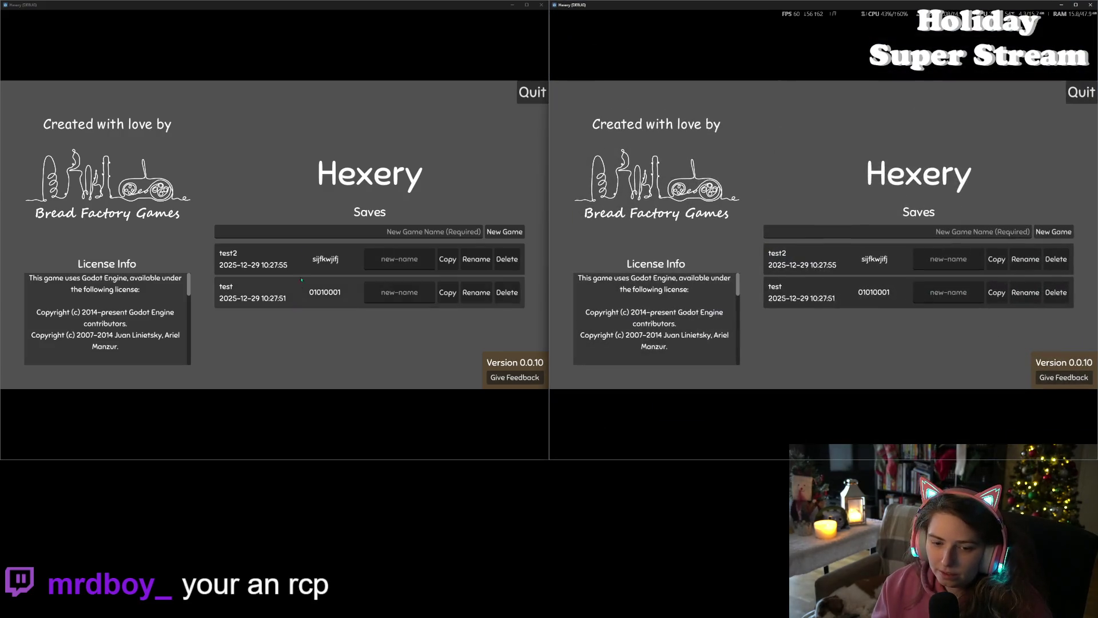
Step: Load the test2 and test saves, host in the right game, join from the left, minimize the right one
left_click(309, 253)
left_click(802, 303)
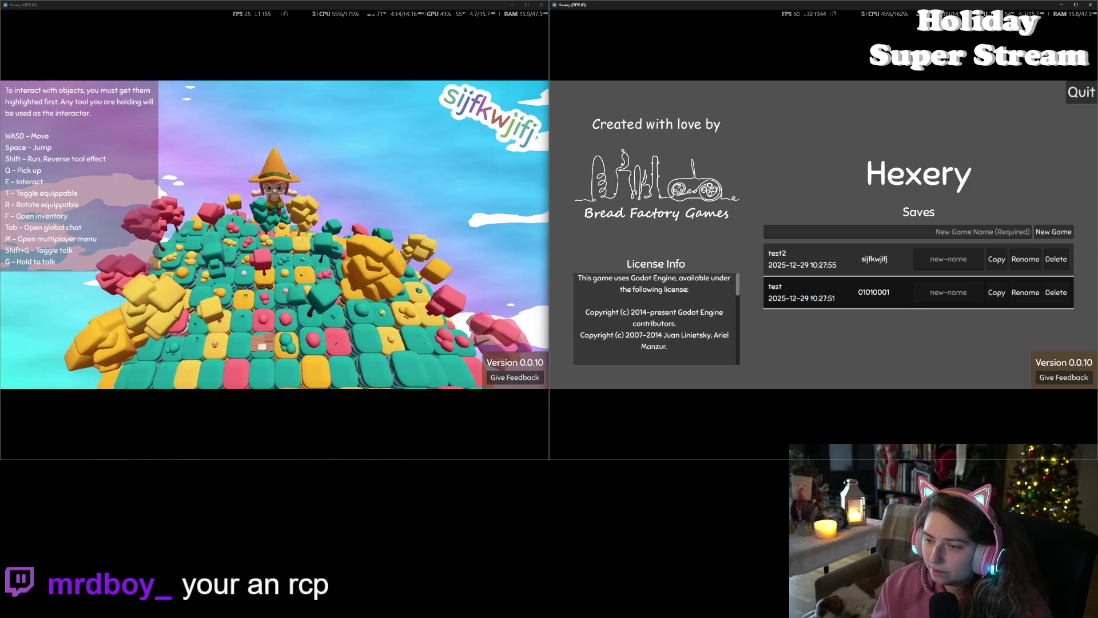
key("m")
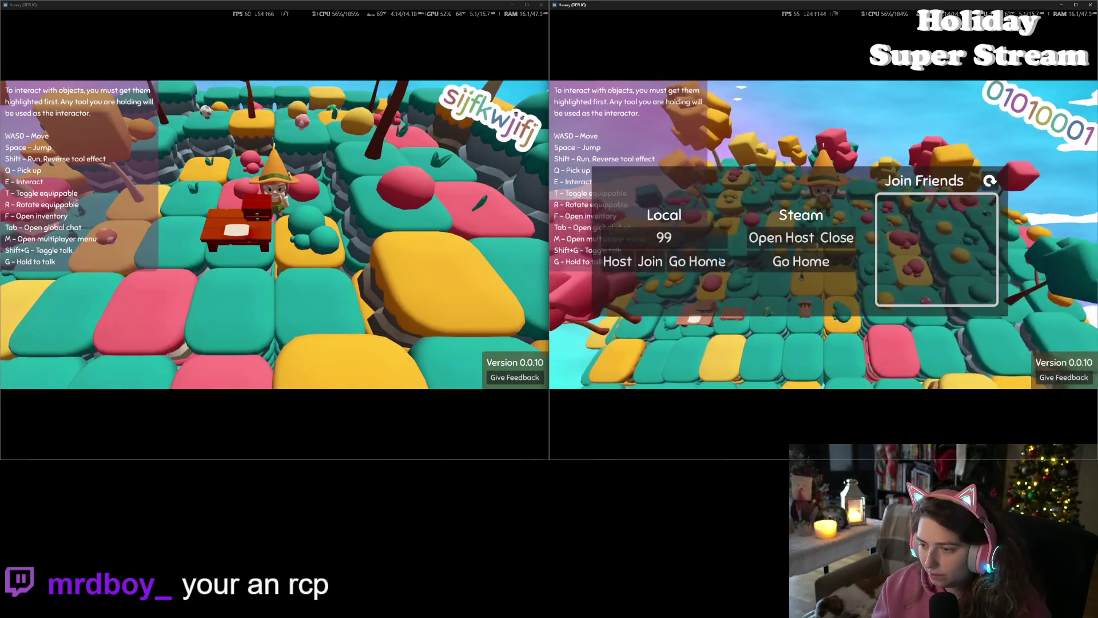
left_click(615, 264)
left_click(101, 265)
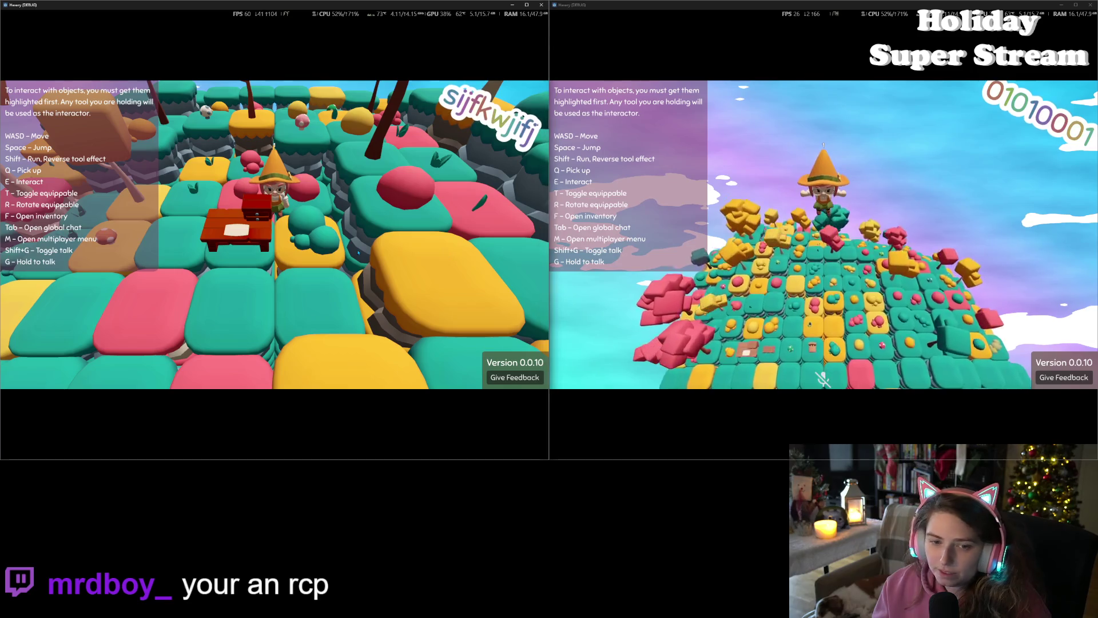
key("m")
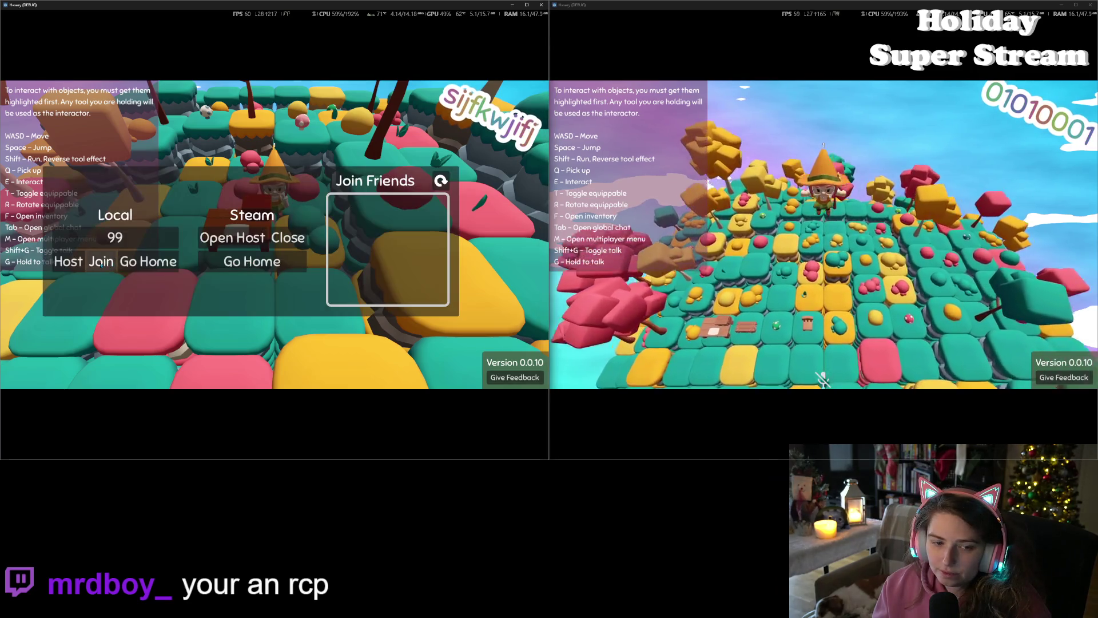
left_click(101, 264)
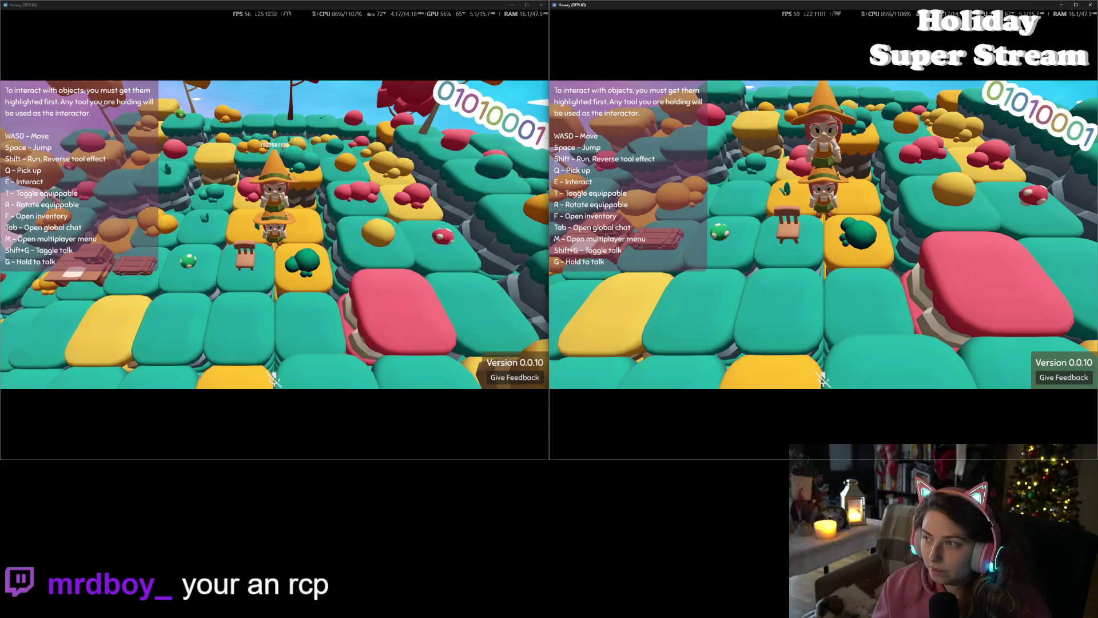
left_click(1062, 5)
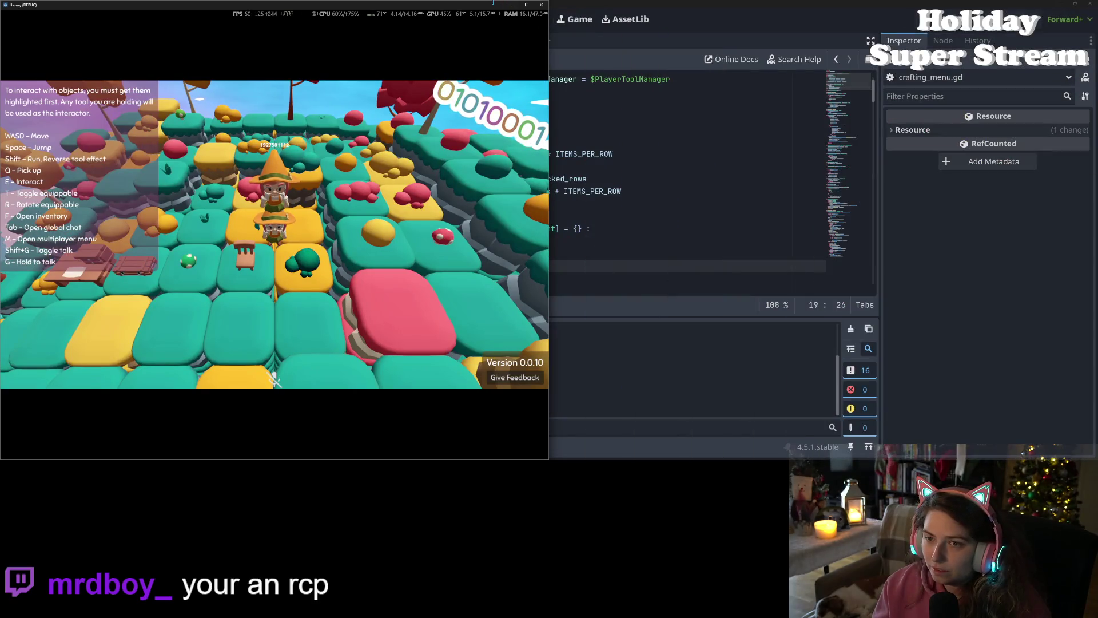
Step: Shrink and reposition the game window, walk the witch, and open the inventory
key("super+Down")
left_click_drag(864, 70, 833, 105)
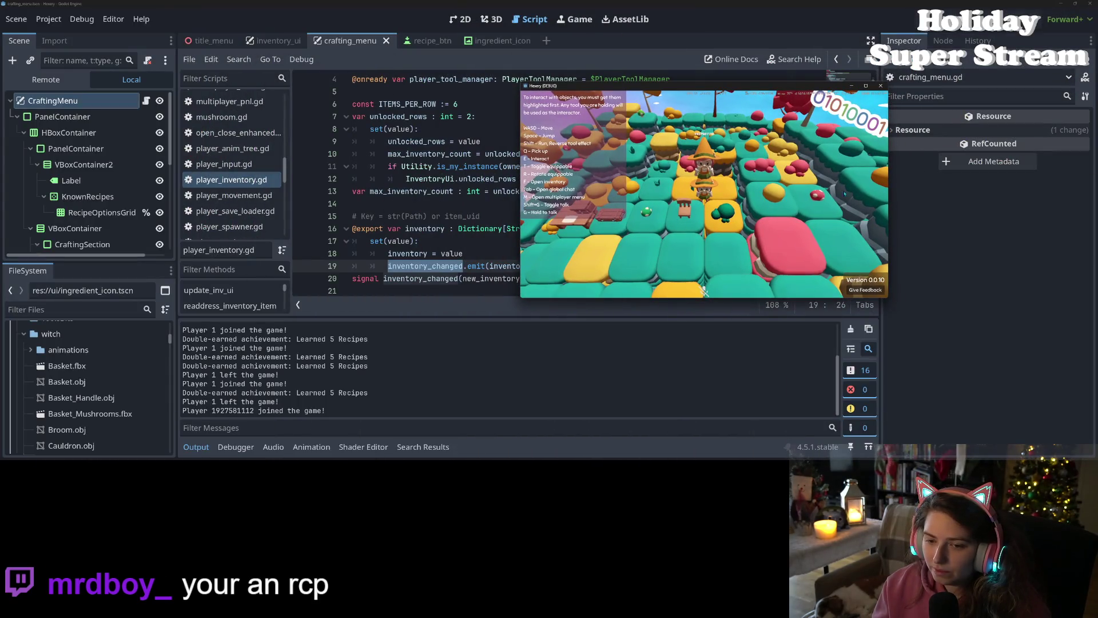
key("d")
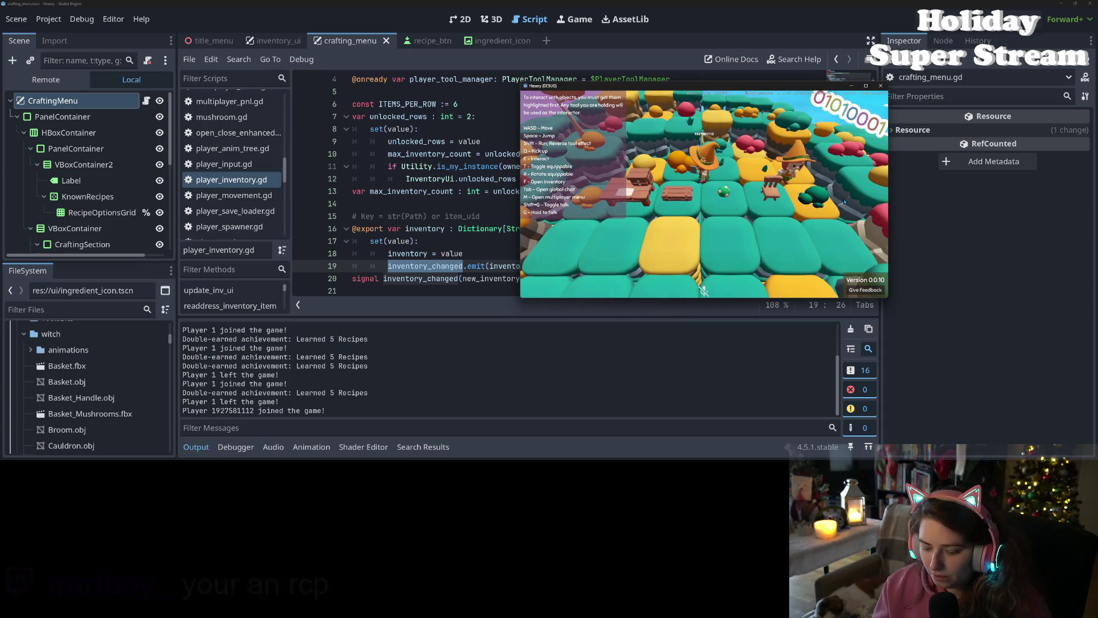
key("f")
key("f")
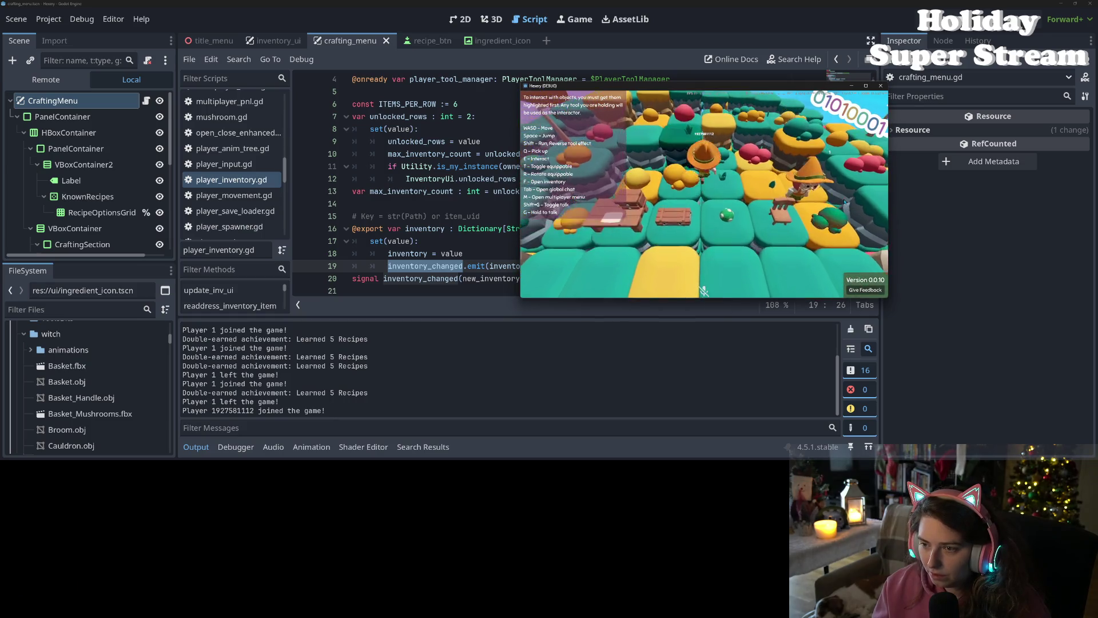
Step: Walk the witch to the crafting table, open its menu, and select the chair recipe
key("s")
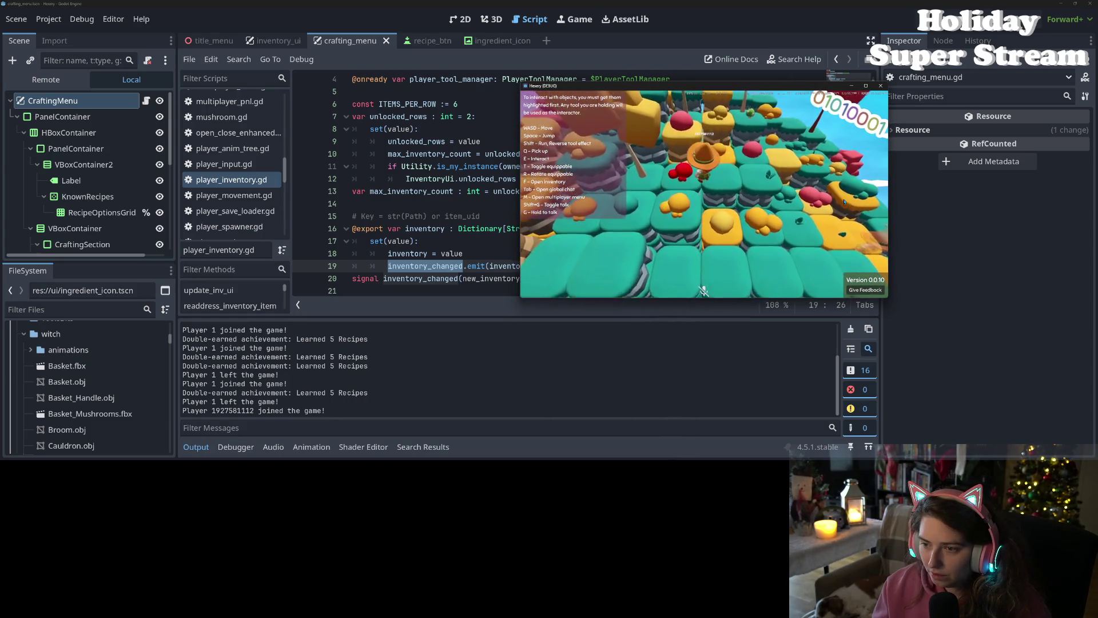
key("s")
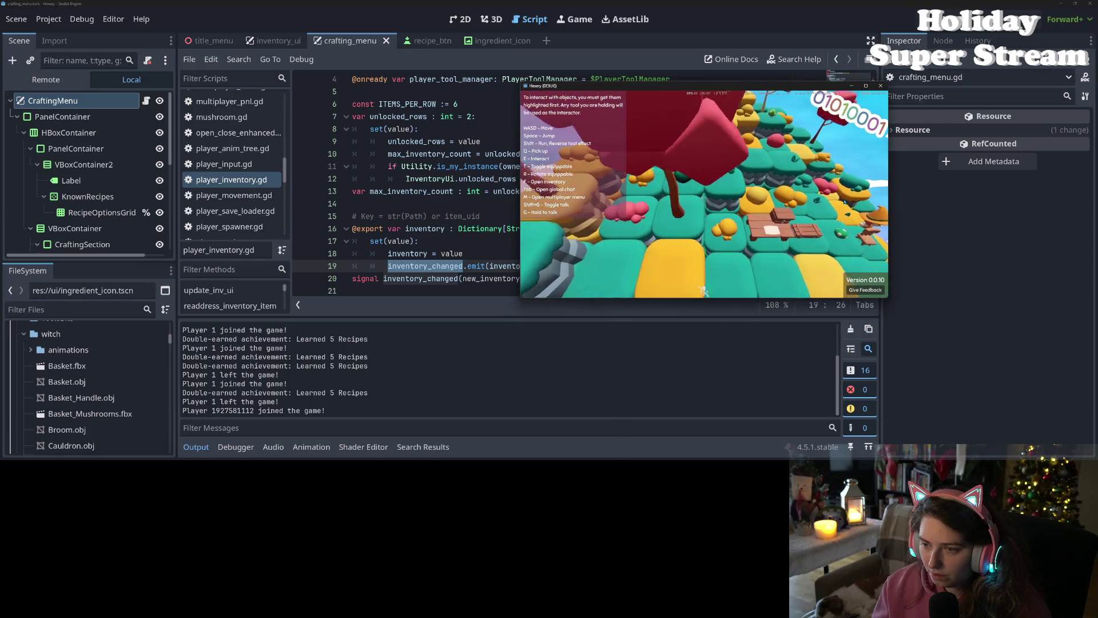
key("w")
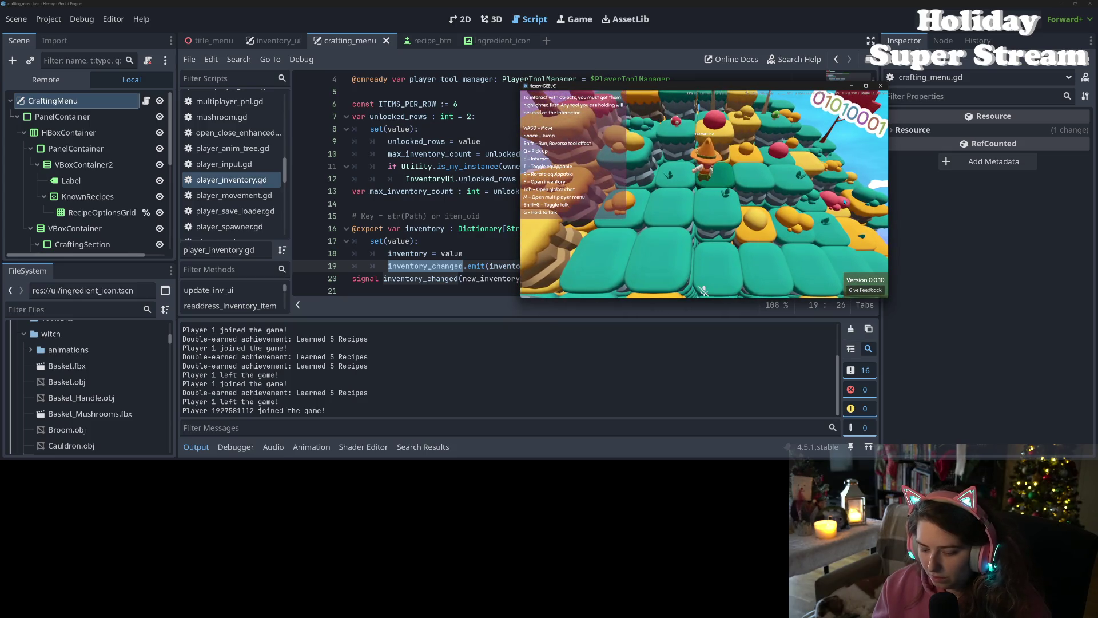
key("w")
key("w")
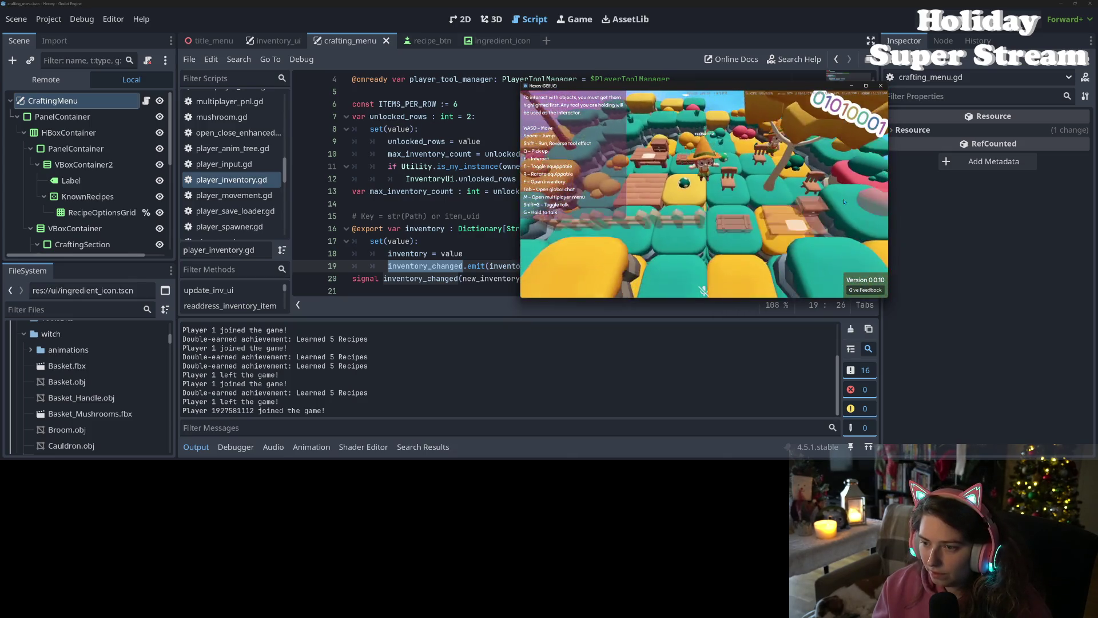
key("f")
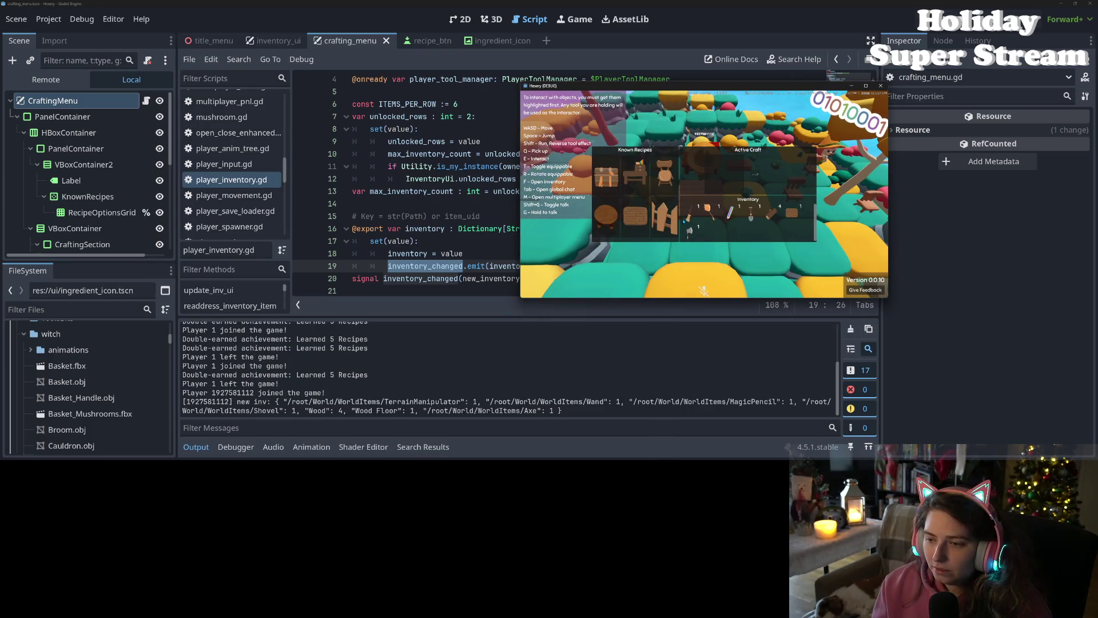
left_click(667, 177)
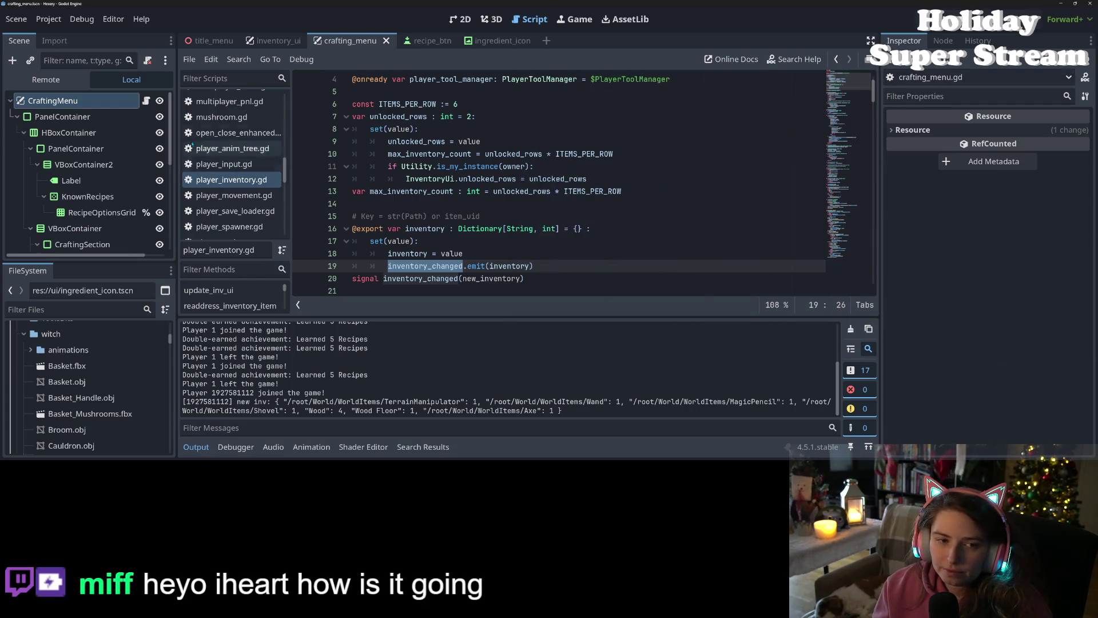
left_click(152, 103)
left_click(150, 102)
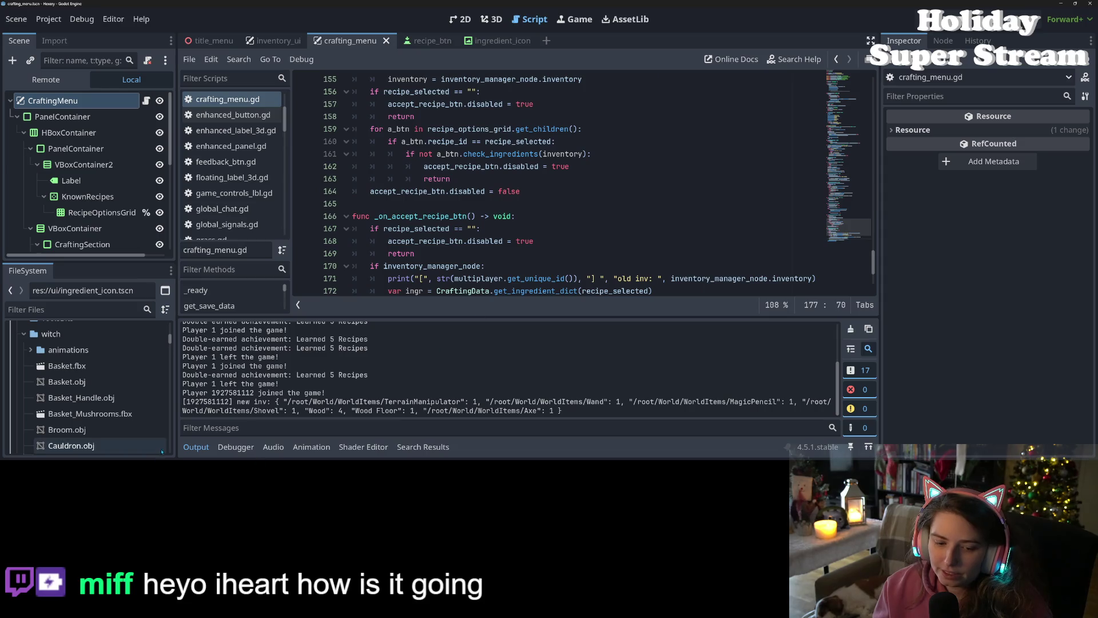
left_click(196, 447)
left_click(477, 366)
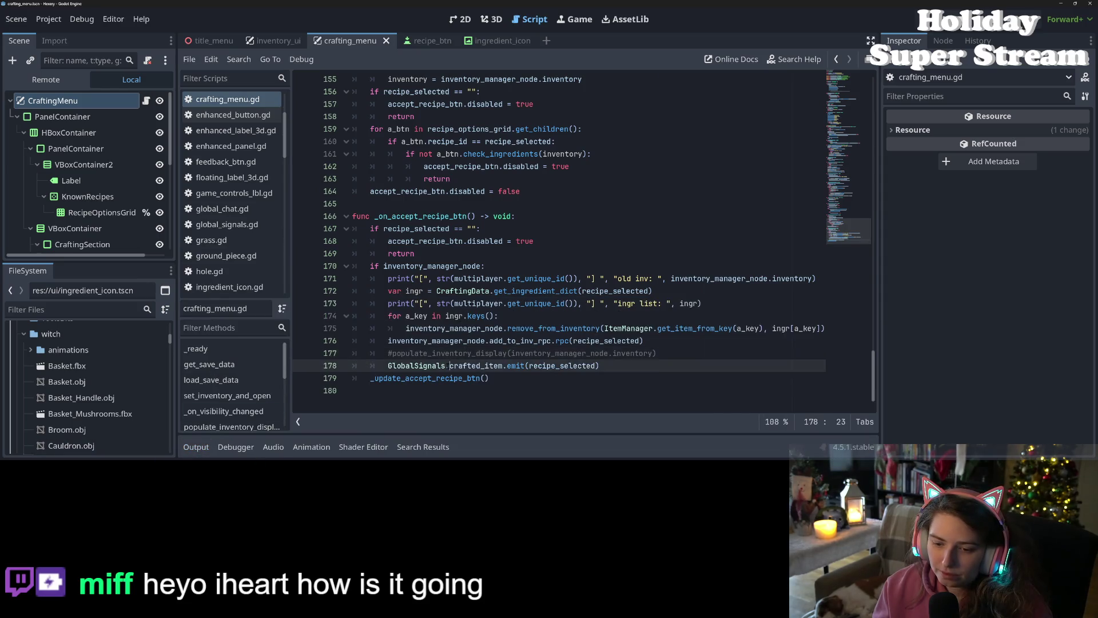
double_click(461, 353)
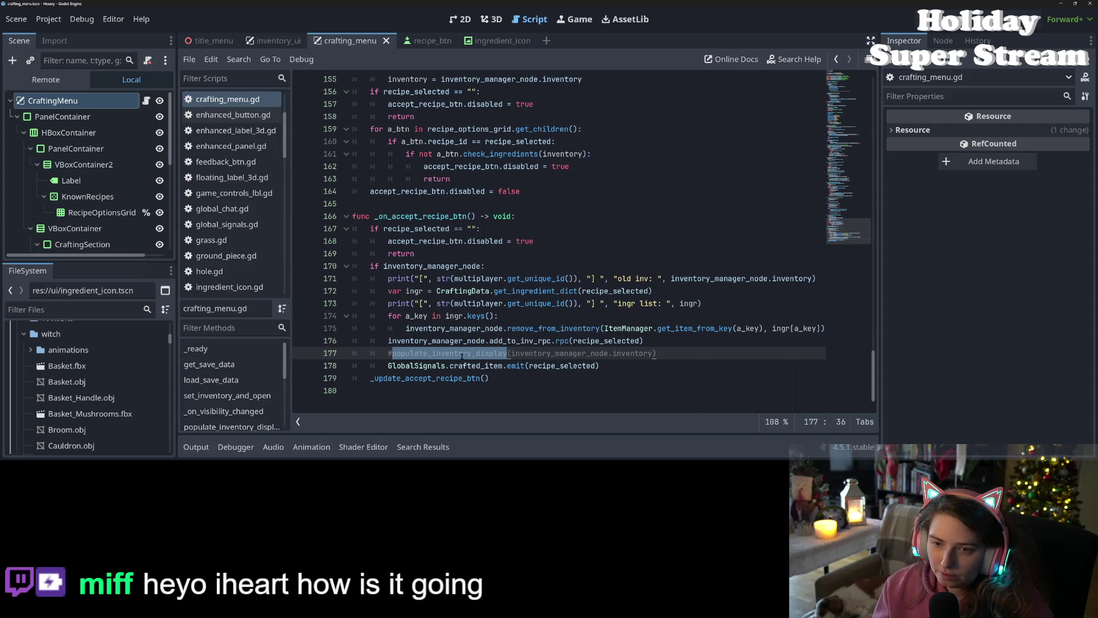
scroll(462, 354, "up", 5)
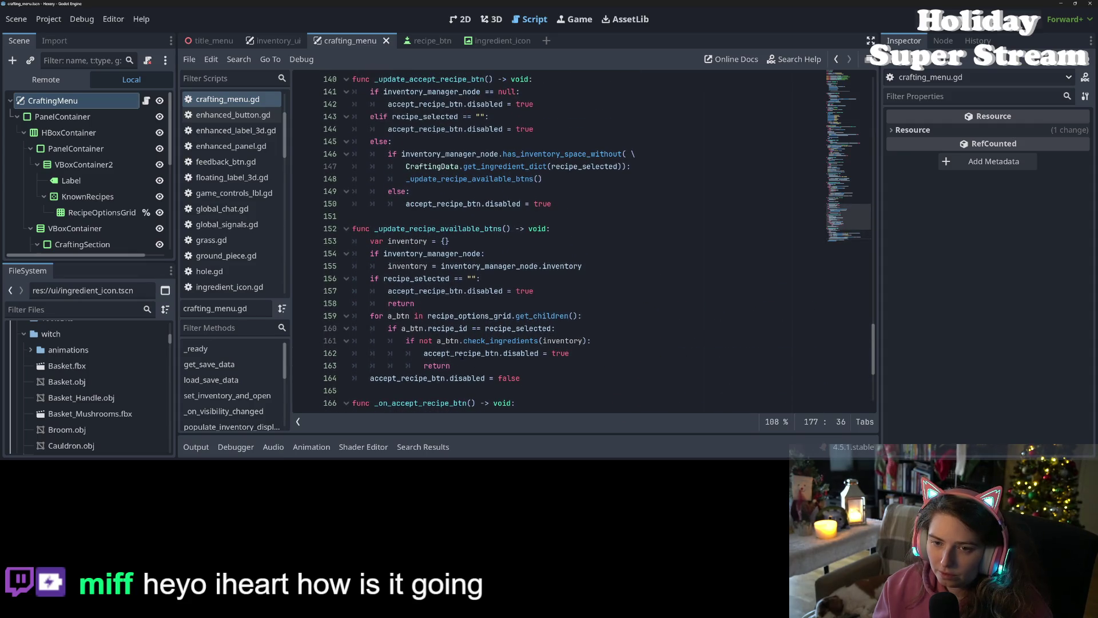
scroll(461, 354, "up", 8)
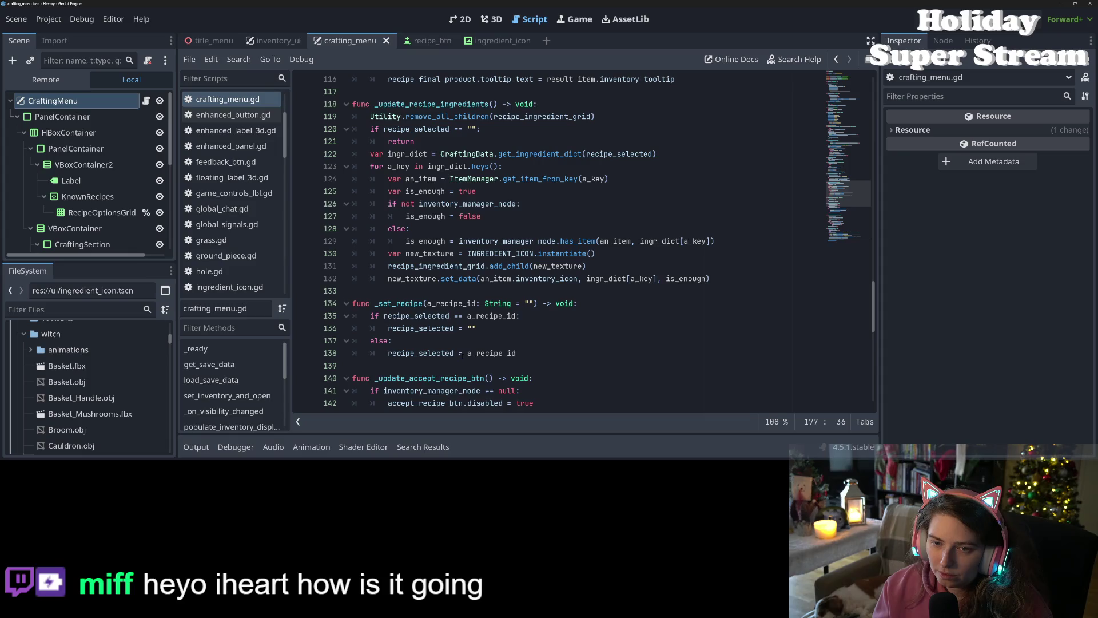
scroll(462, 354, "up", 1)
double_click(454, 143)
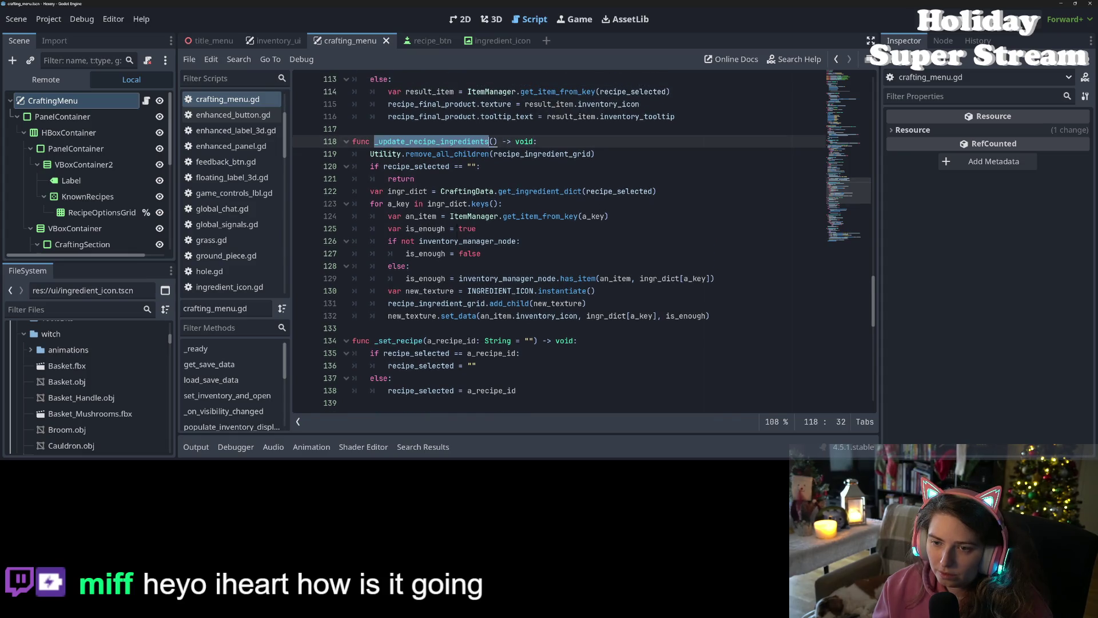
scroll(463, 229, "up", 10)
scroll(474, 280, "up", 8)
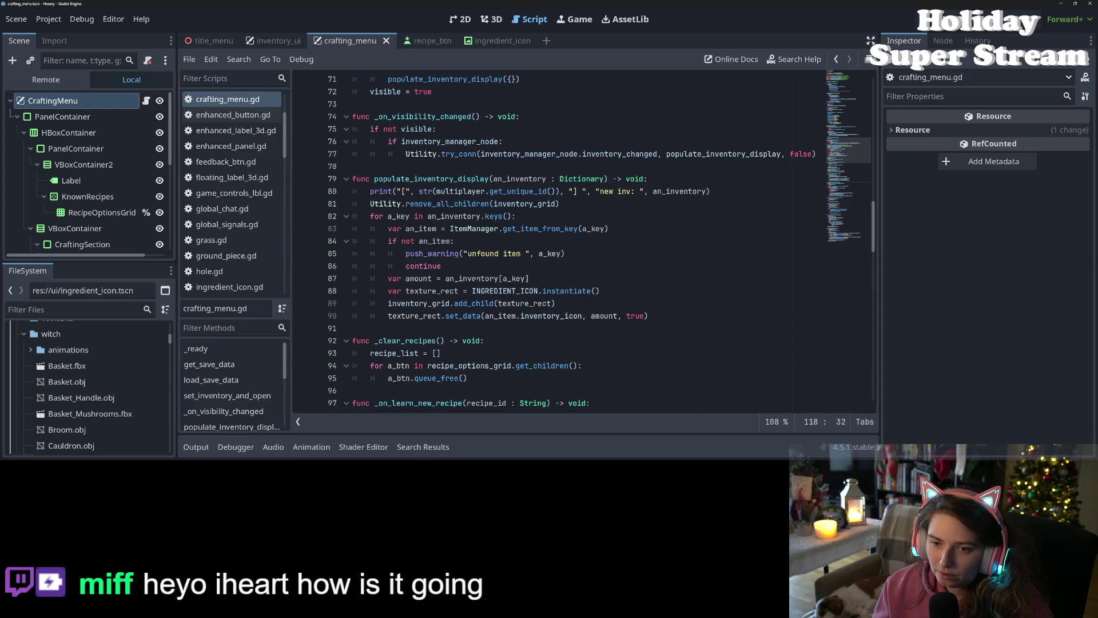
scroll(475, 279, "up", 6)
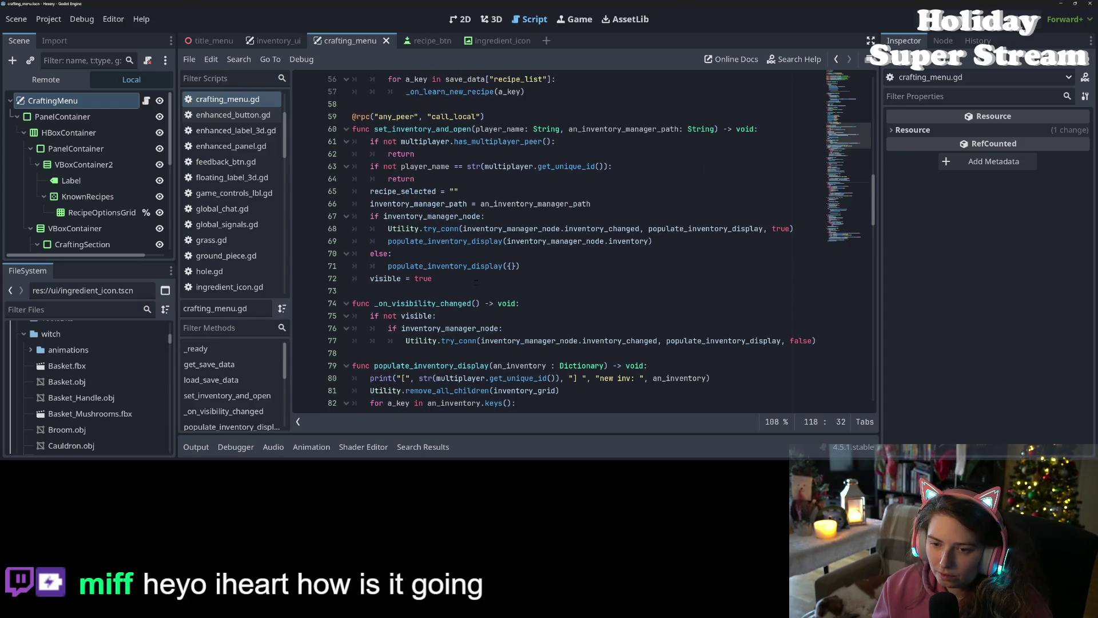
scroll(475, 279, "down", 6)
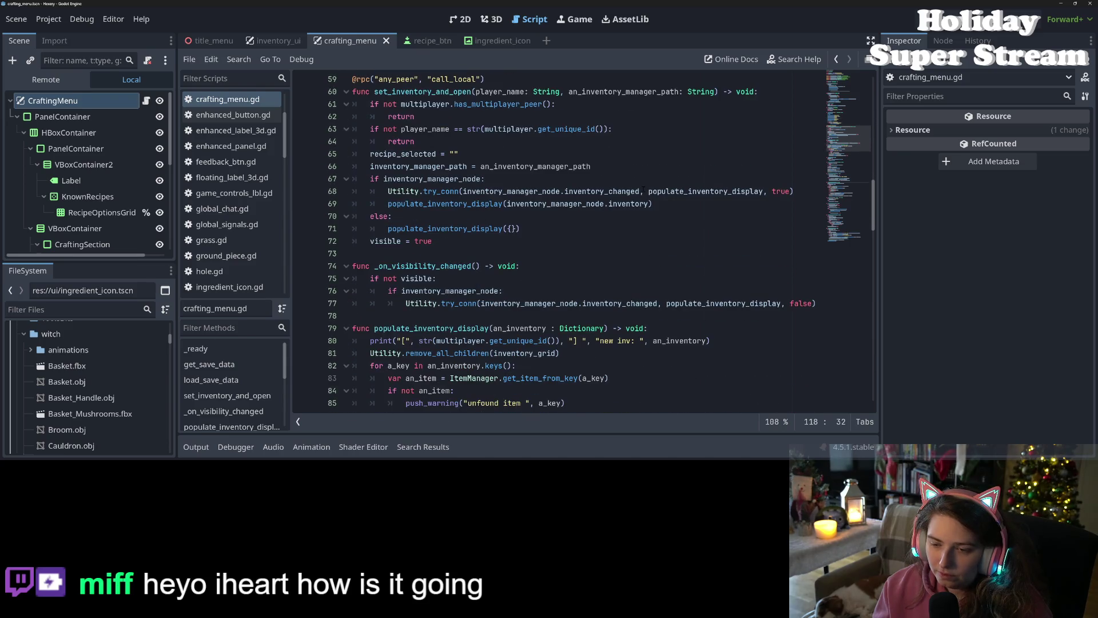
double_click(686, 191)
scroll(641, 266, "down", 2)
scroll(641, 266, "down", 5)
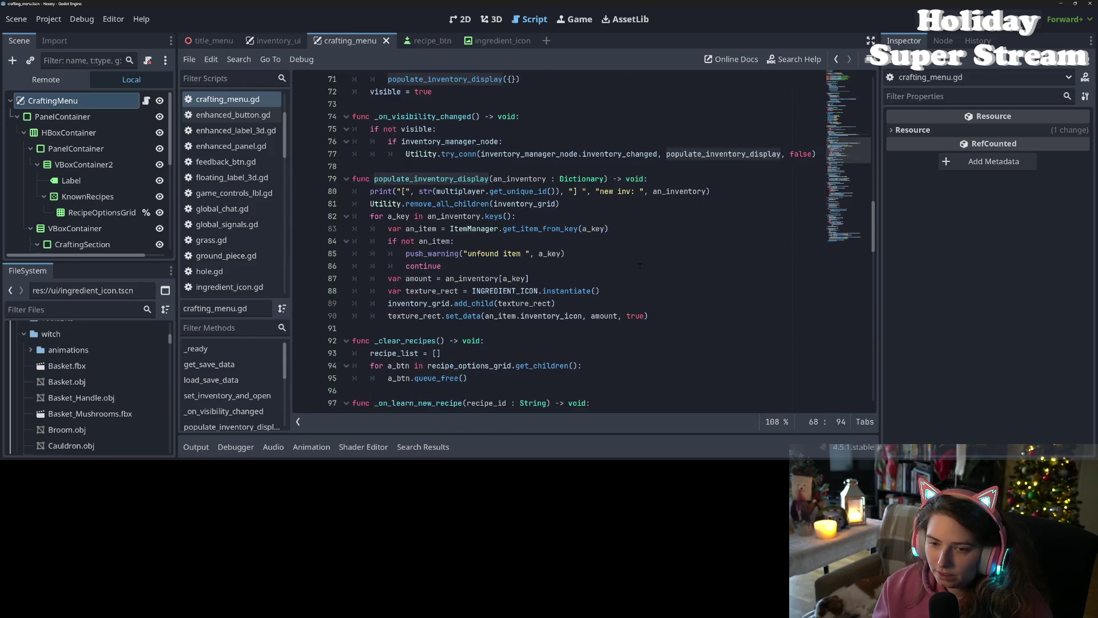
scroll(625, 265, "down", 3)
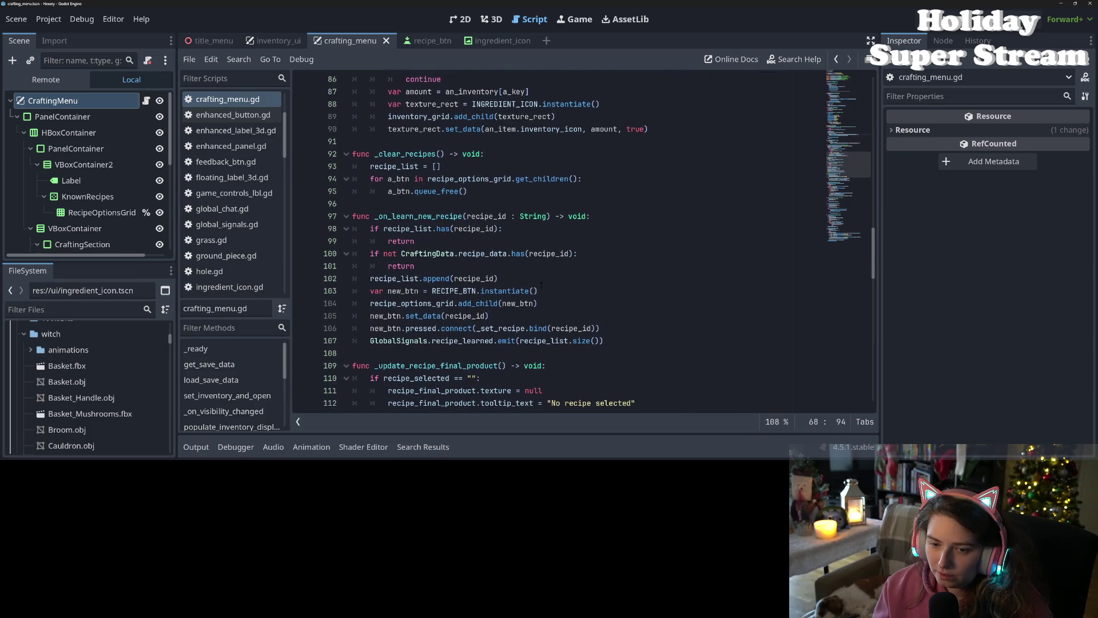
scroll(506, 326, "down", 5)
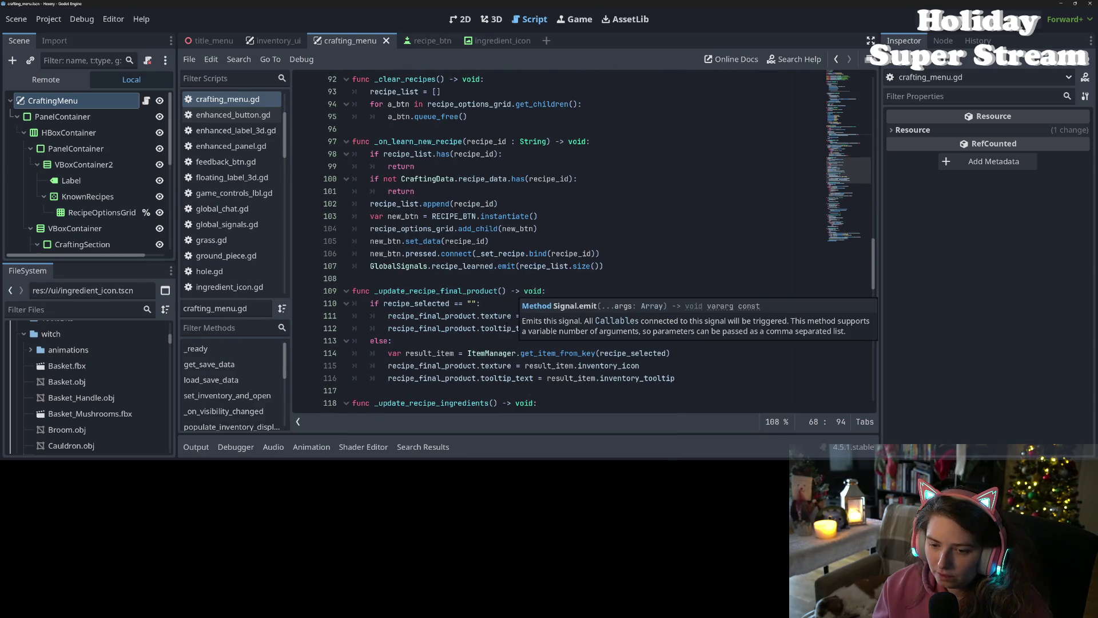
scroll(506, 326, "down", 6)
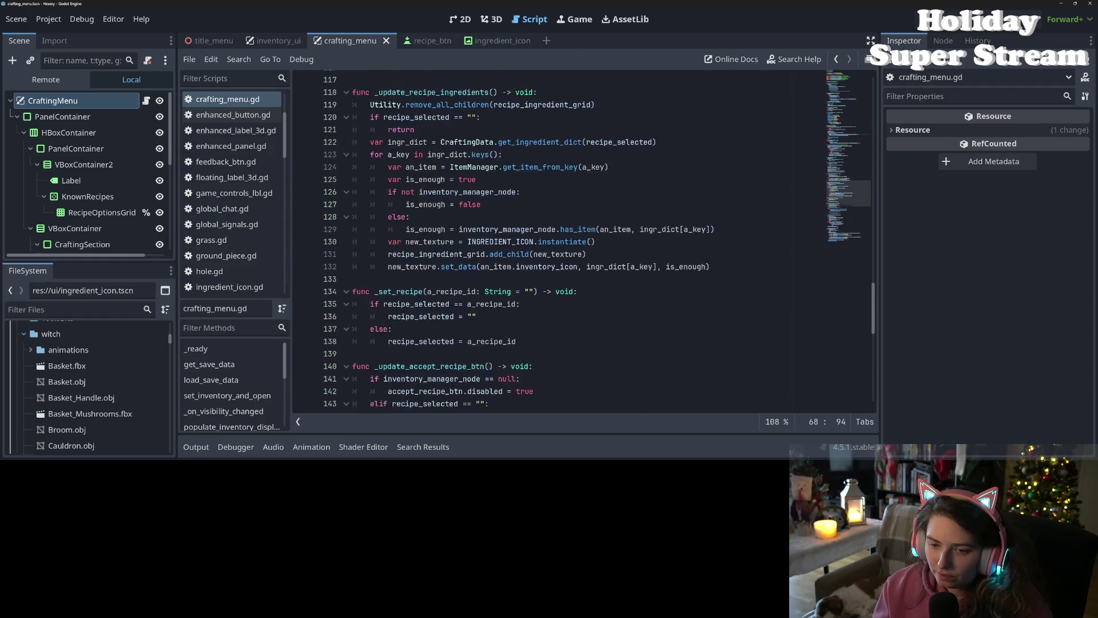
scroll(515, 304, "down", 6)
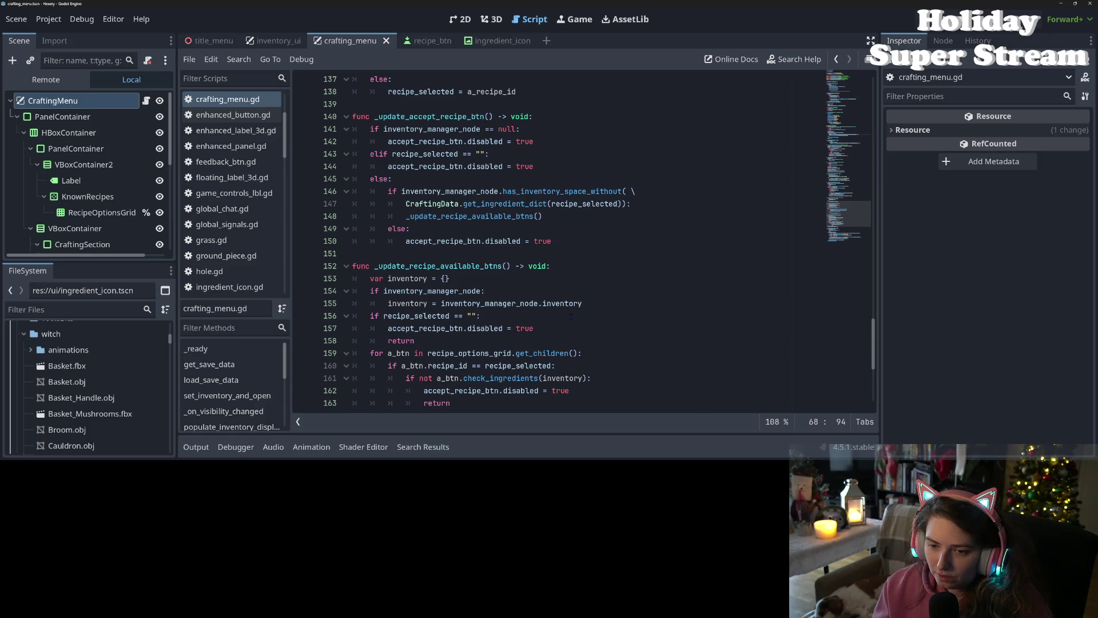
scroll(571, 316, "up", 3)
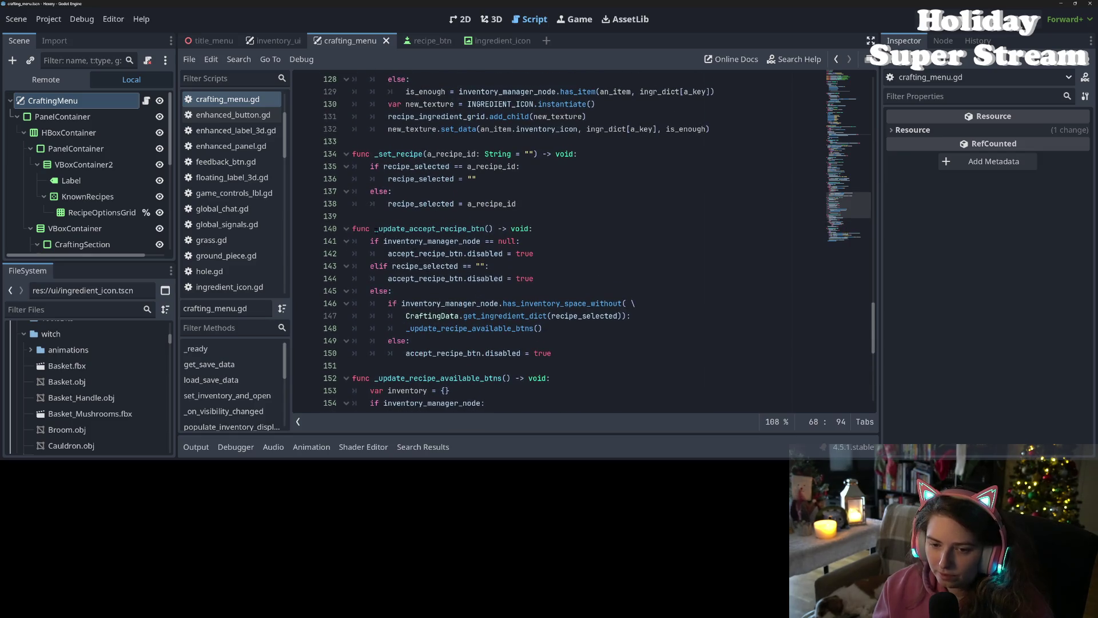
left_click(370, 228)
left_click_drag(373, 228, 491, 228)
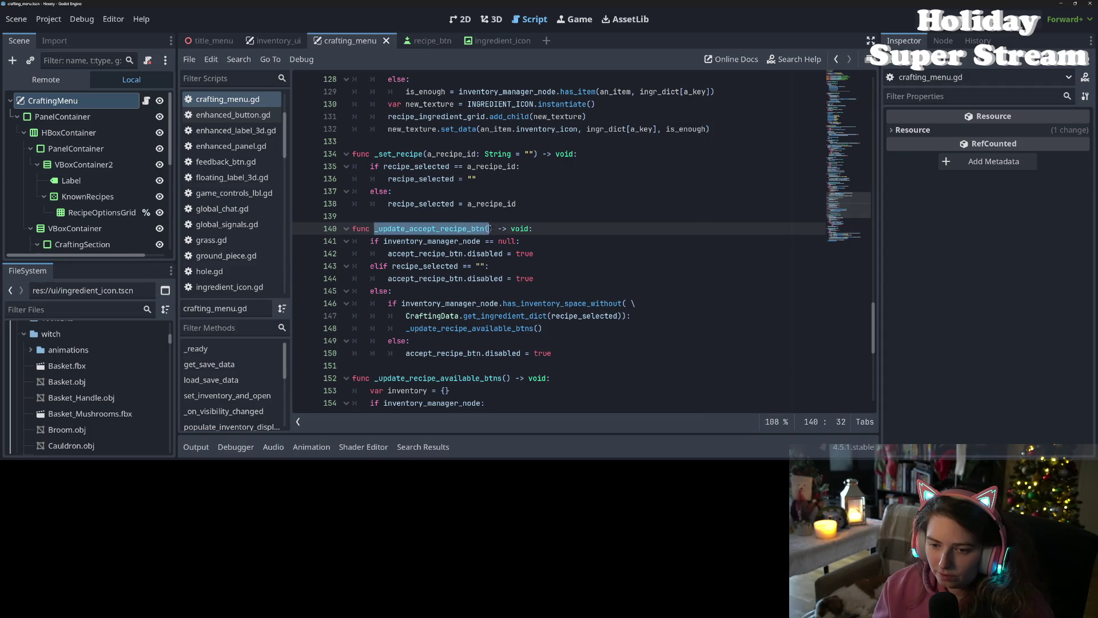
scroll(493, 228, "up", 14)
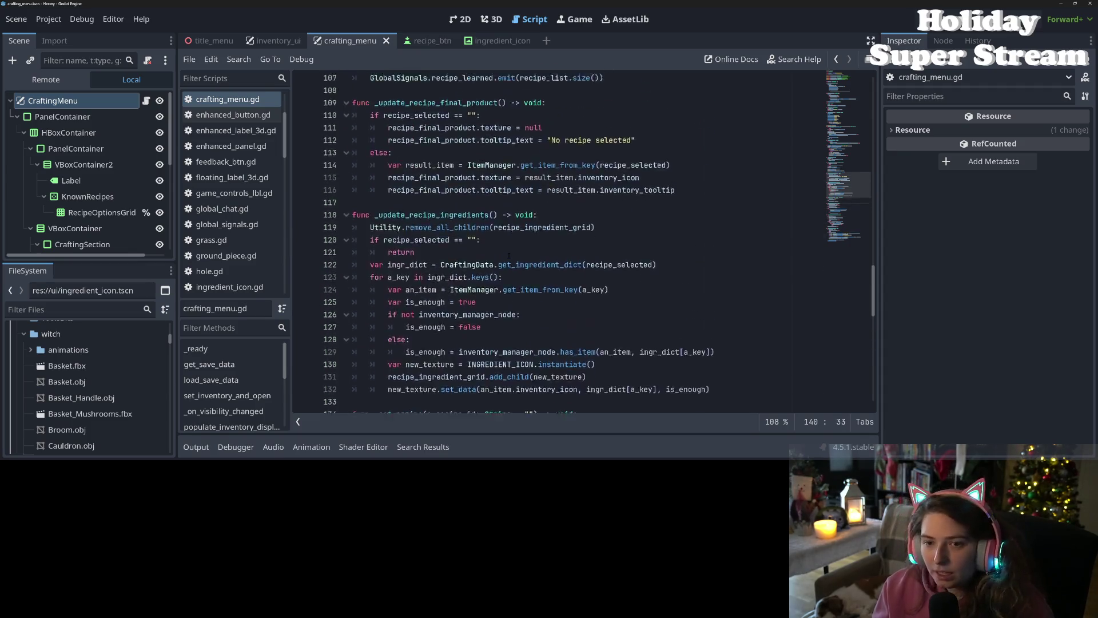
scroll(492, 228, "up", 5)
Step: Paste a _update_accept_recipe_btn() call at the end of populate_inventory_display and save crafting_menu.gd
left_click(436, 241)
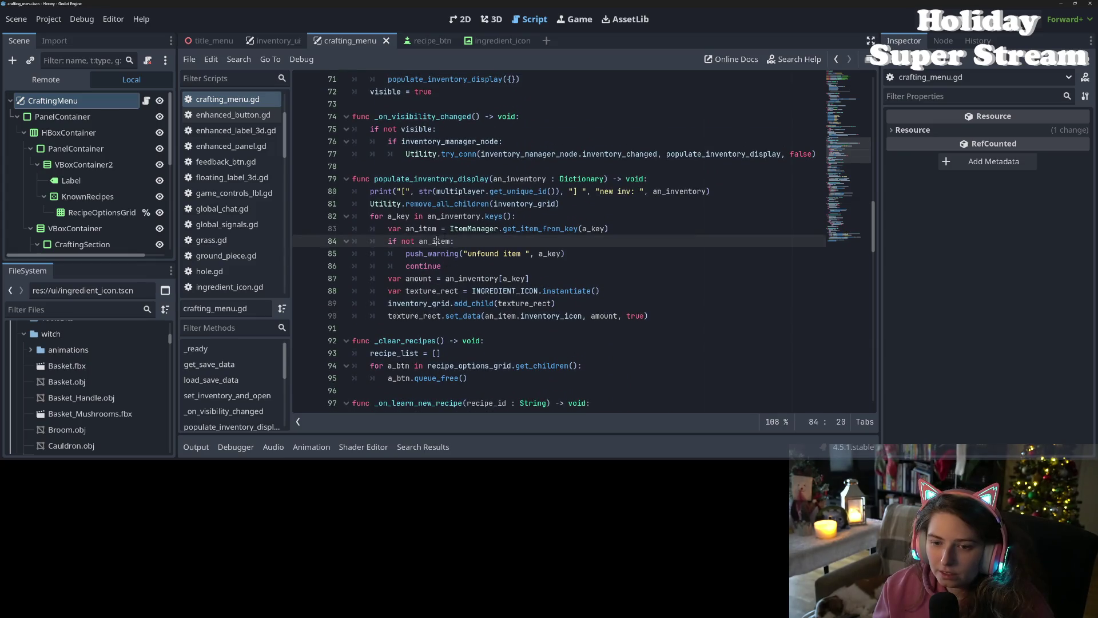
left_click(584, 197)
left_click(584, 206)
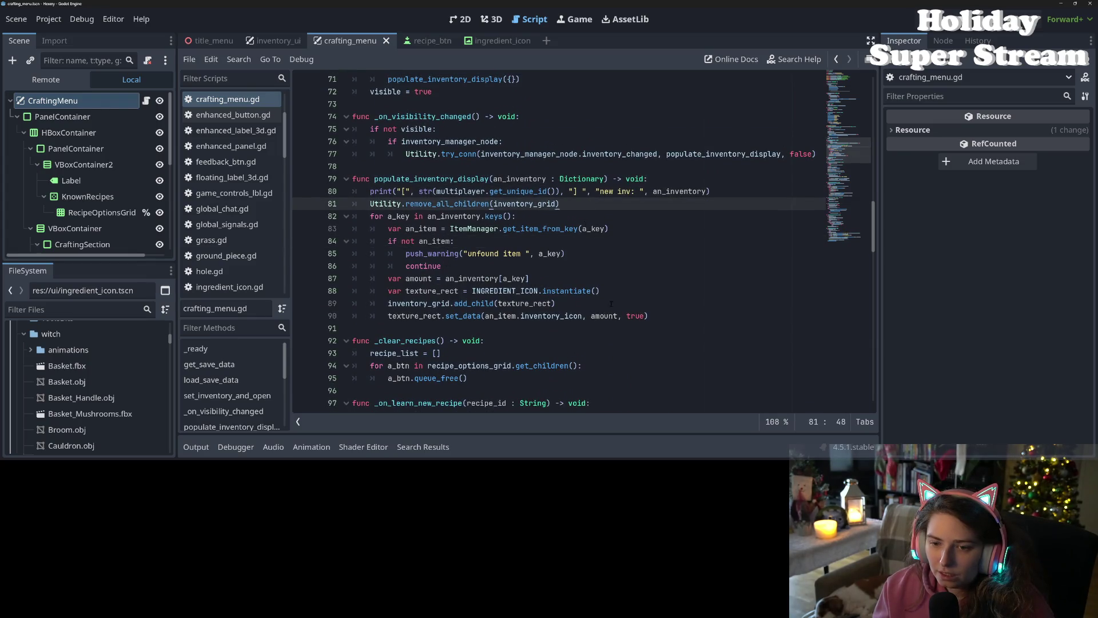
left_click(677, 319)
key("Return")
key("ctrl+v")
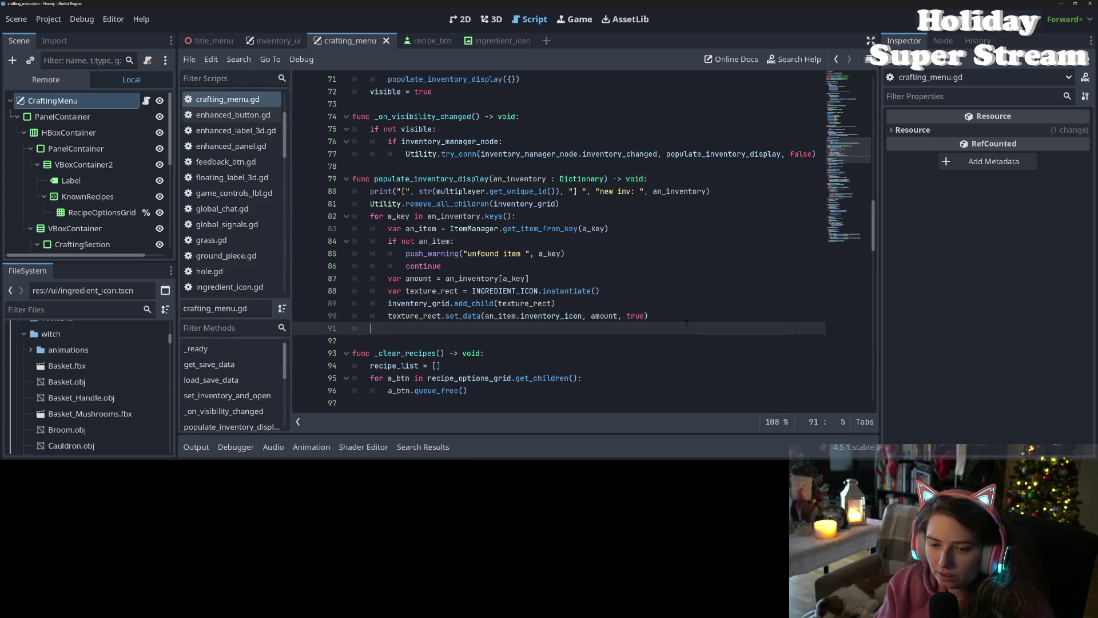
key("ctrl+s")
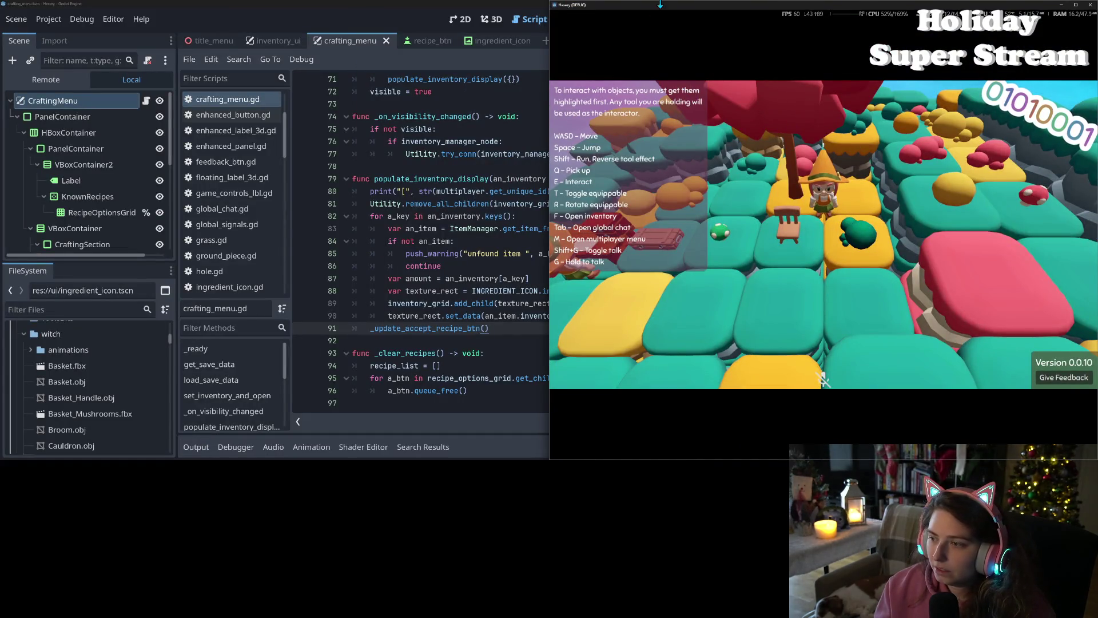
Step: Return to the running game, reopen the crafting menu with E, and select the chair recipe
mouse_move(660, 2)
left_mouse_down()
mouse_move(661, 29)
mouse_move(667, 3)
left_mouse_up()
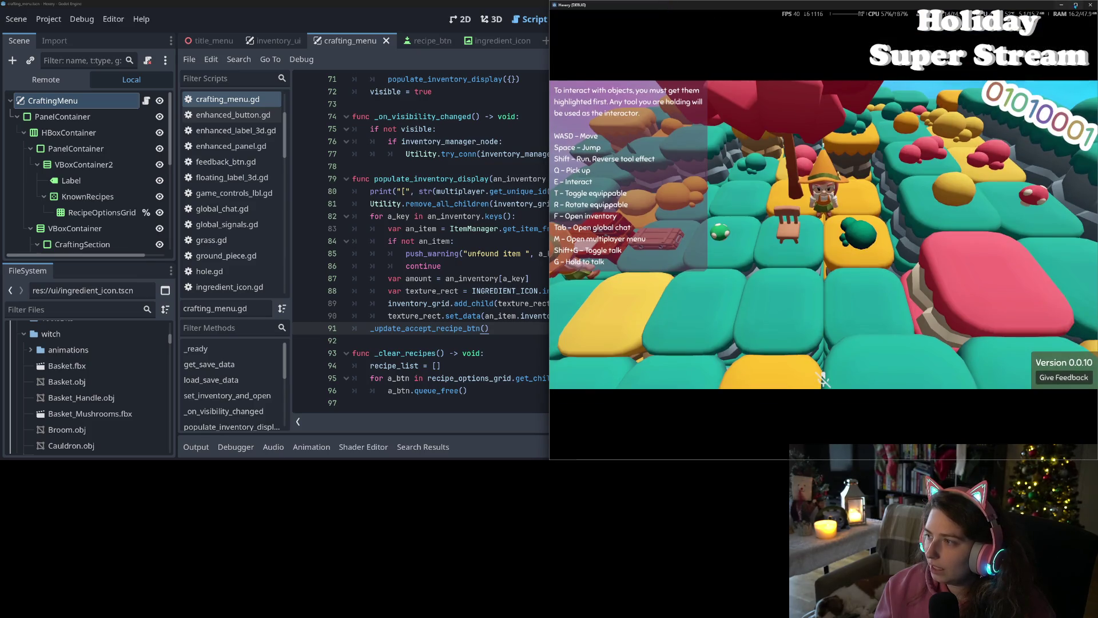
key("alt+F4")
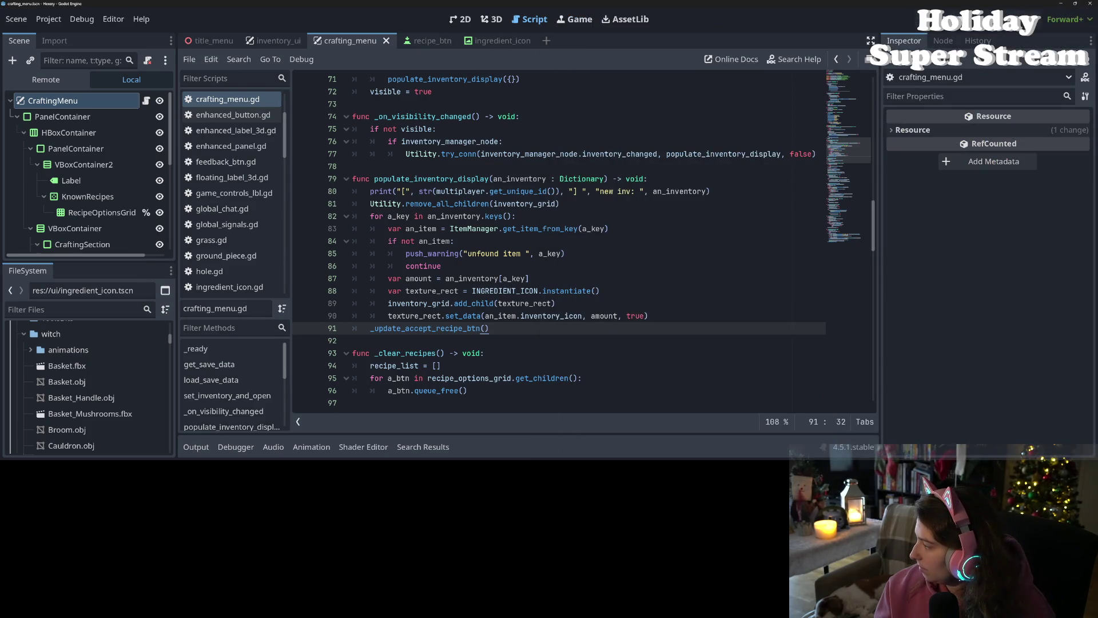
key("alt+Tab")
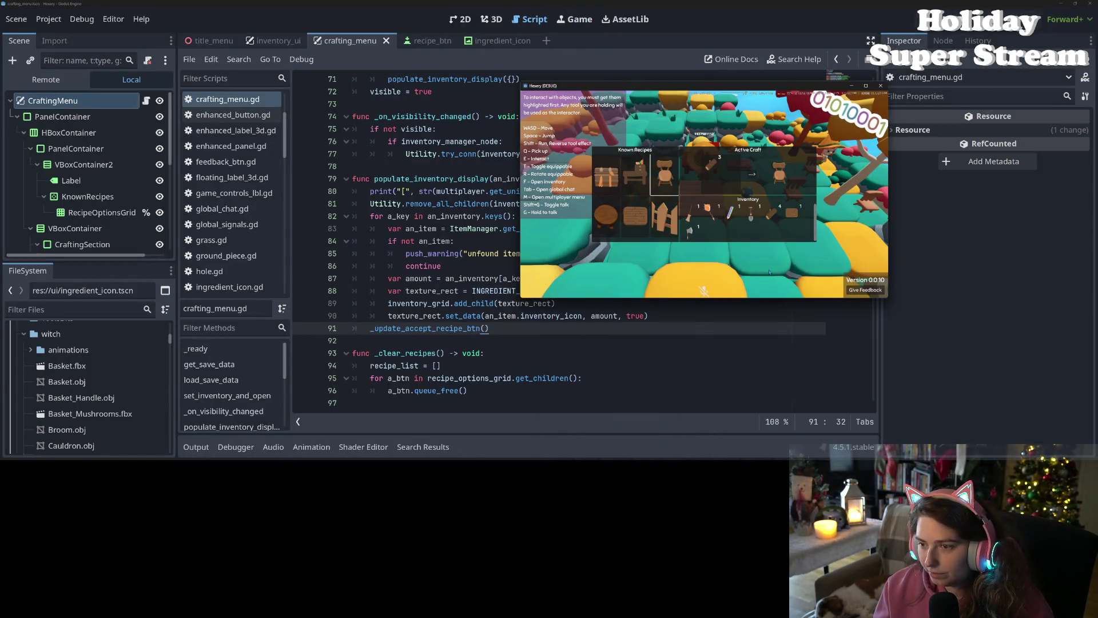
key("Escape")
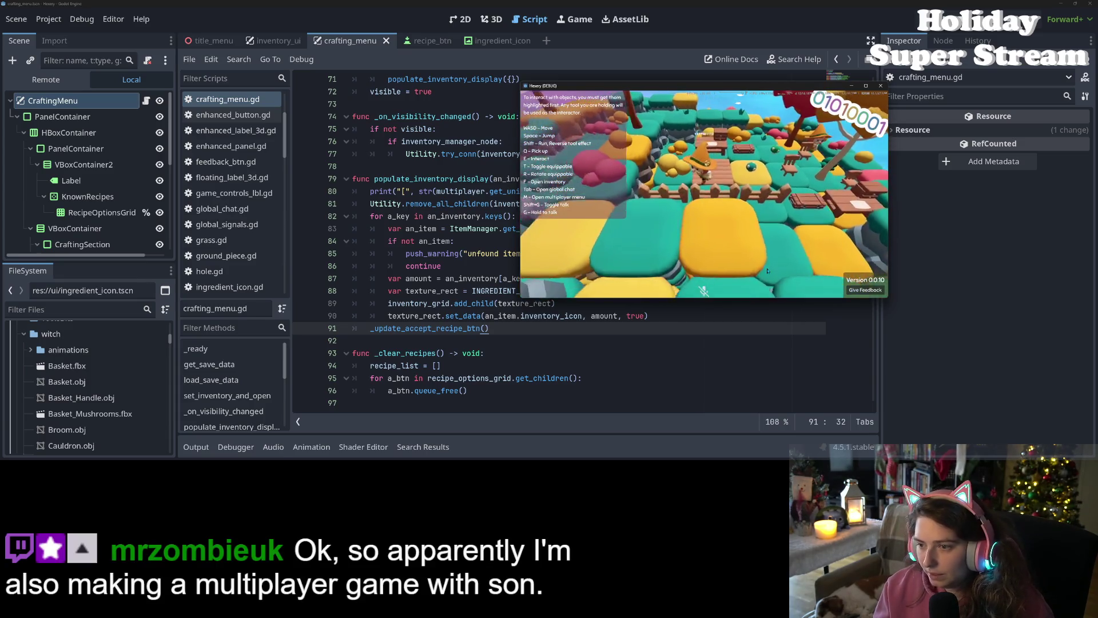
key("e")
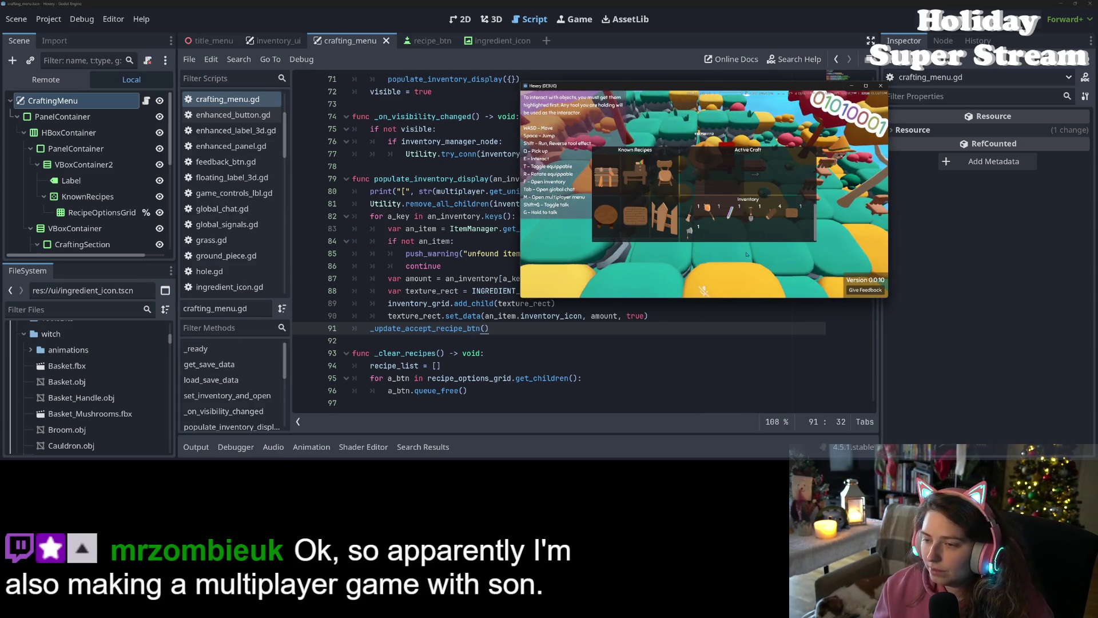
left_click(663, 173)
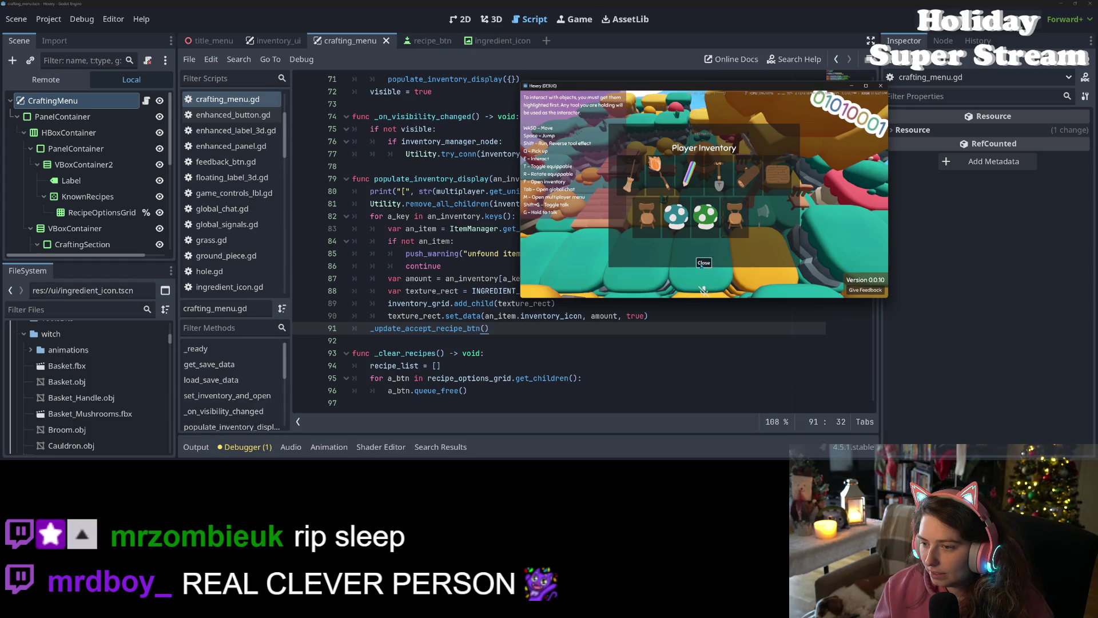
Step: Repeatedly open and close the Player Inventory panel while walking the character forward
left_click(703, 263)
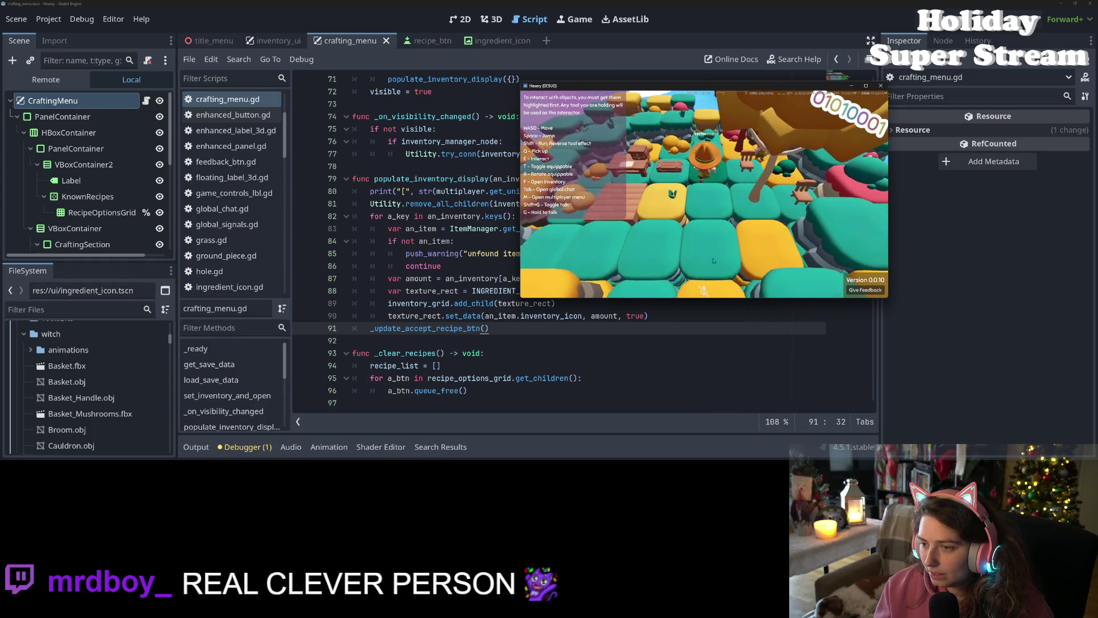
key("f")
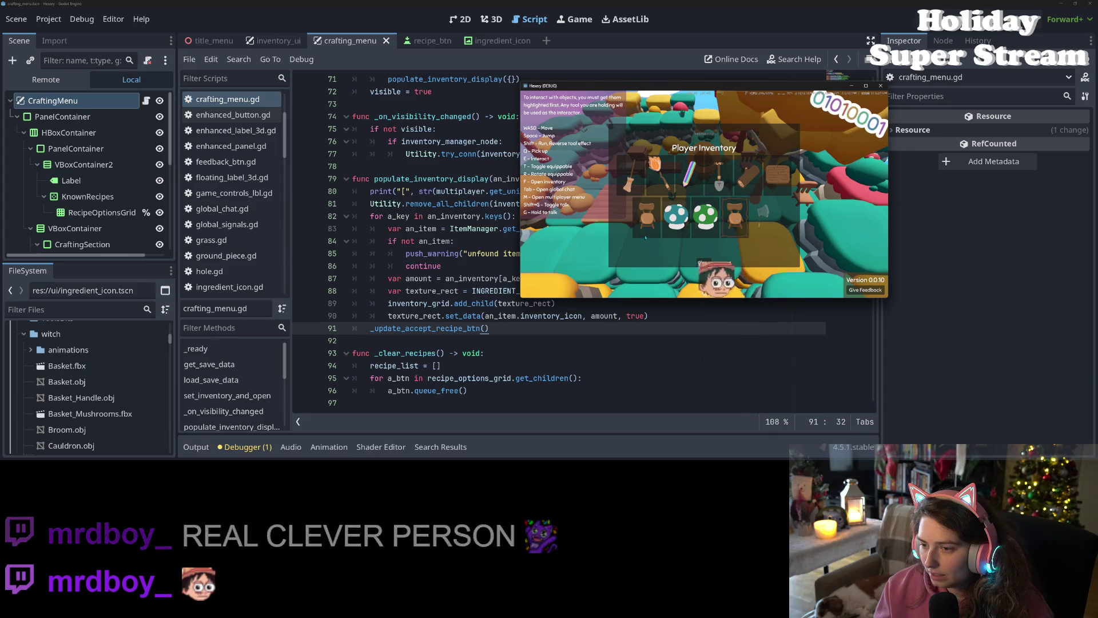
left_click(705, 263)
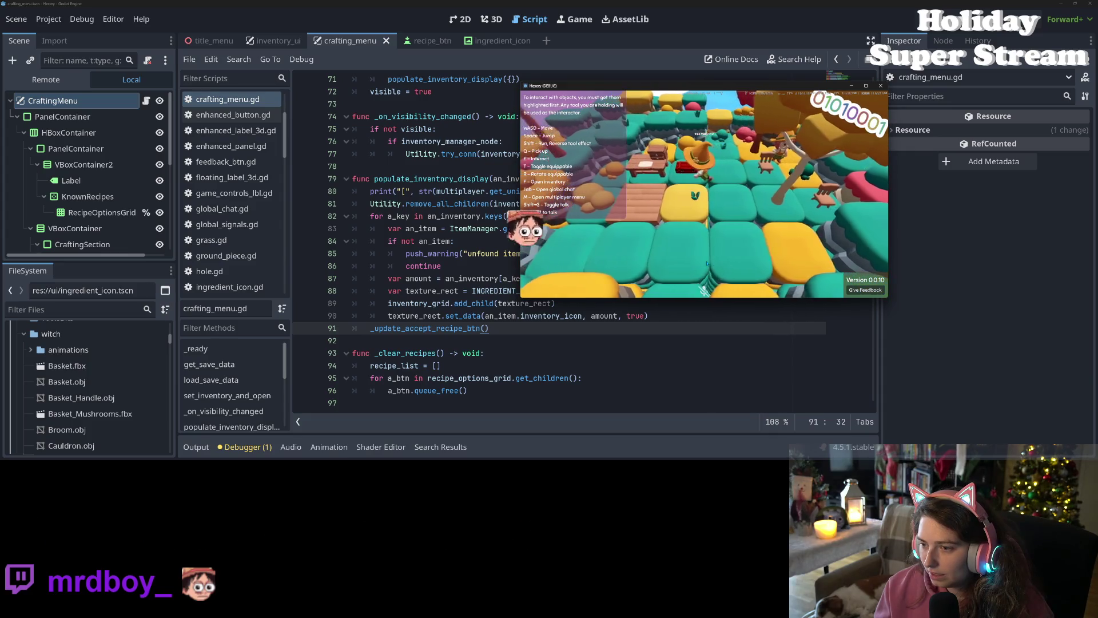
key("w")
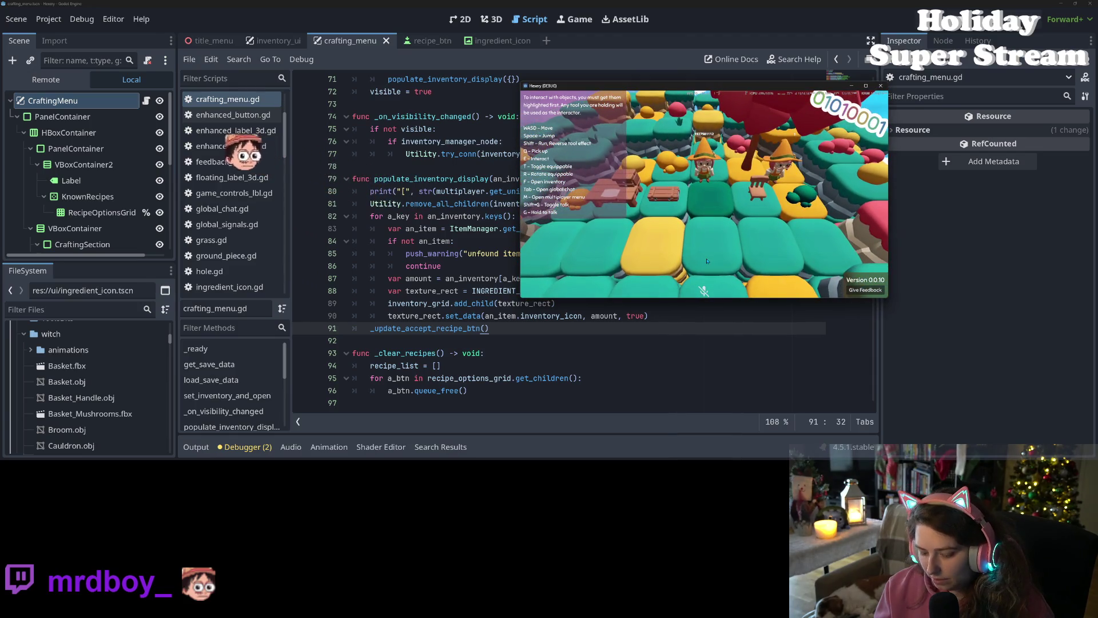
key("f")
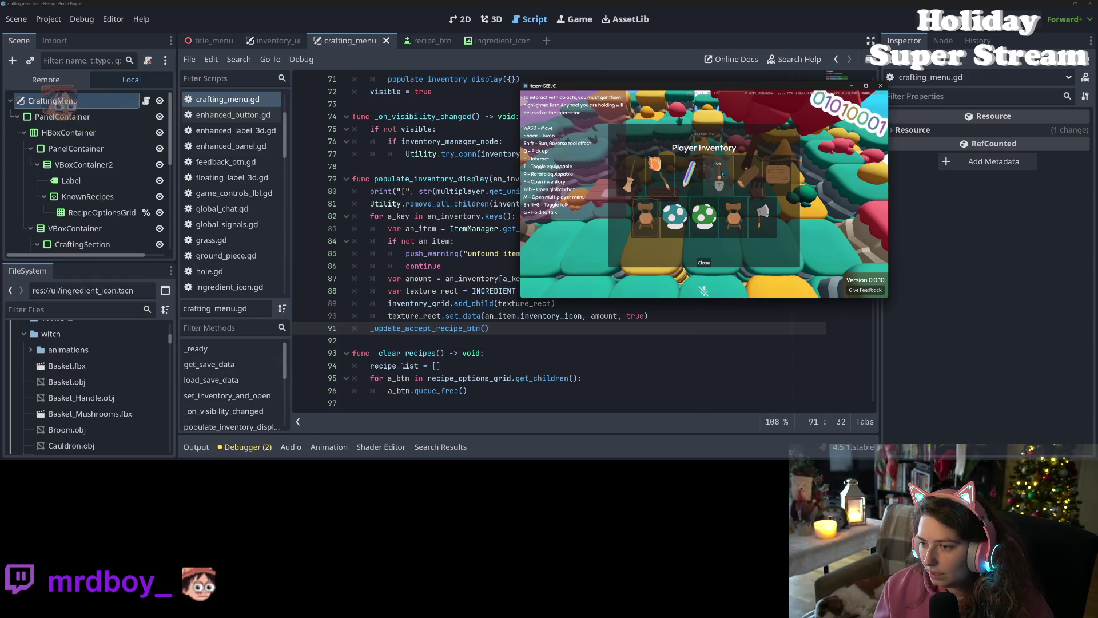
left_click(709, 265)
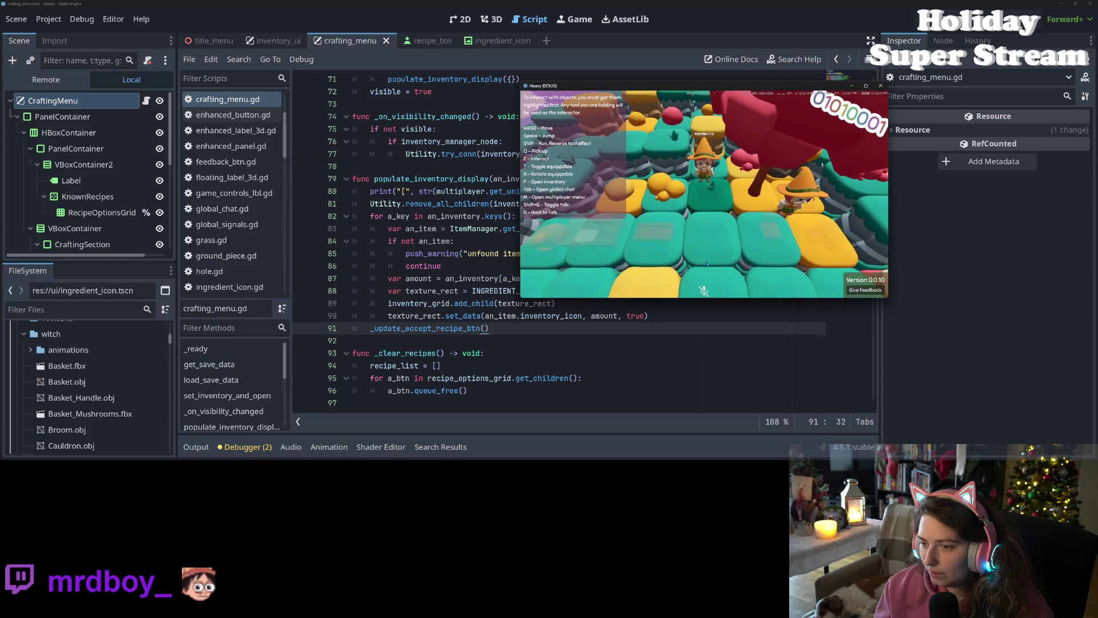
key("f")
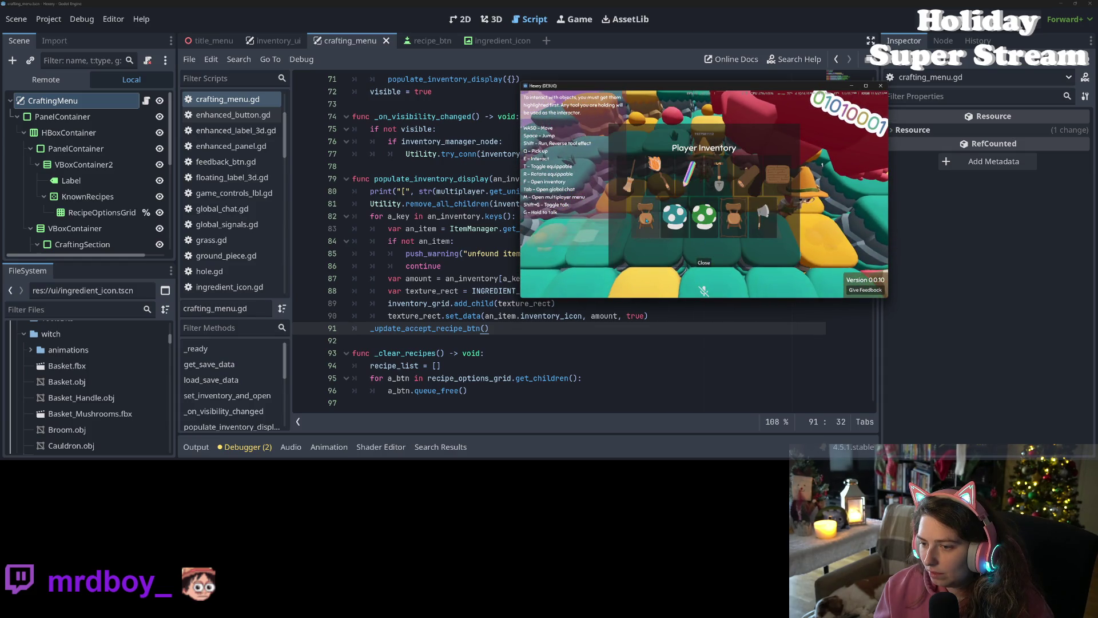
left_click(705, 262)
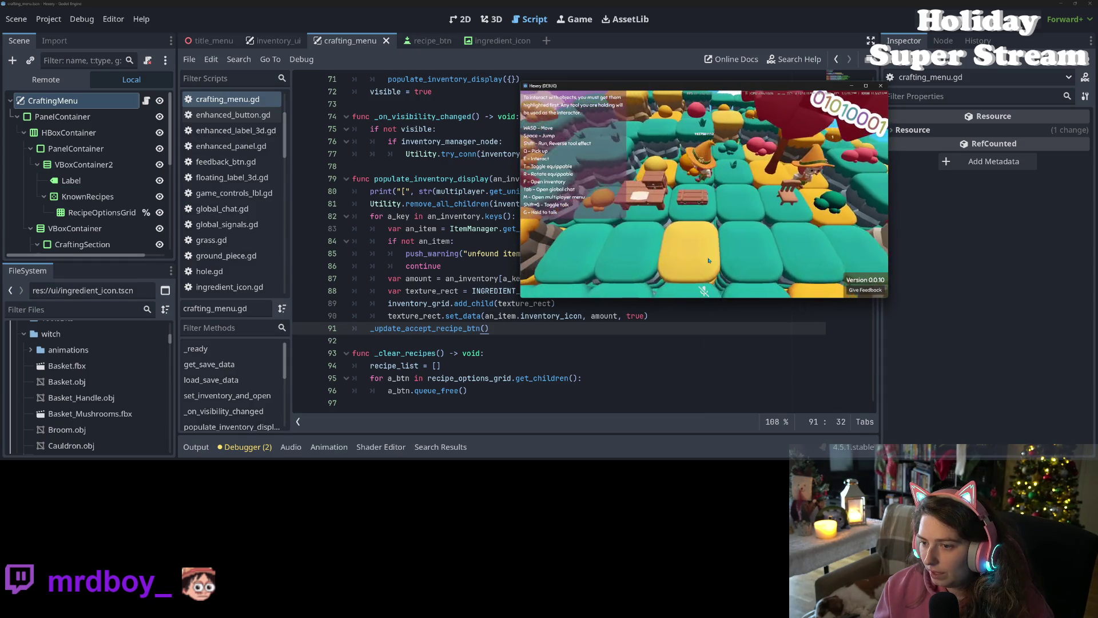
Step: Keep checking the inventory while walking toward the table, then view the editor's debugger errors
key("w")
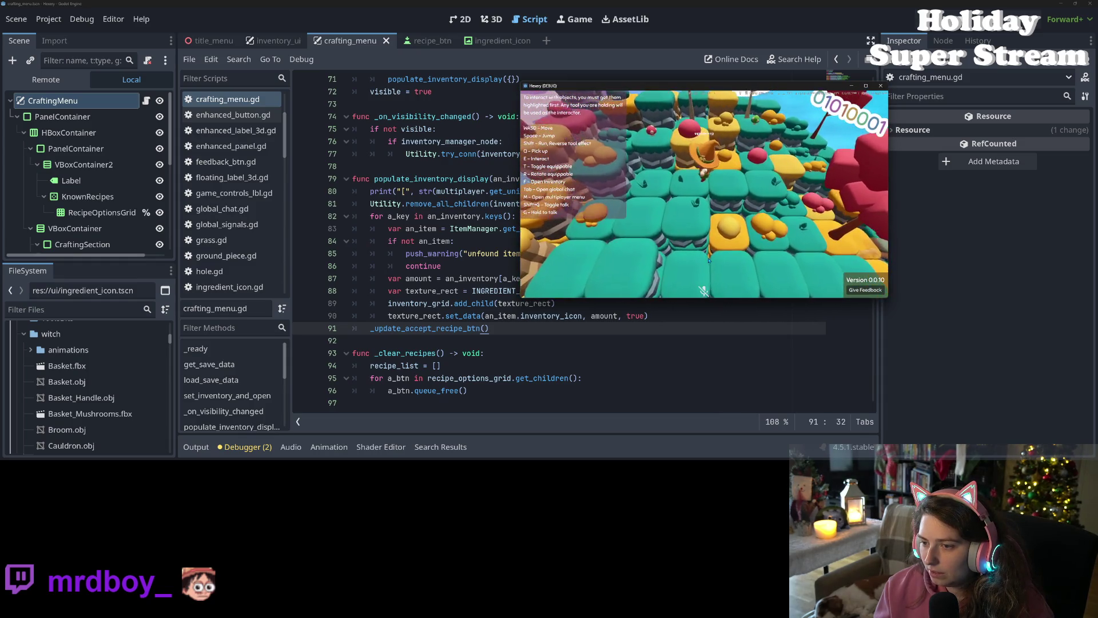
key("f")
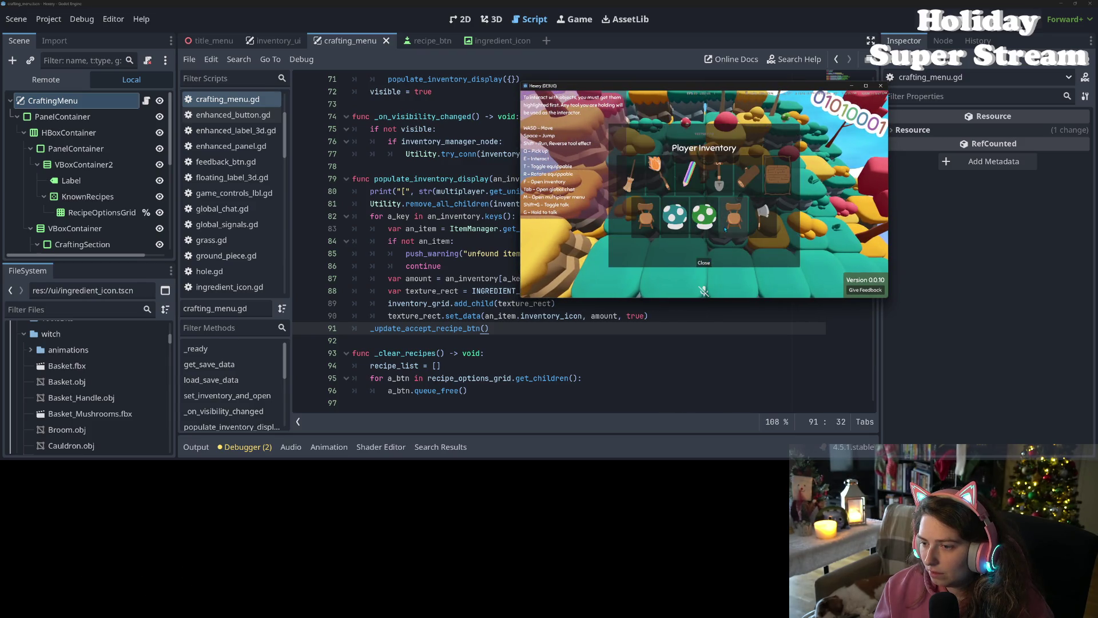
left_click(708, 265)
key("f")
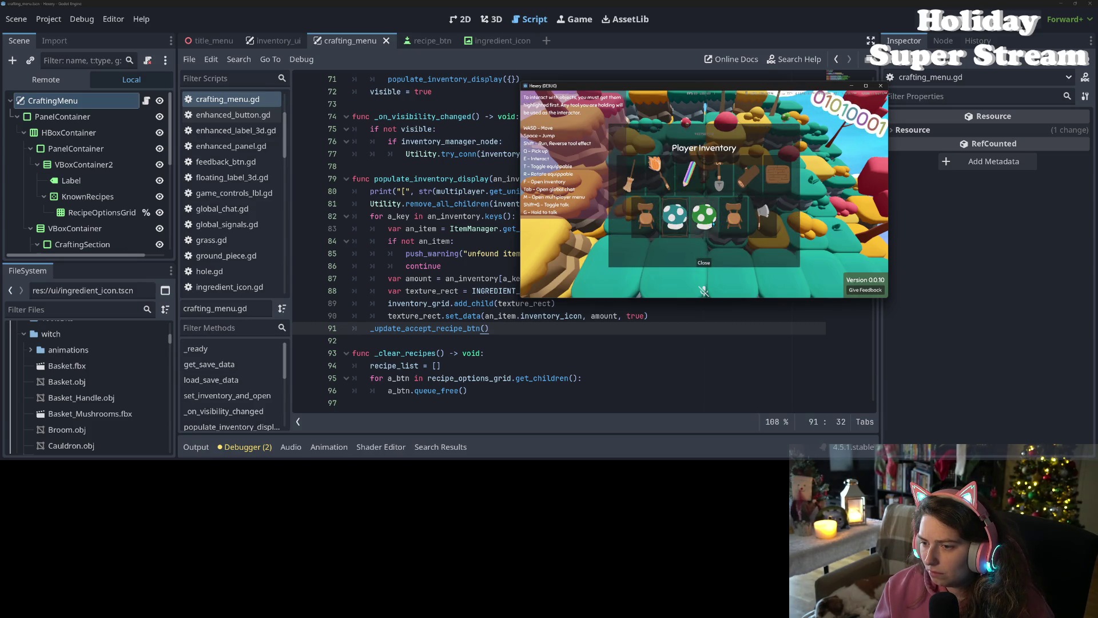
left_click(706, 264)
key("f")
left_click(703, 264)
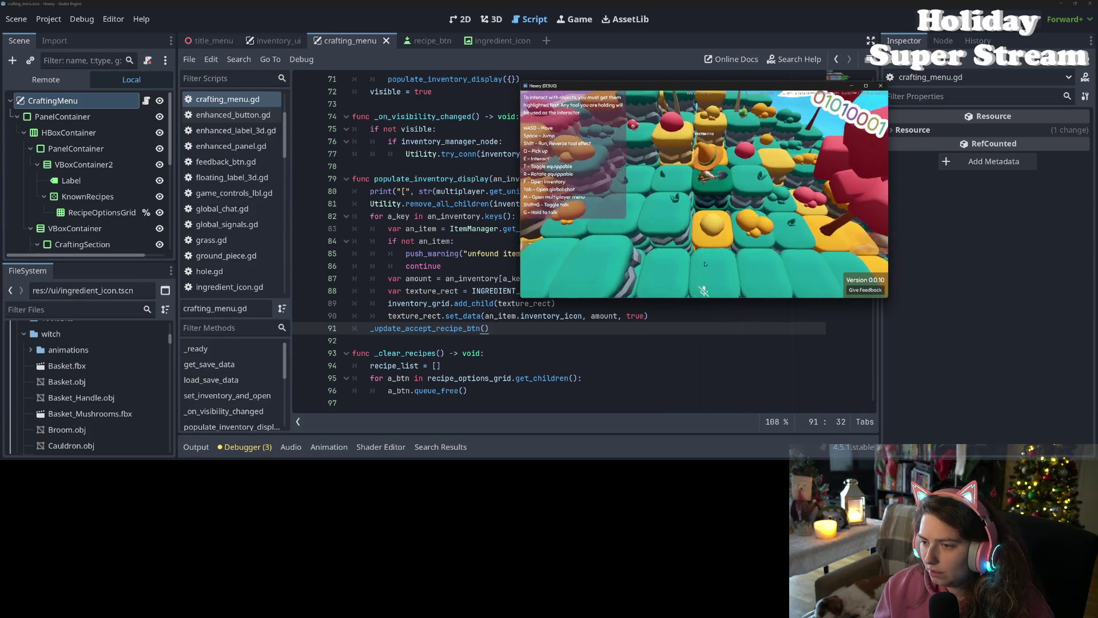
key("s")
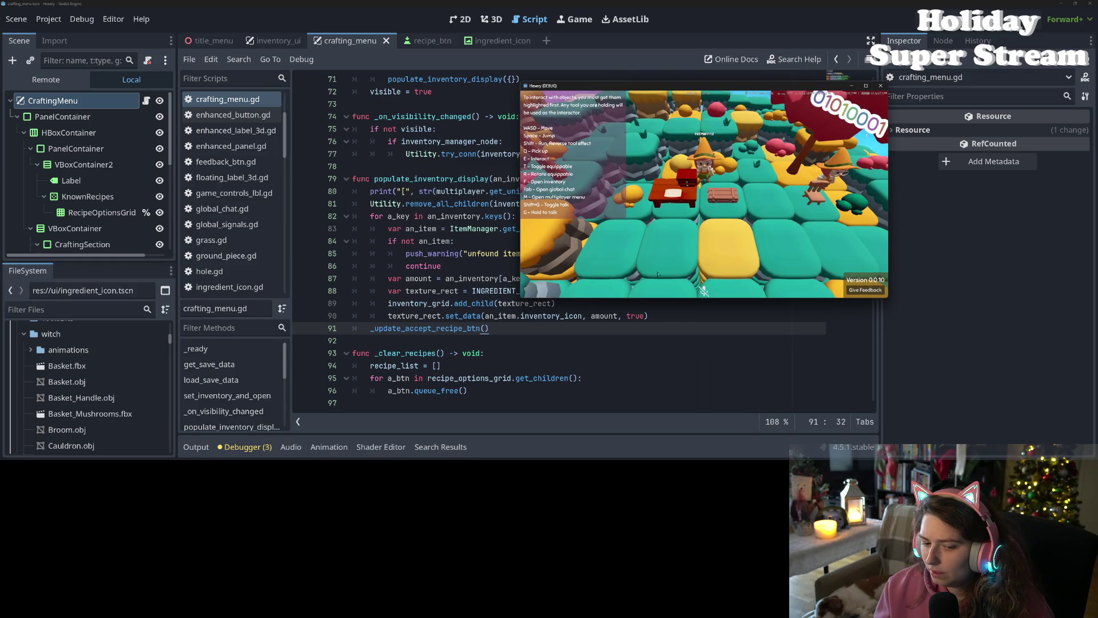
left_click(245, 447)
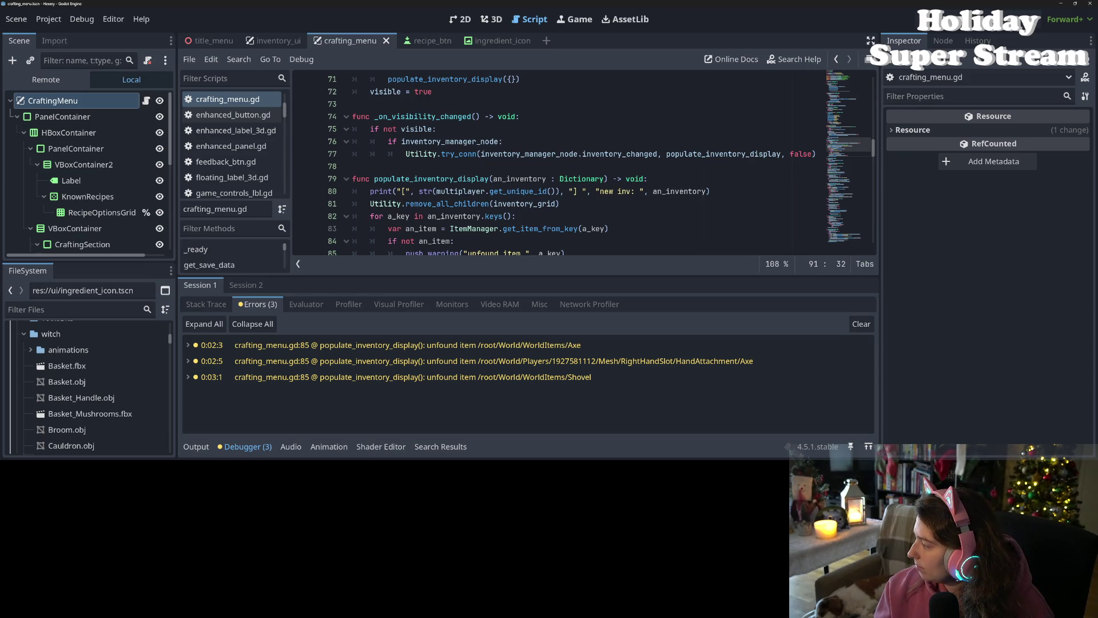
Step: Bring the game forward, walk the character across the bridge, and open the crafting menu
key("alt+Tab")
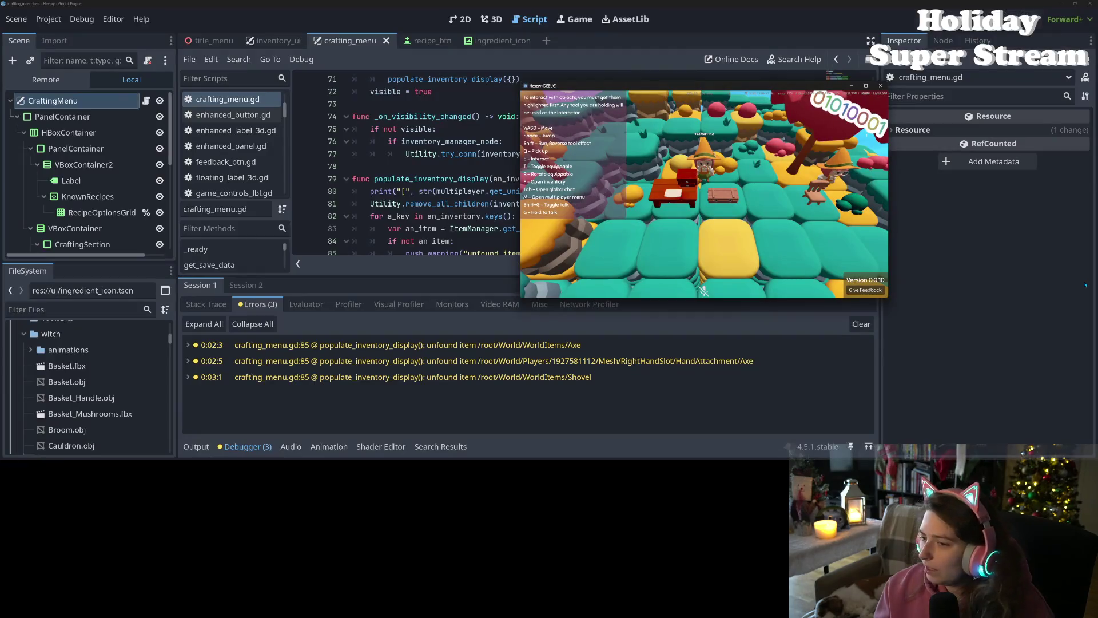
key("w")
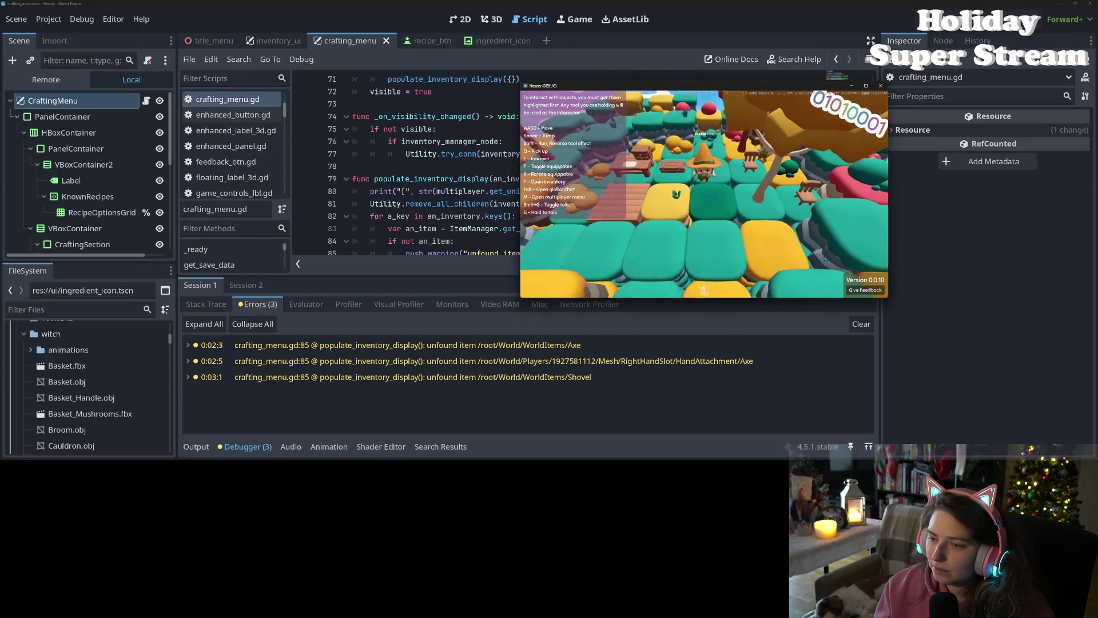
key("w")
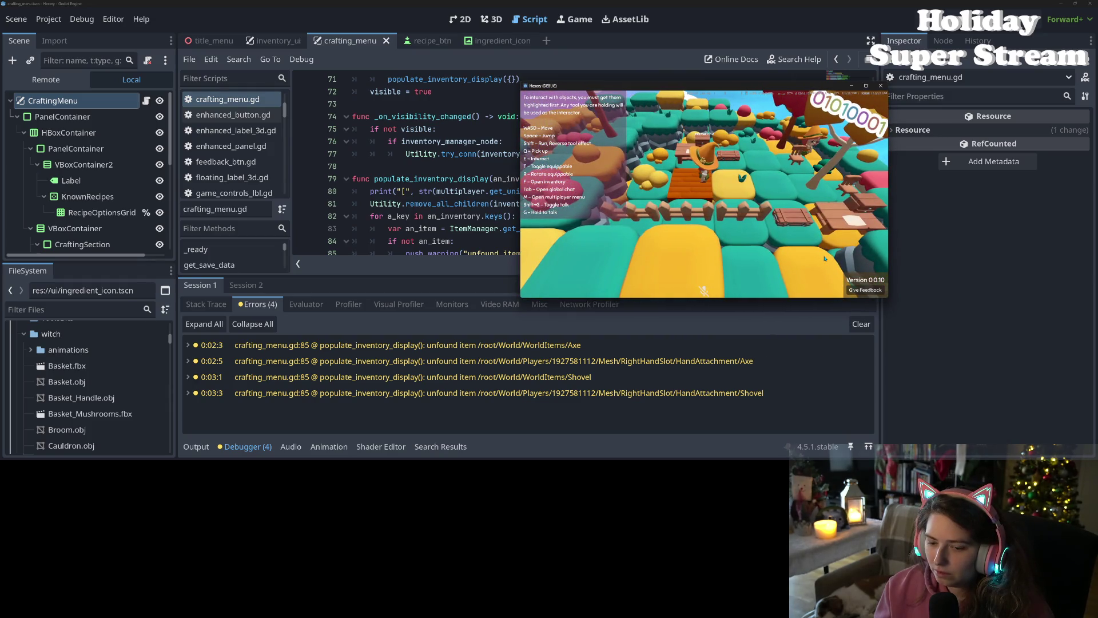
key("w")
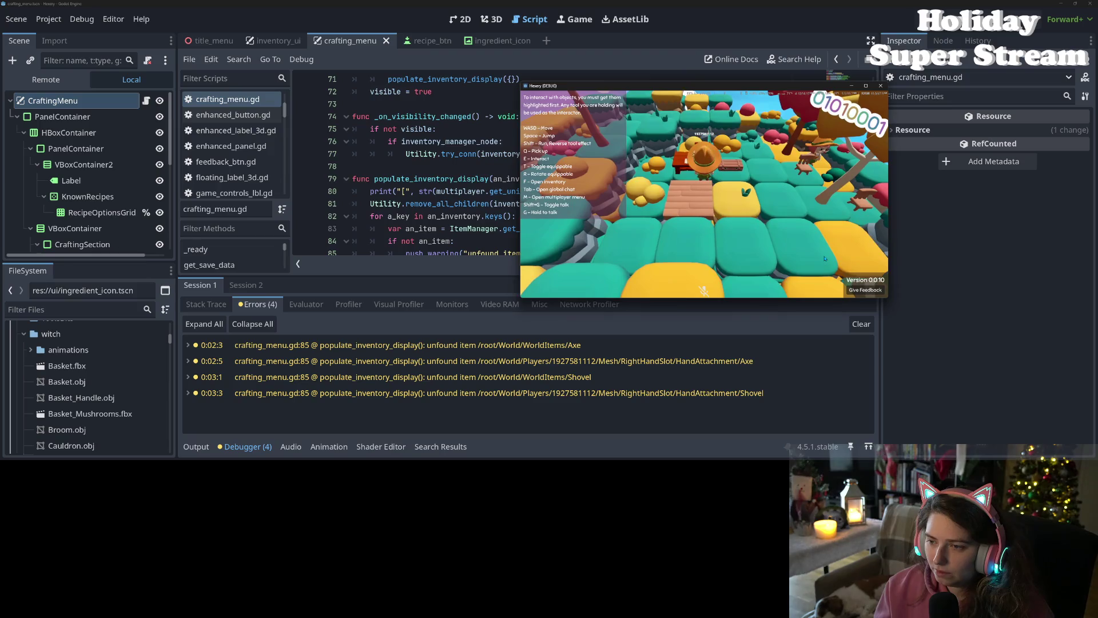
key("e")
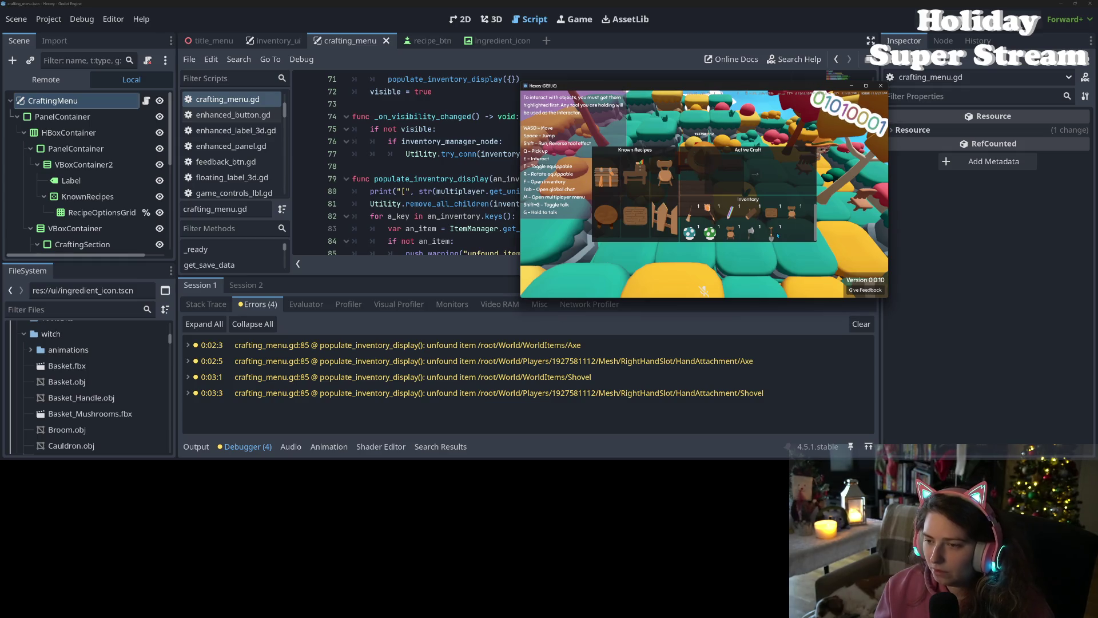
Step: Close the crafting menu, enlarge the second game window, and check the inventory there while walking
key("e")
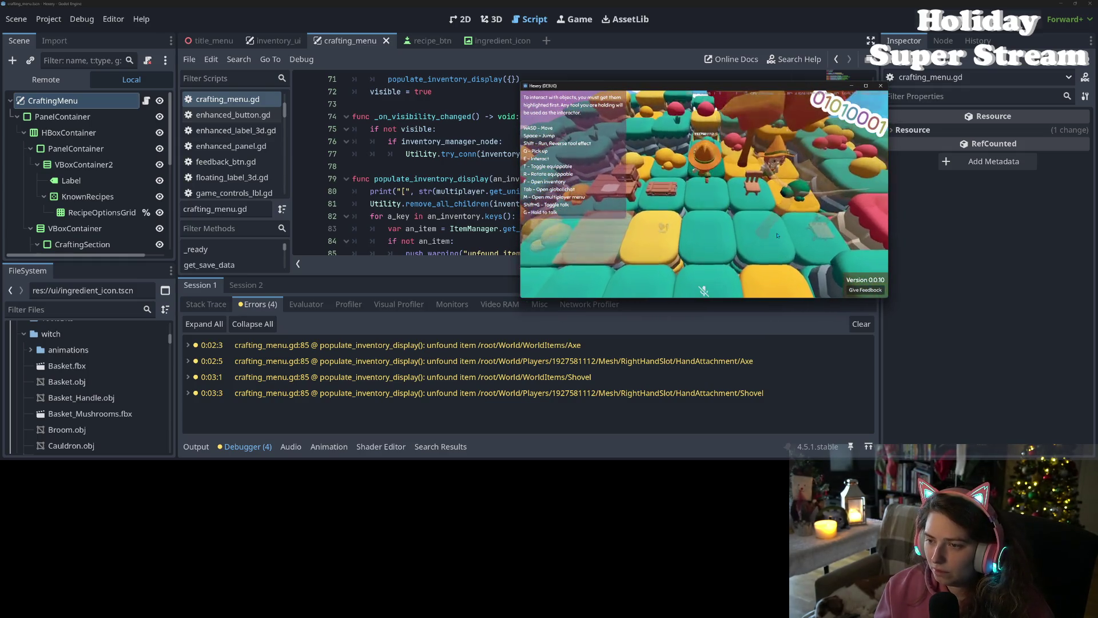
key("f")
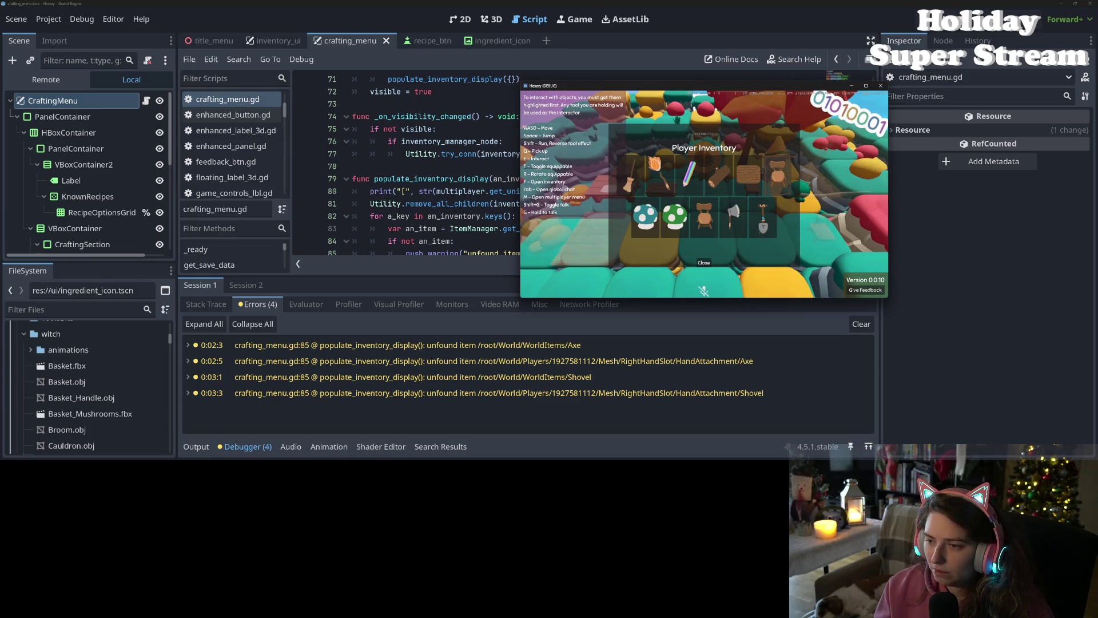
key("f")
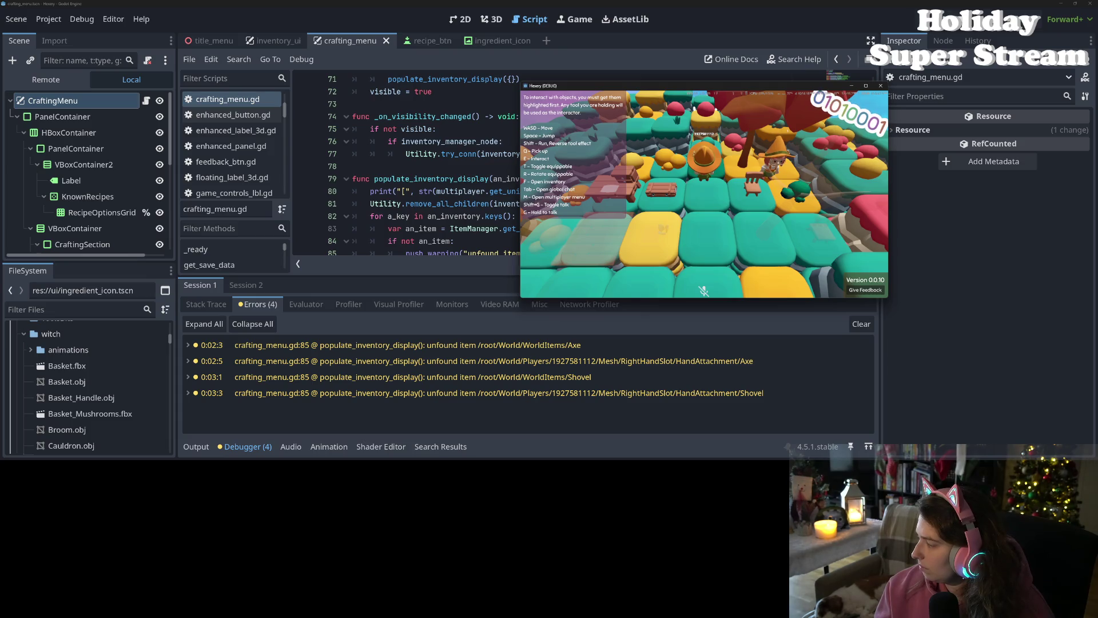
key("super+Right")
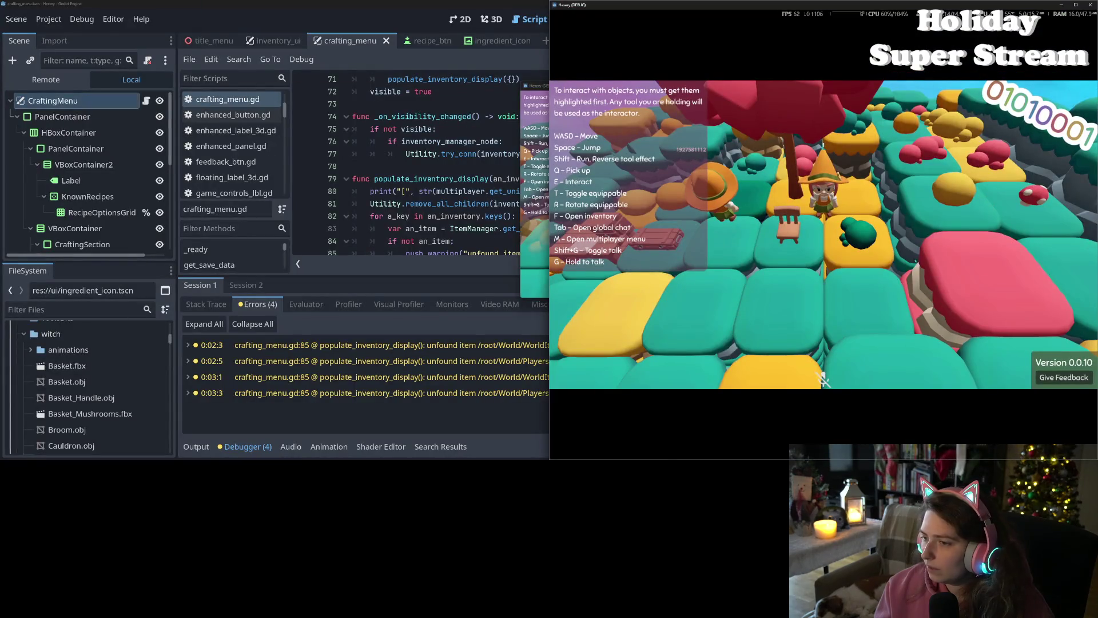
key("w")
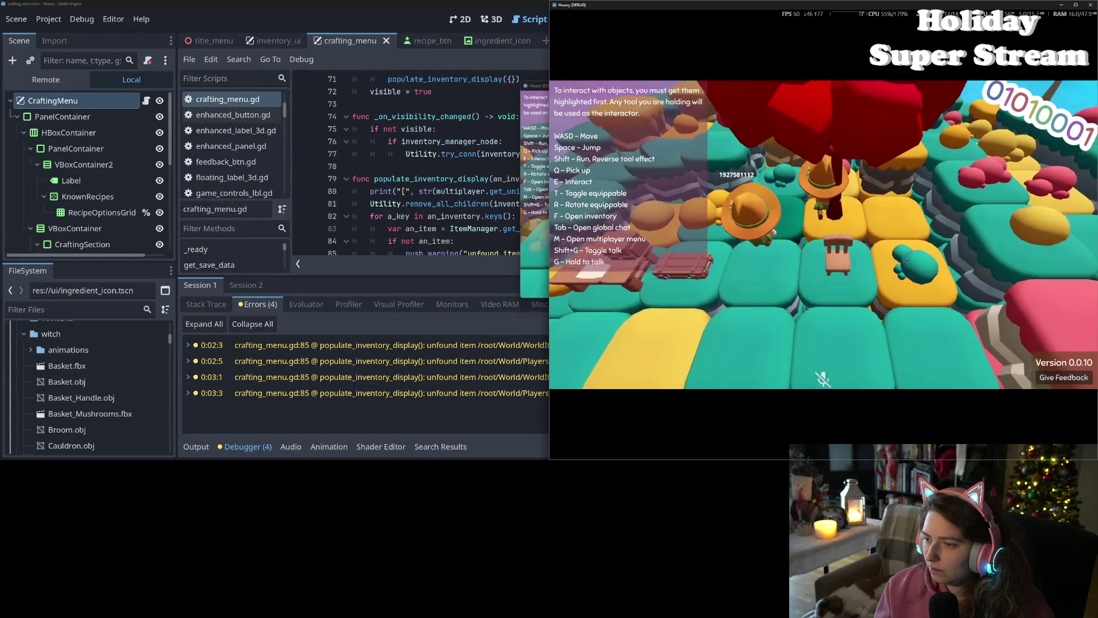
key("s")
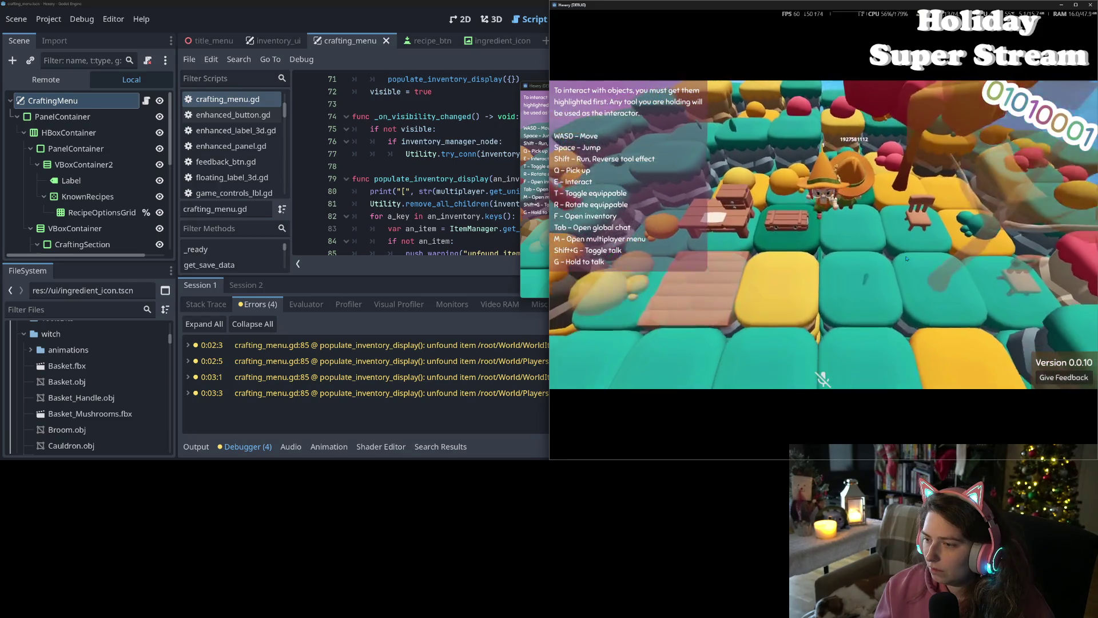
key("f")
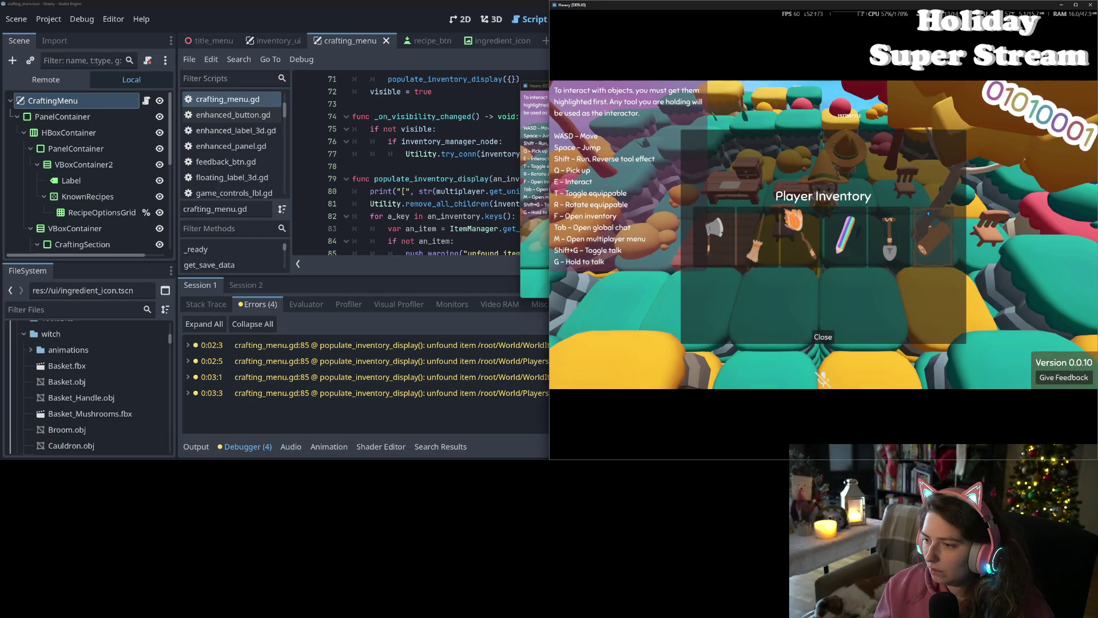
left_click(824, 336)
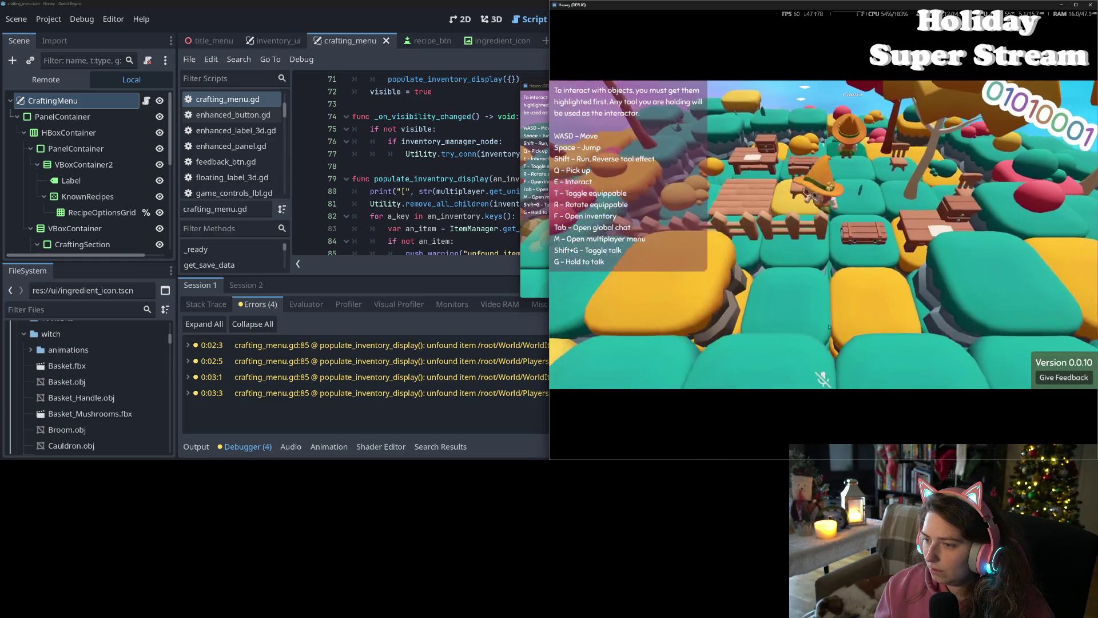
Step: Walk and recheck the inventory in the other game window, then stop both instances with F8
key("s")
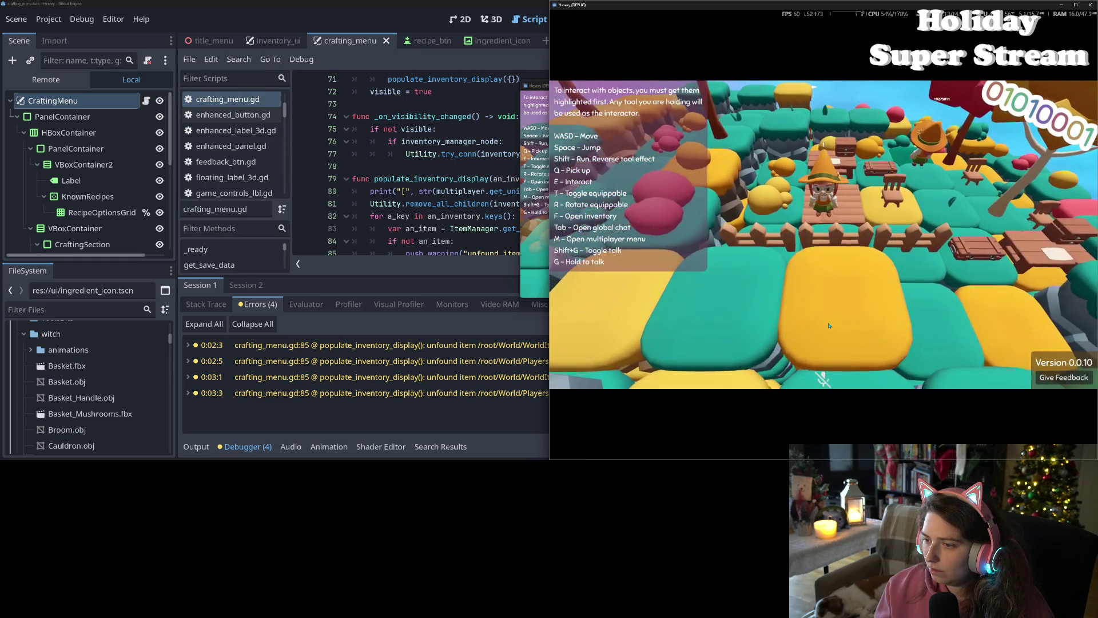
key("w")
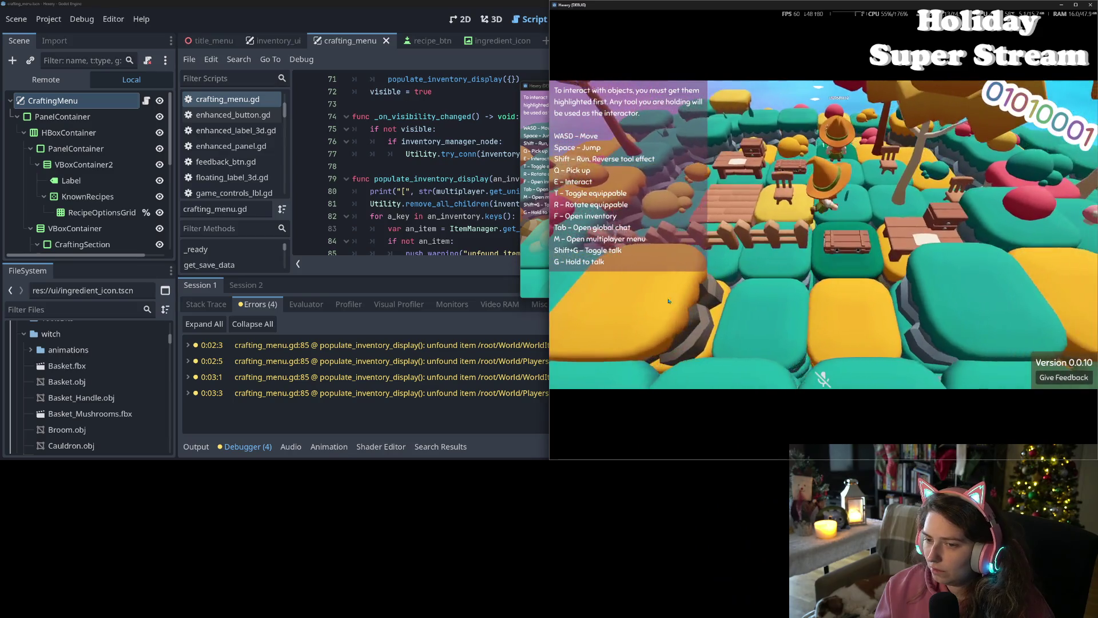
left_click(525, 86)
key("s")
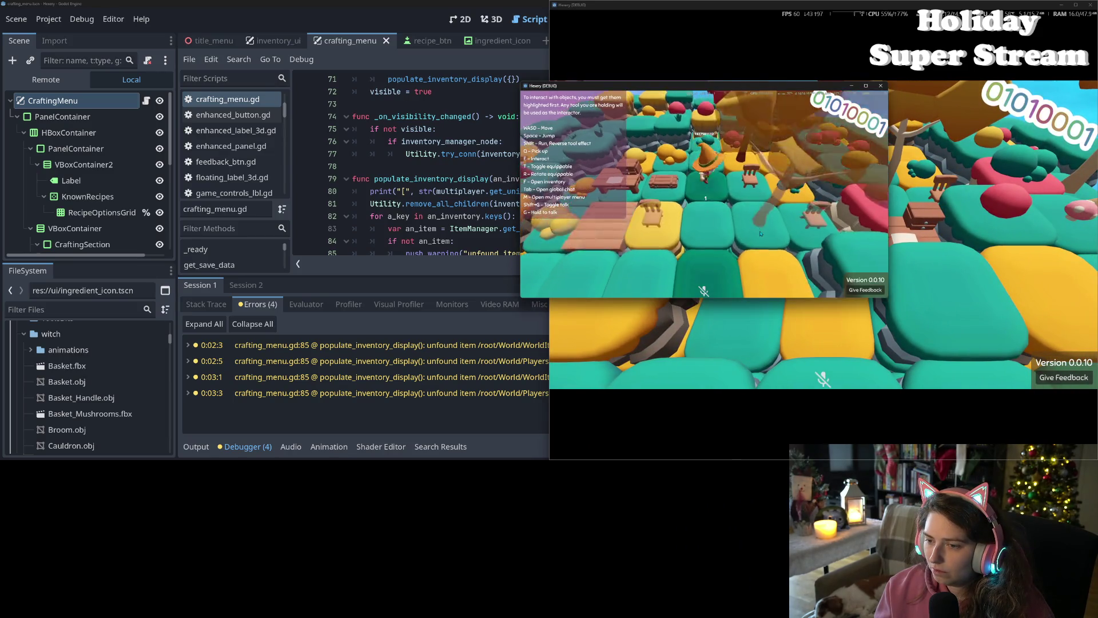
key("w")
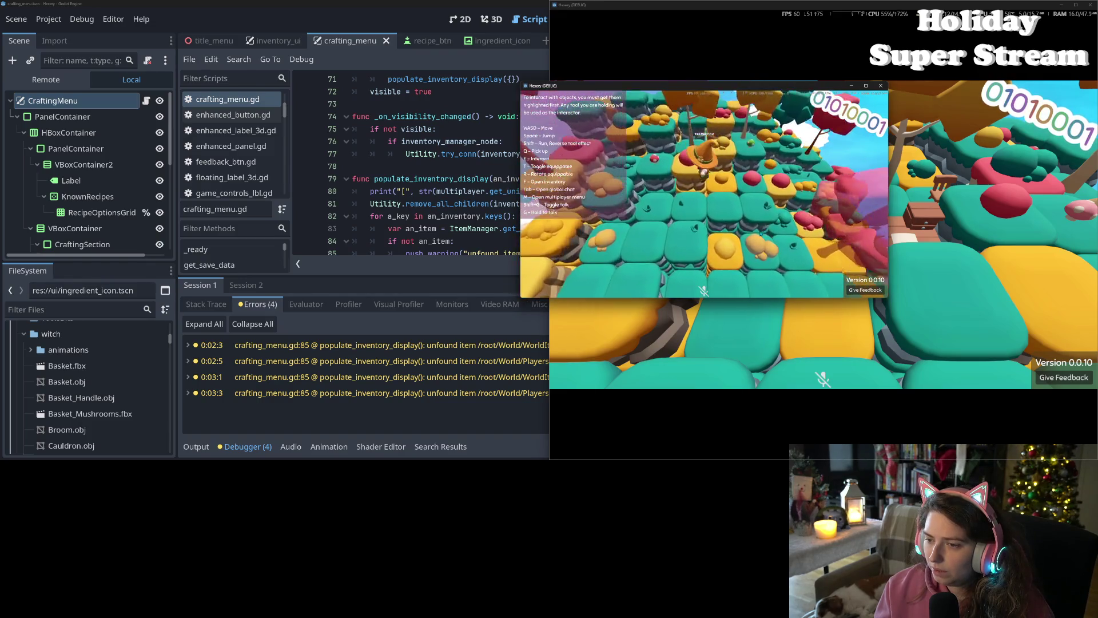
key("f")
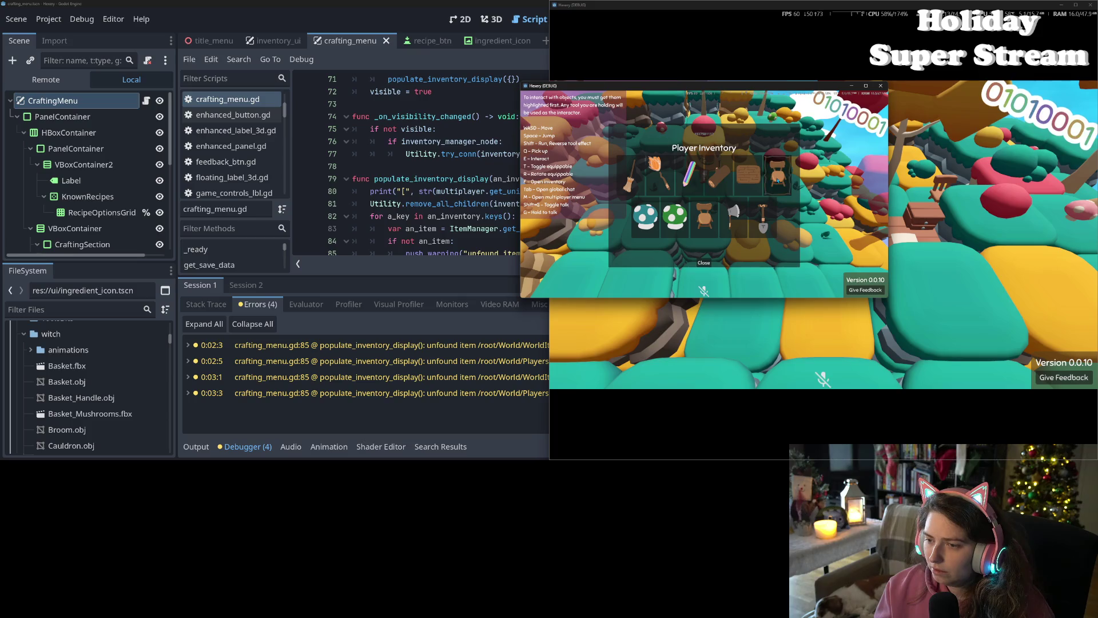
left_click(703, 264)
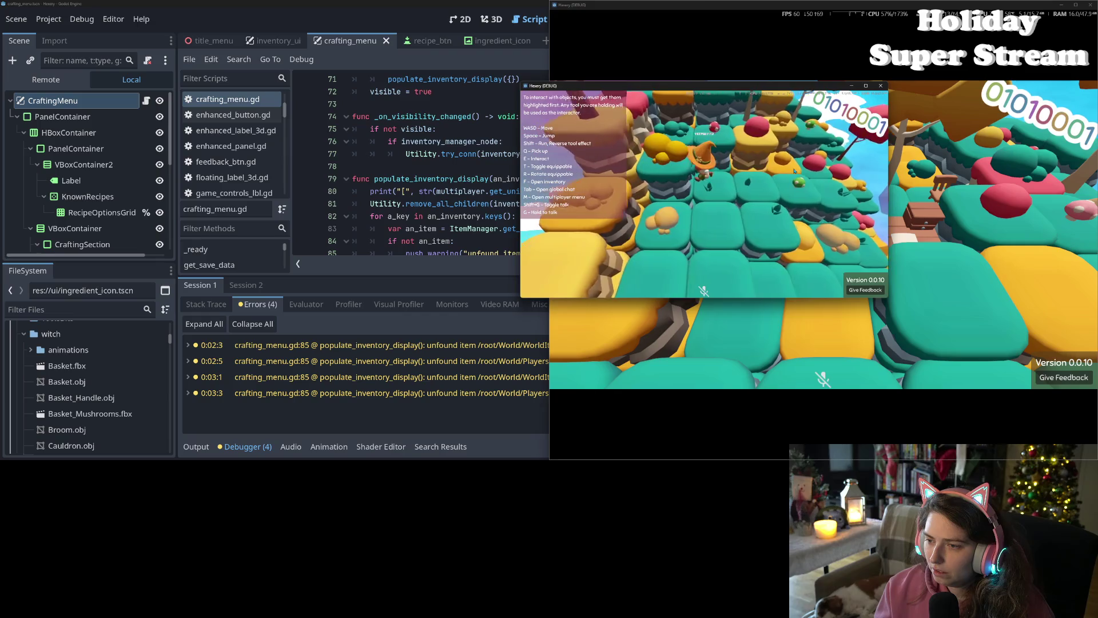
key("f")
key("f")
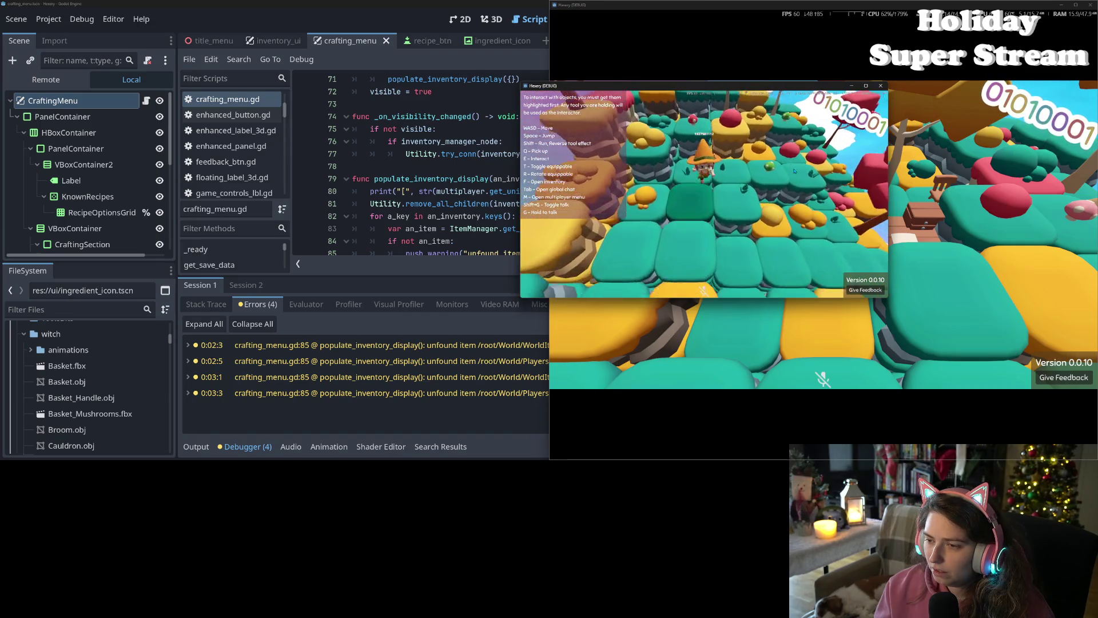
key("F8")
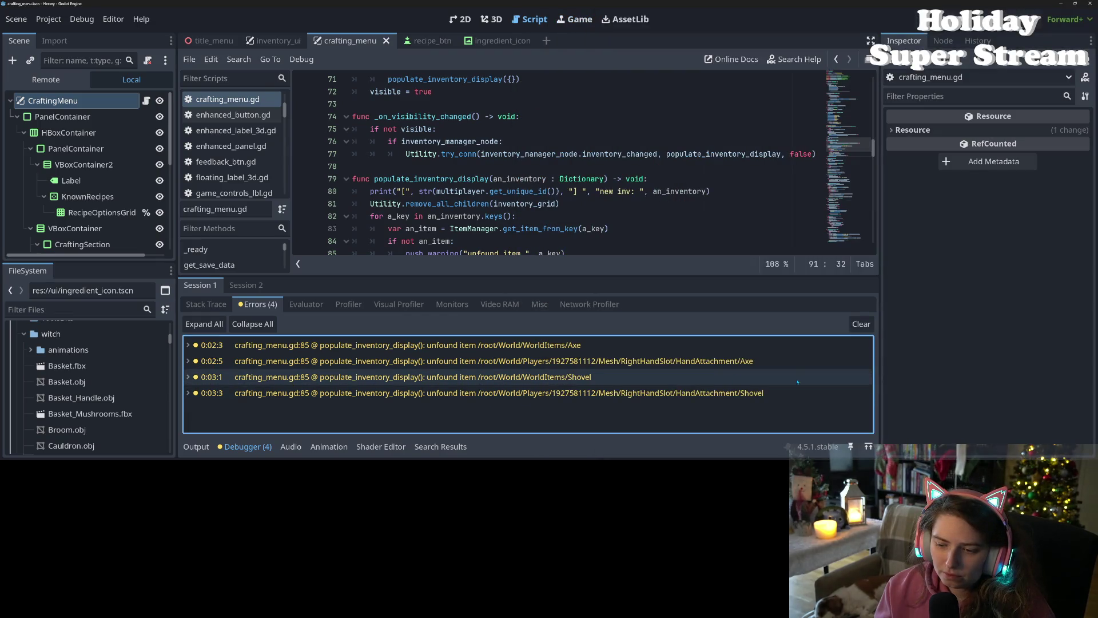
Step: Clear the debugger errors and hide the debugger panel to show more code
left_click(871, 325)
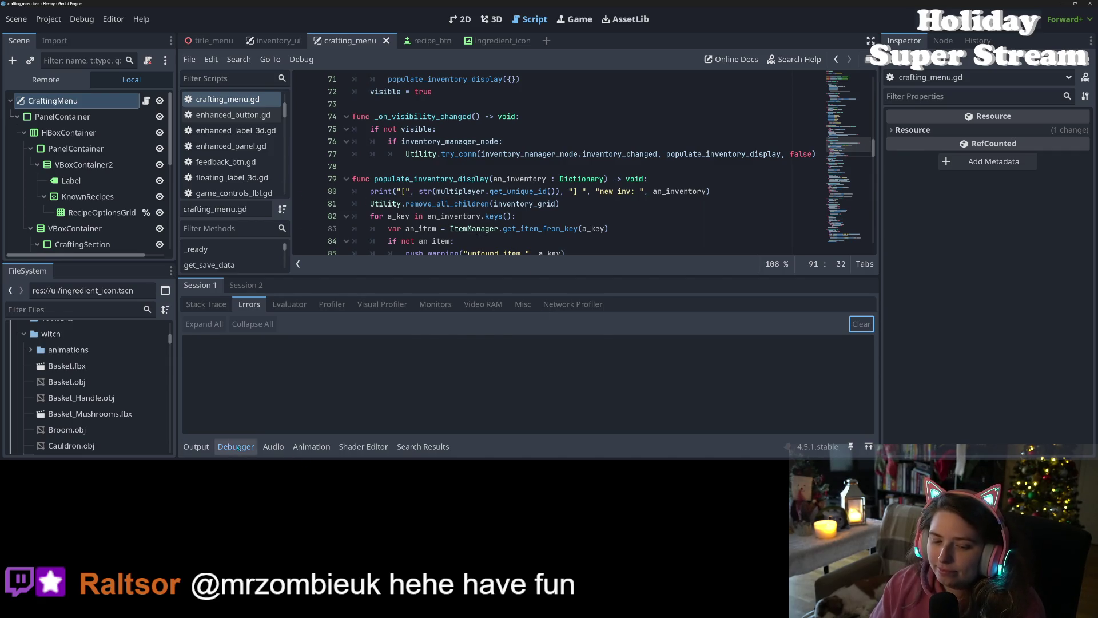
left_click(236, 446)
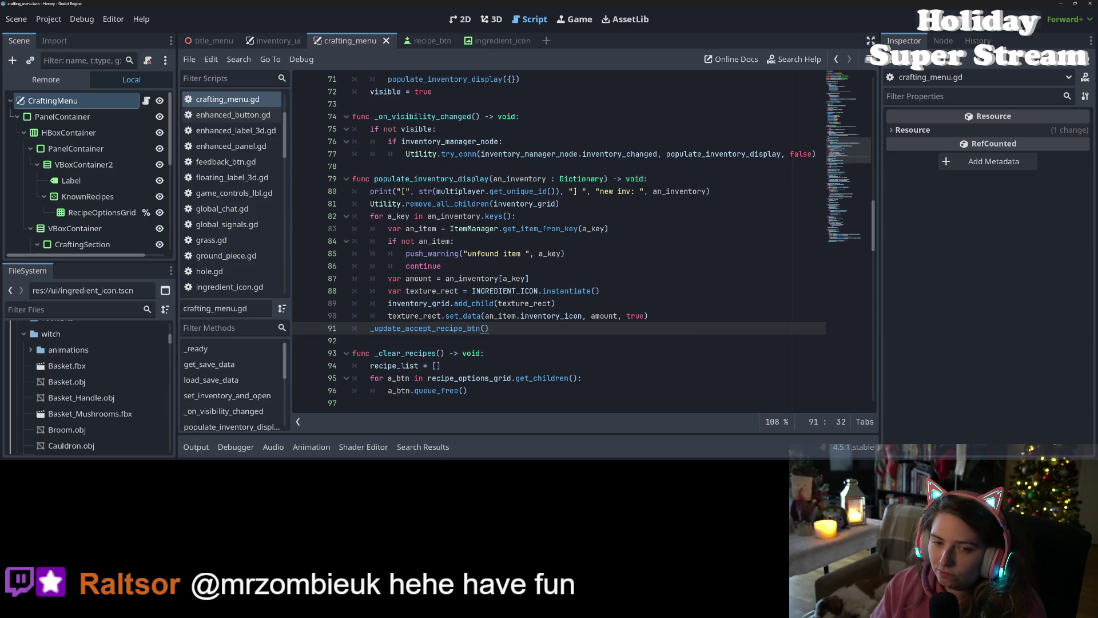
scroll(244, 194, "down", 3)
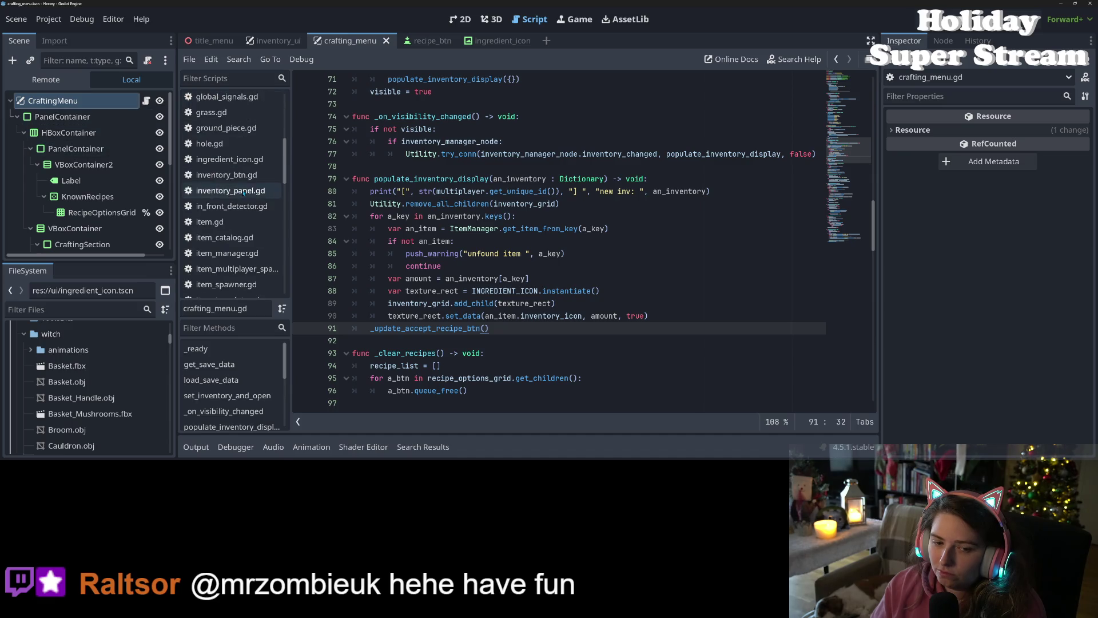
scroll(244, 193, "down", 5)
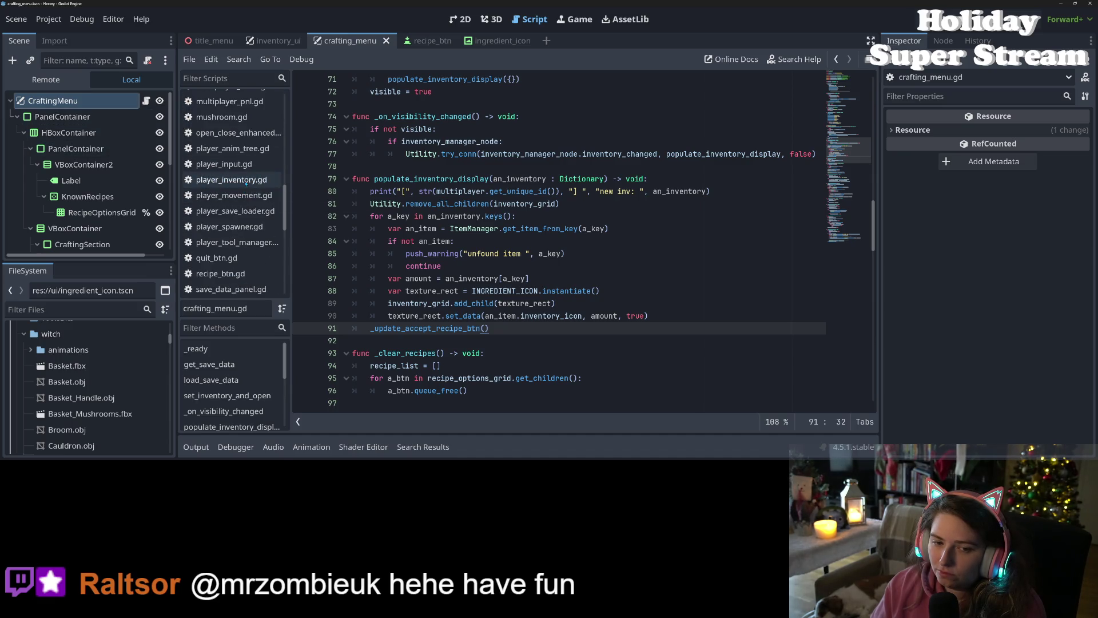
Step: Open player_inventory.gd, scroll through it, then bring up GitHub Desktop's pending changes
left_click(246, 180)
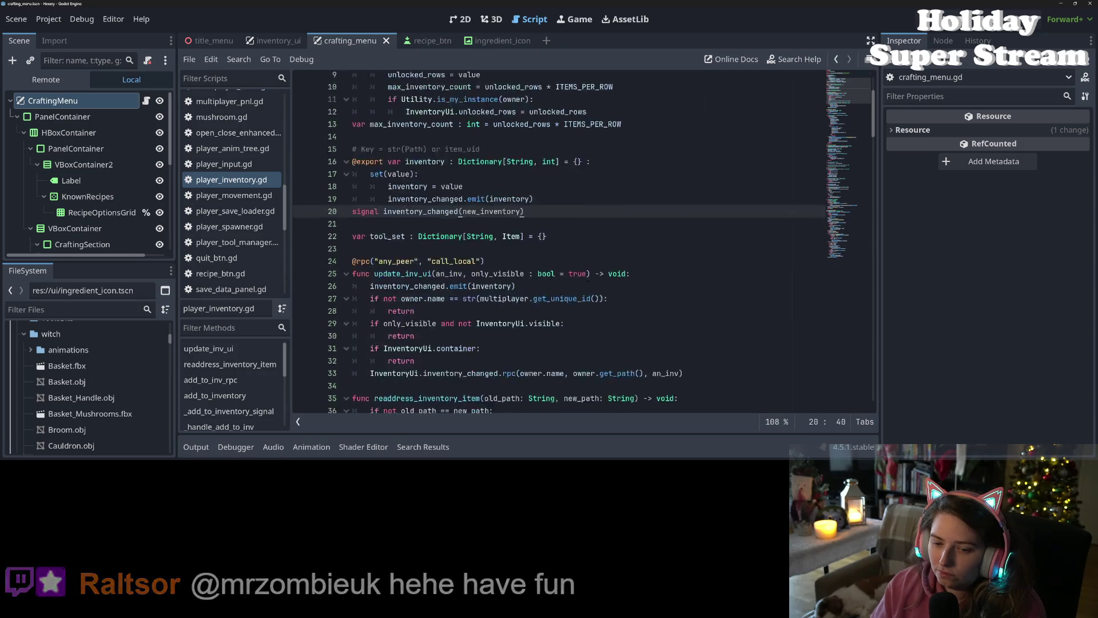
scroll(582, 240, "down", 7)
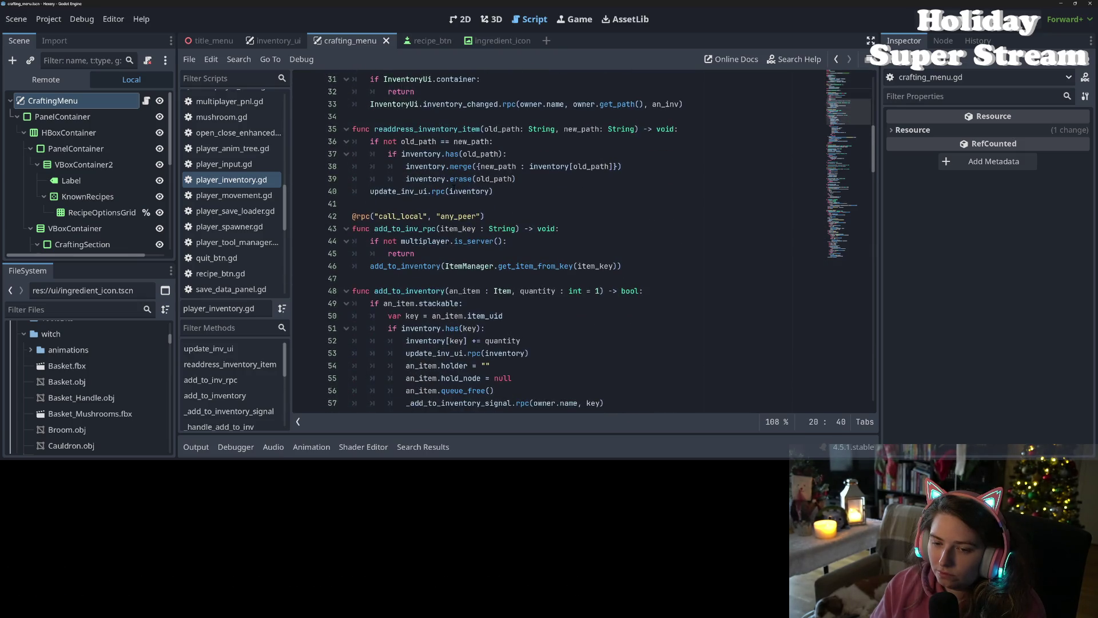
scroll(459, 193, "down", 11)
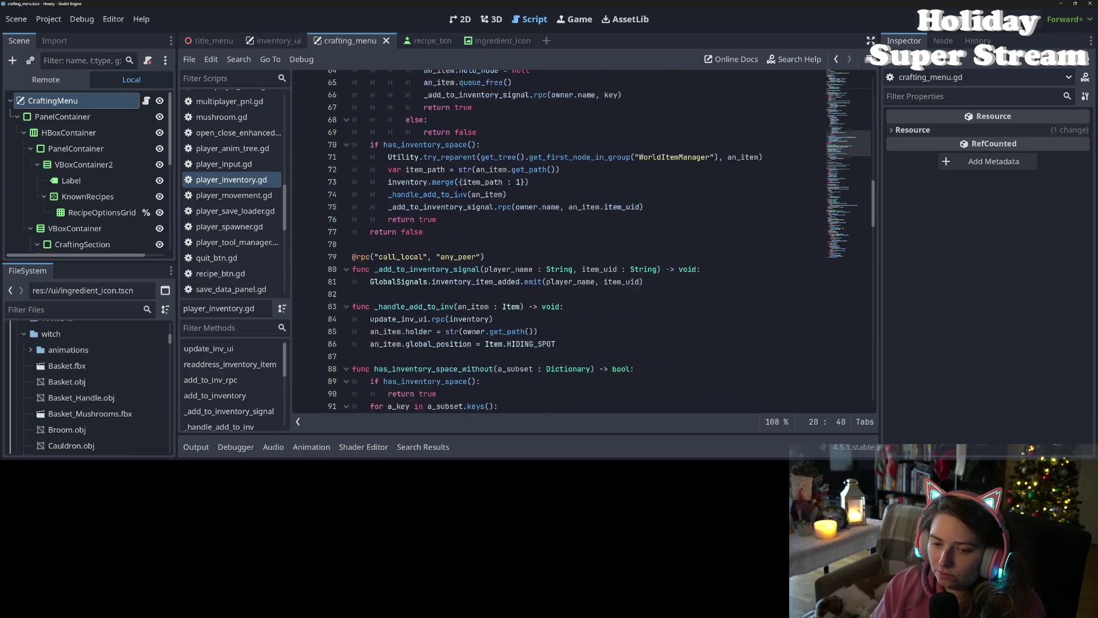
scroll(460, 193, "down", 11)
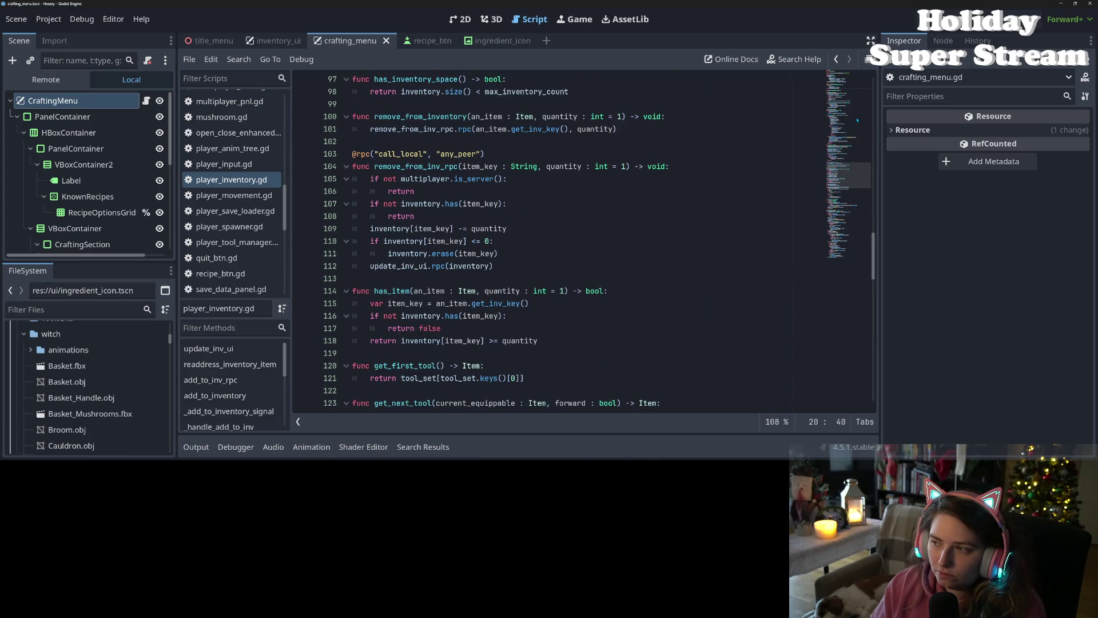
scroll(85, 172, "down", 1)
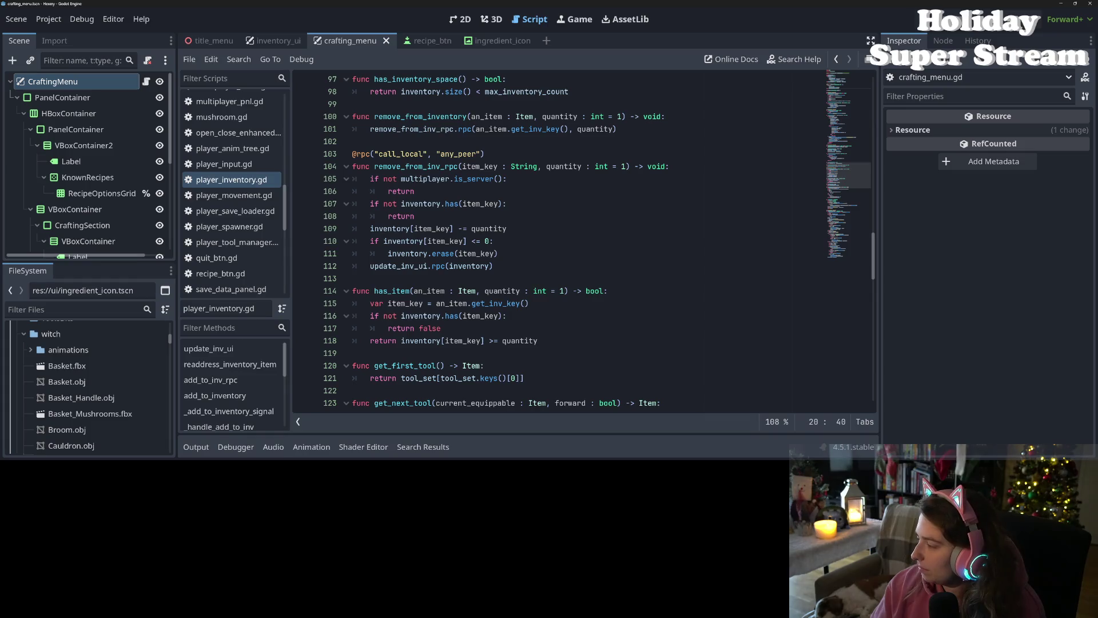
key("alt+Tab")
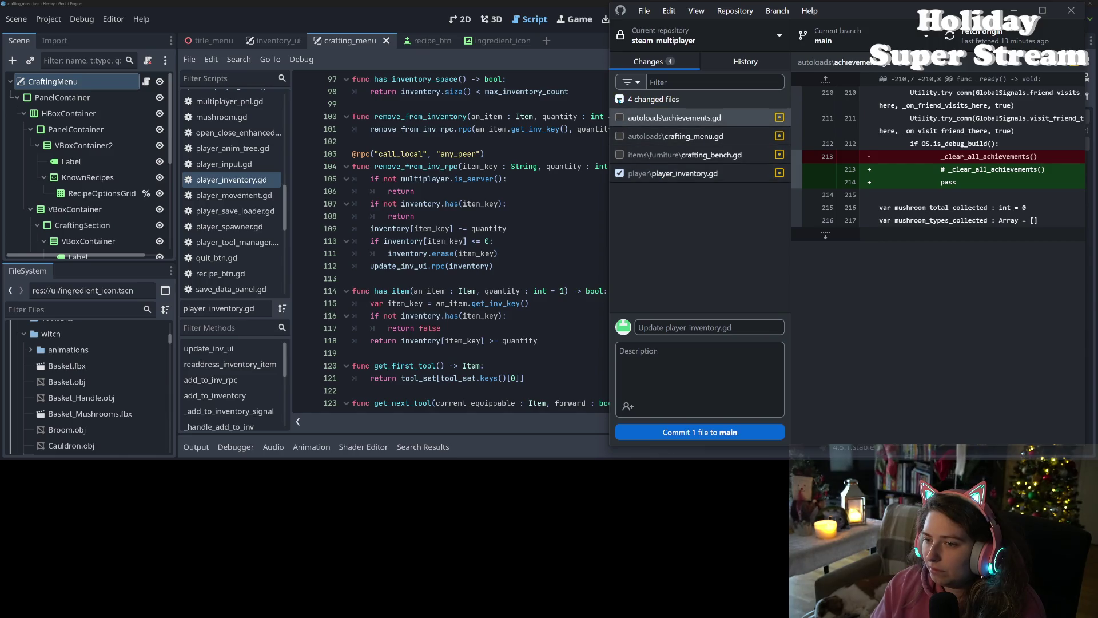
Step: Commit all four changed files to main, then relaunch Hexery from the Godot editor
left_click(620, 99)
left_click(619, 99)
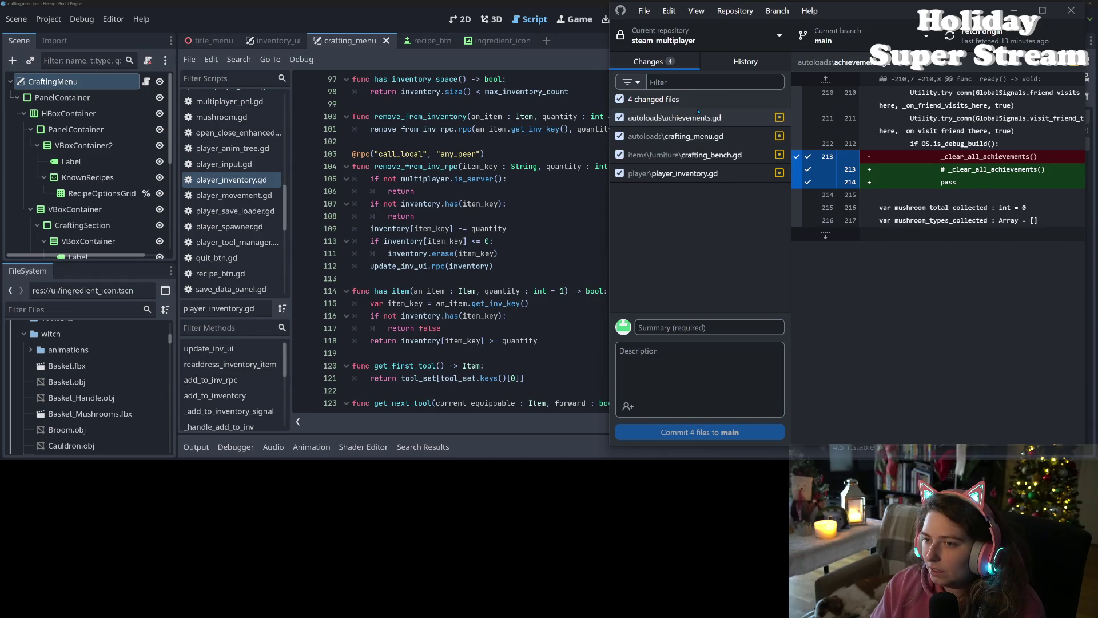
key("ctrl+Return")
left_click(482, 187)
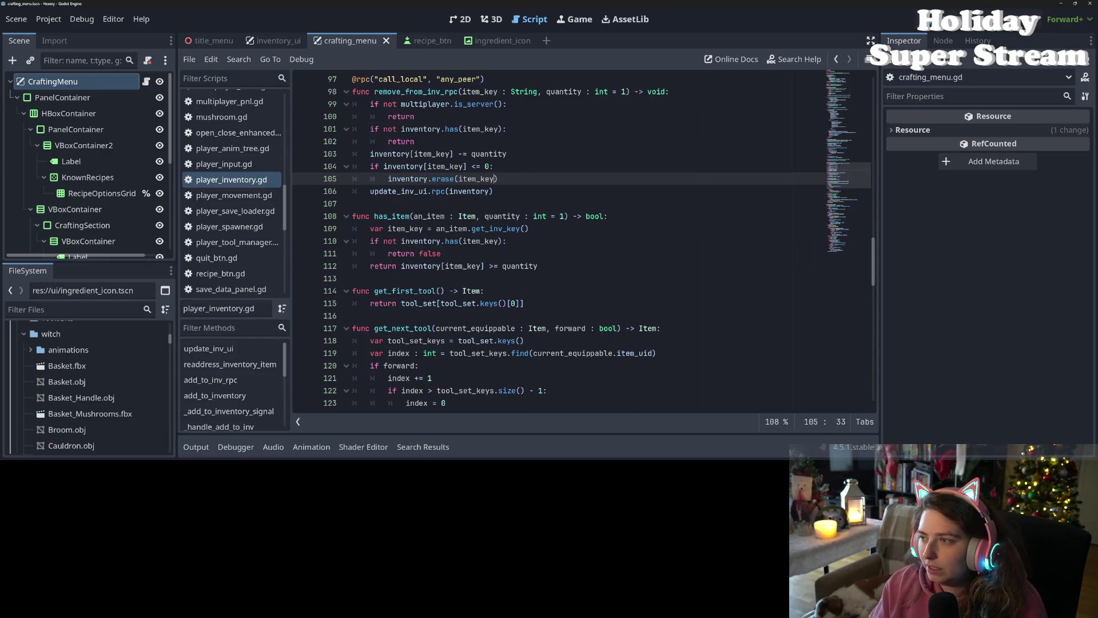
key("F5")
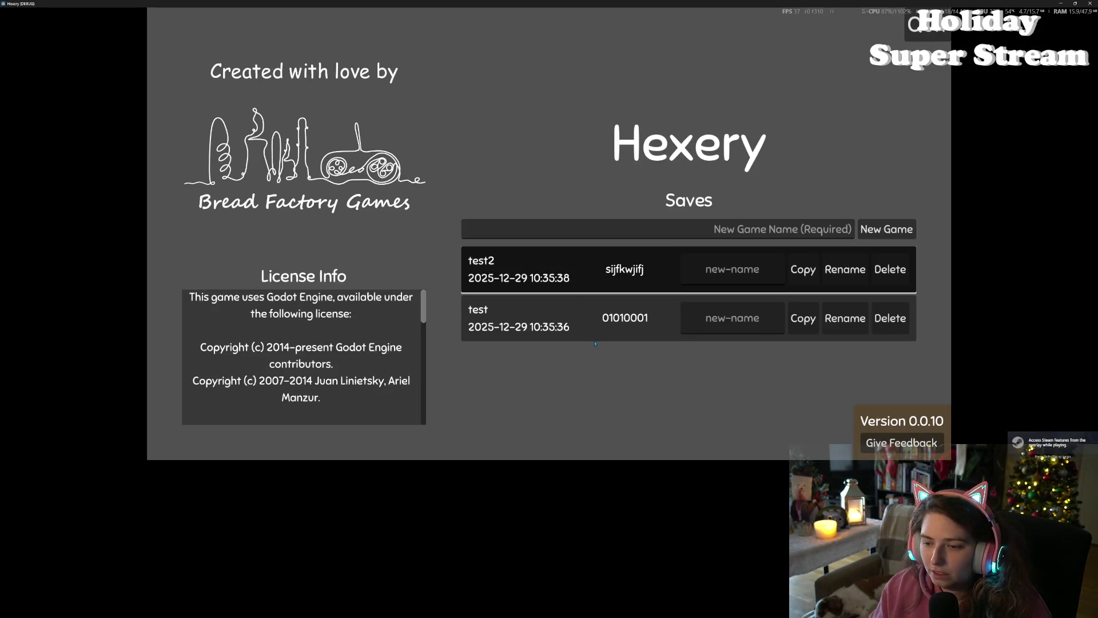
Step: Place the two game windows side by side, then load the test save and host in the right one
key("super+Left")
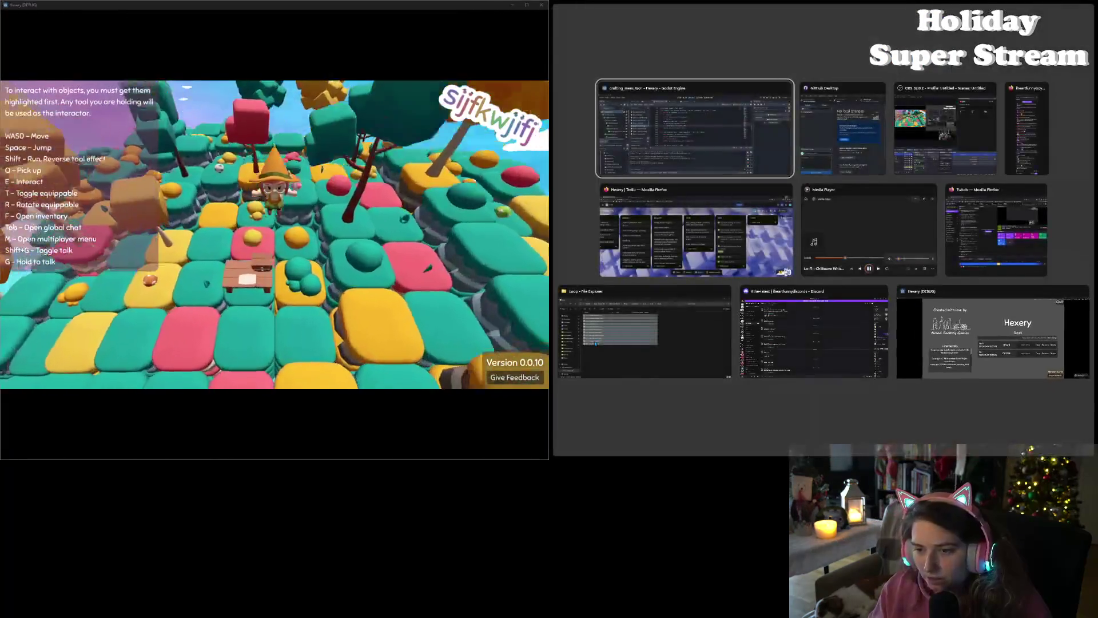
left_click(993, 337)
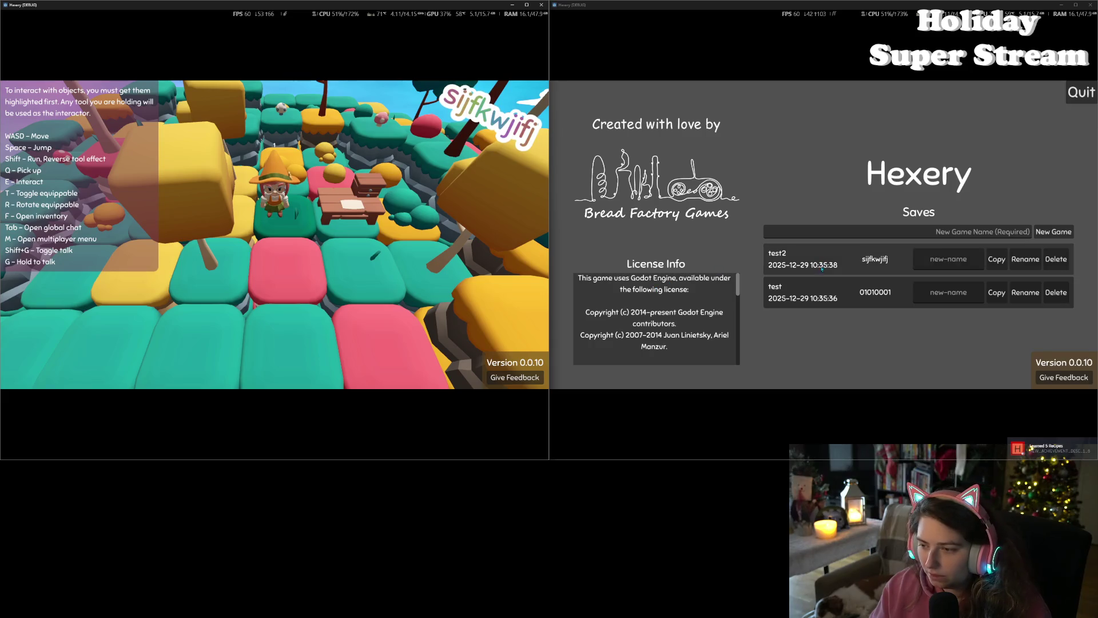
left_click(807, 294)
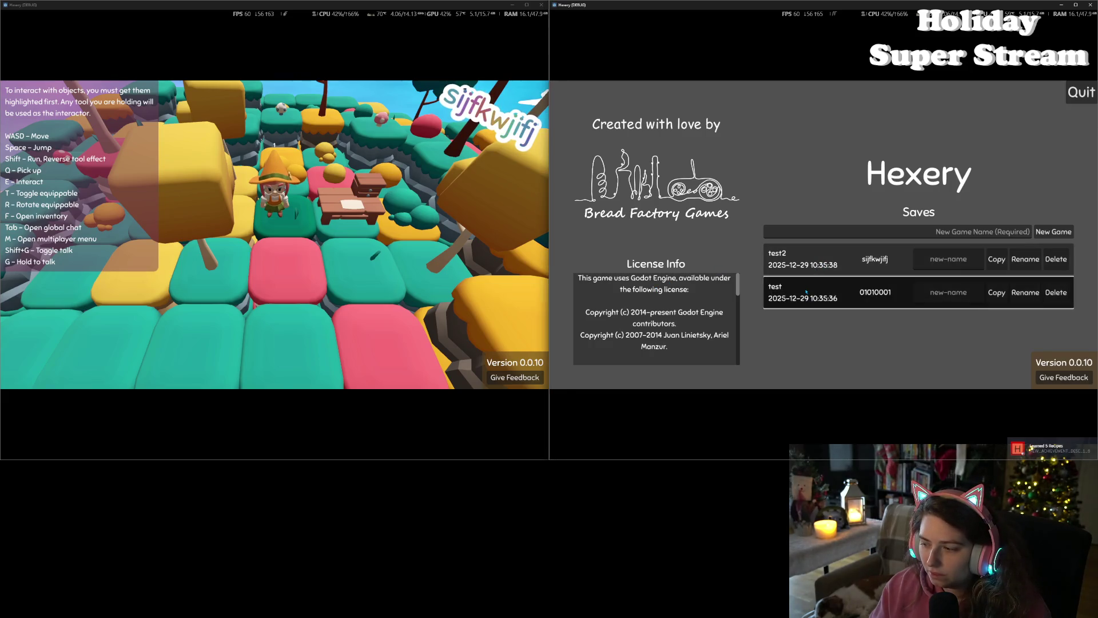
left_click(797, 282)
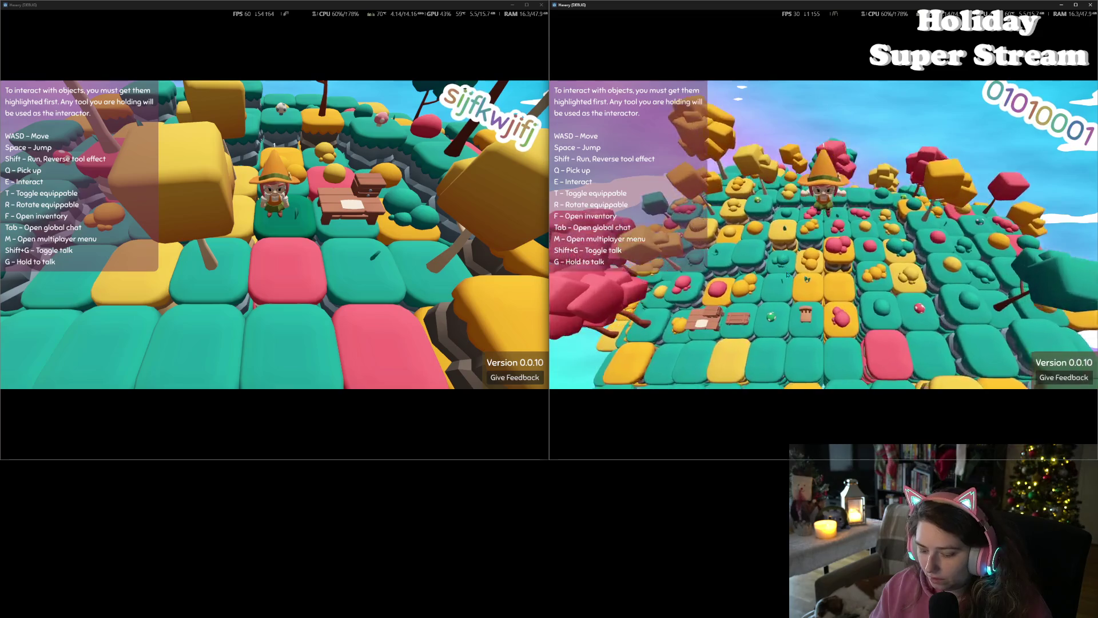
key("m")
left_click(618, 261)
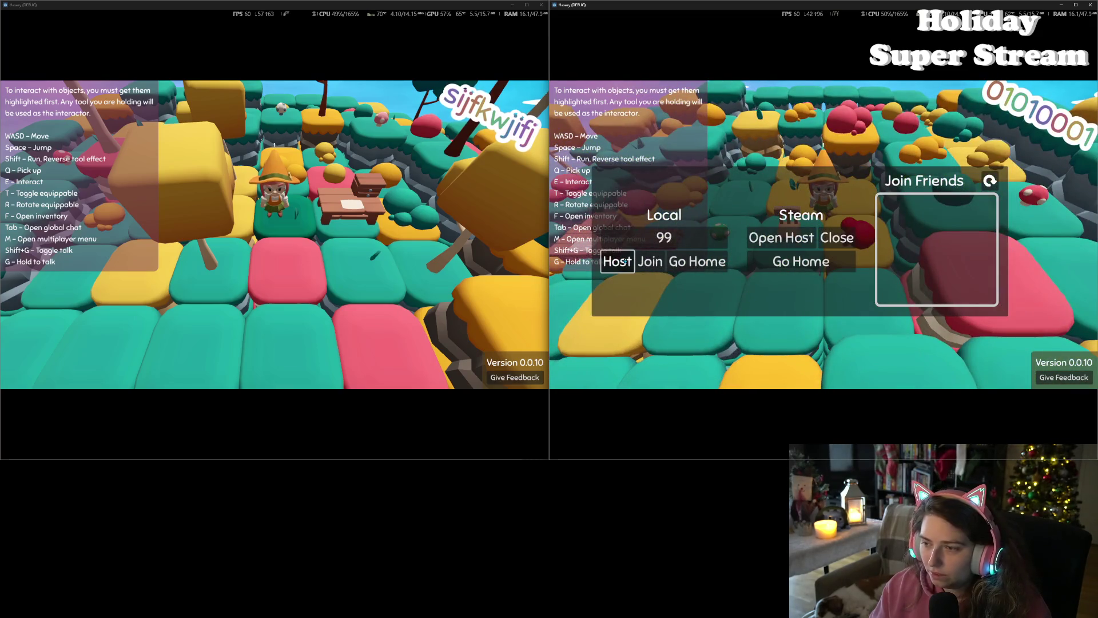
Step: Join the hosted local game from the left window and check the joined player in the host
left_click(341, 237)
key("m")
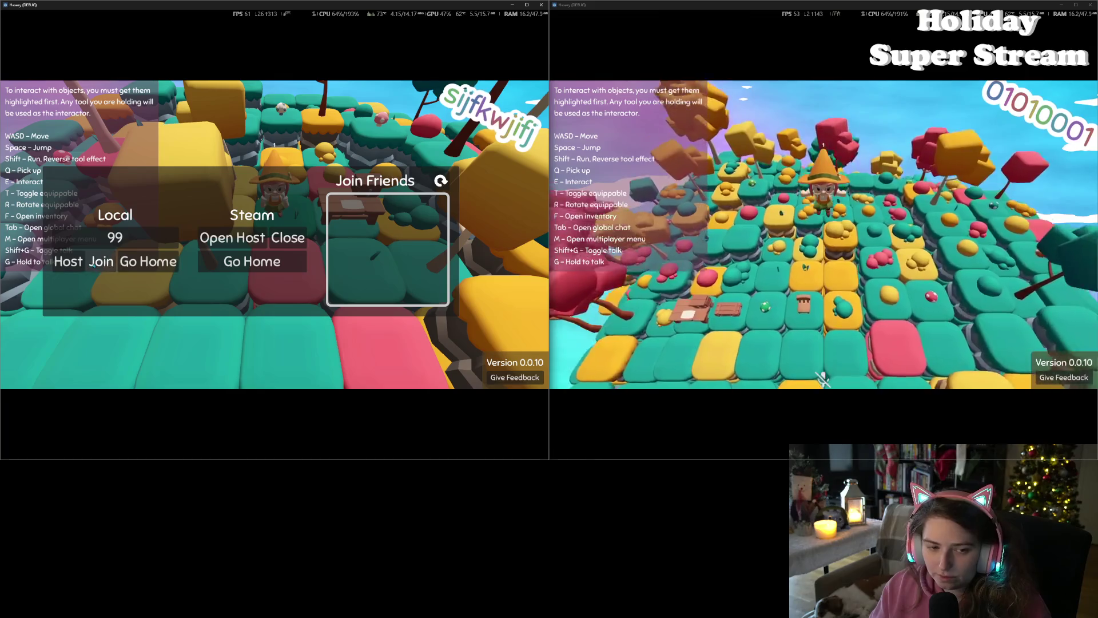
left_click(101, 261)
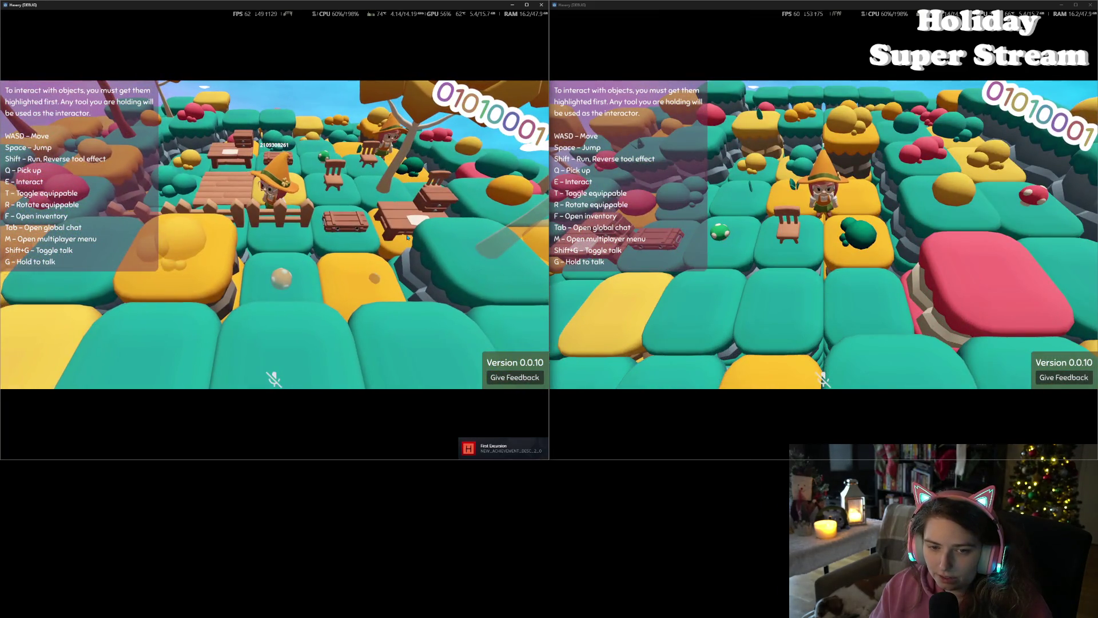
left_click(933, 219)
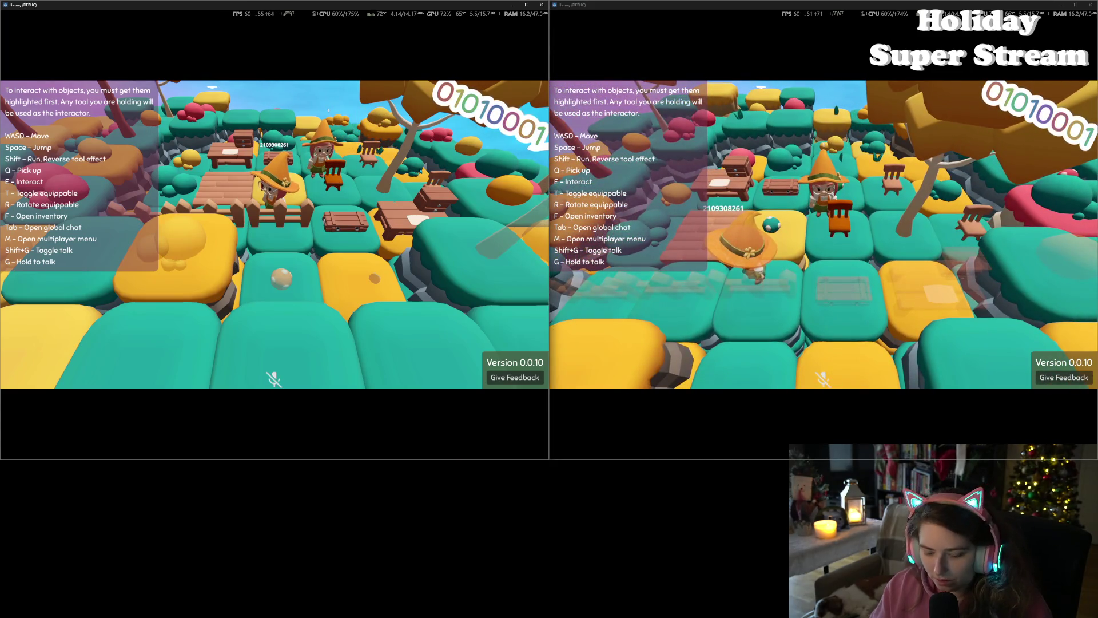
Step: Open and close the player inventory in the left window, then close that window
left_click(425, 173)
key("f")
key("f")
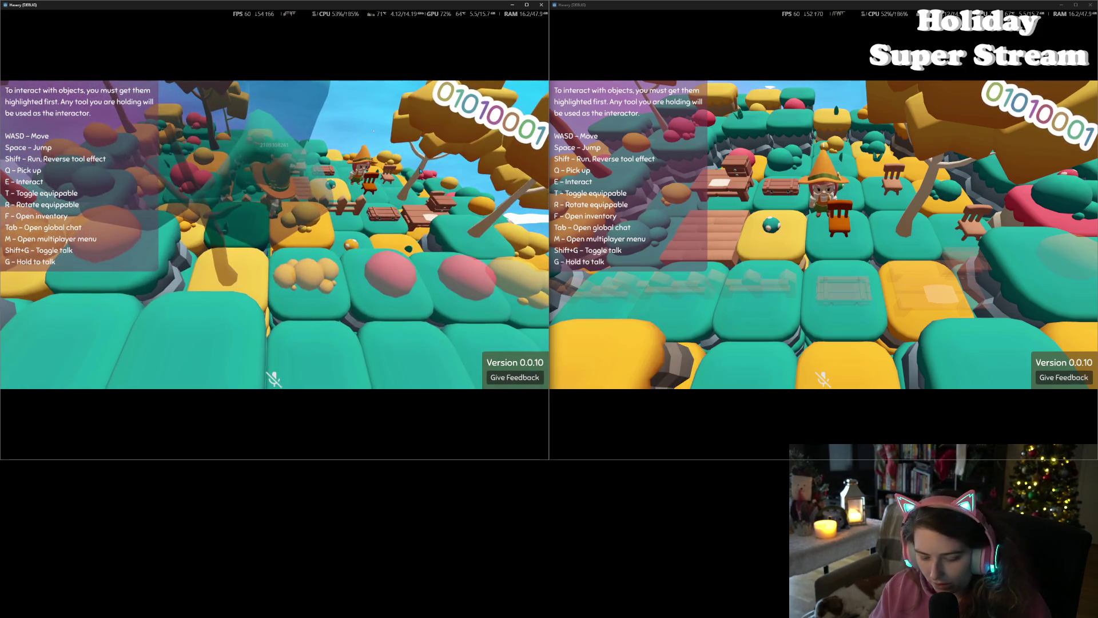
key("f")
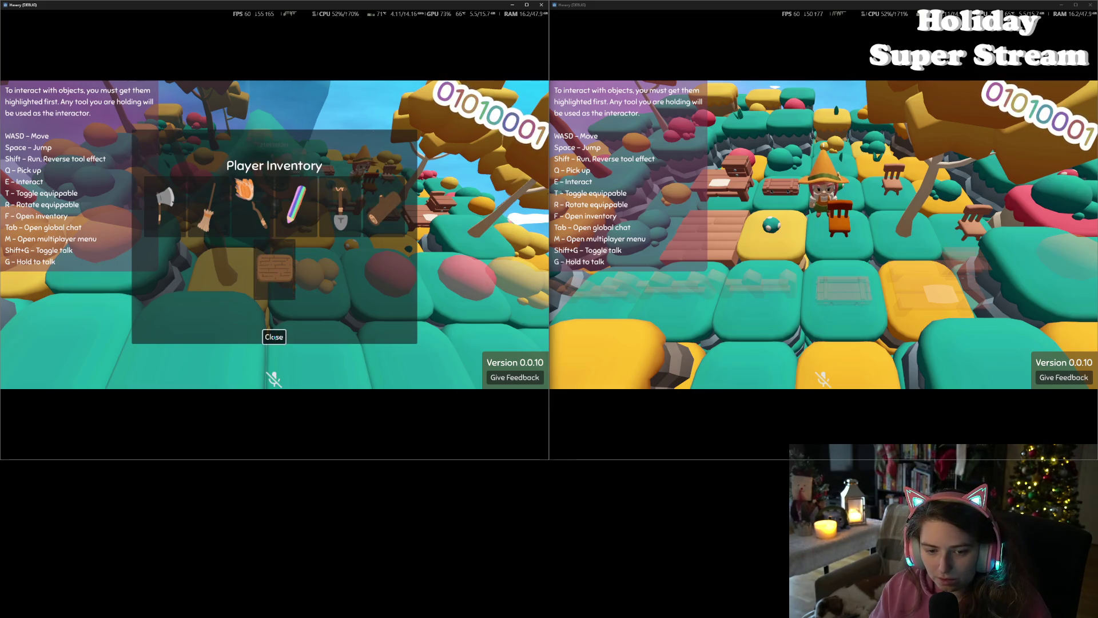
left_click(274, 337)
key("f")
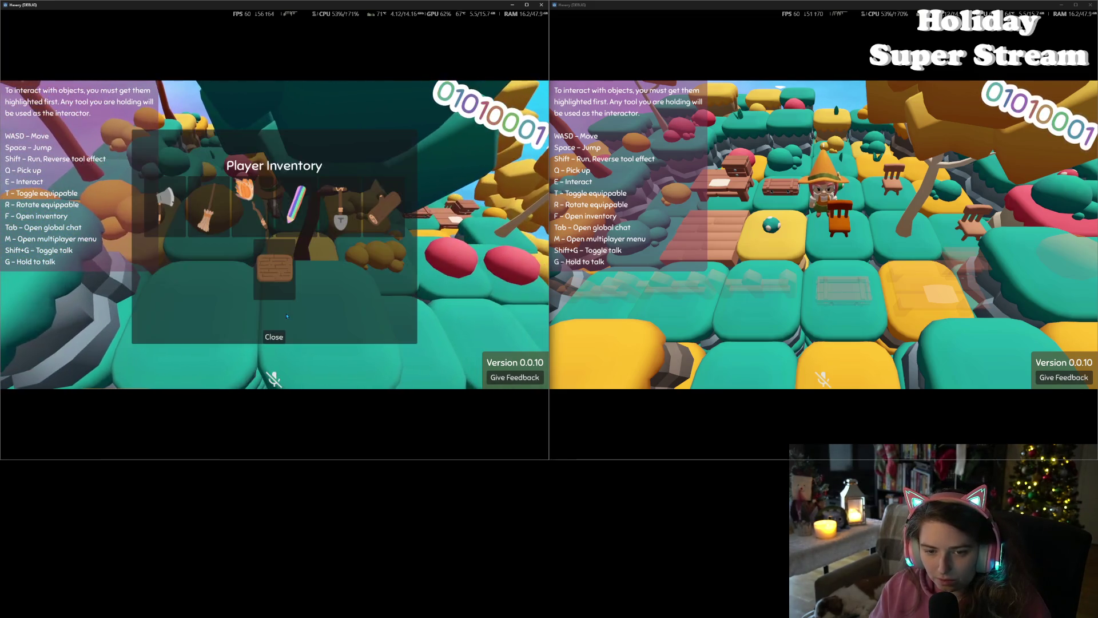
left_click(274, 338)
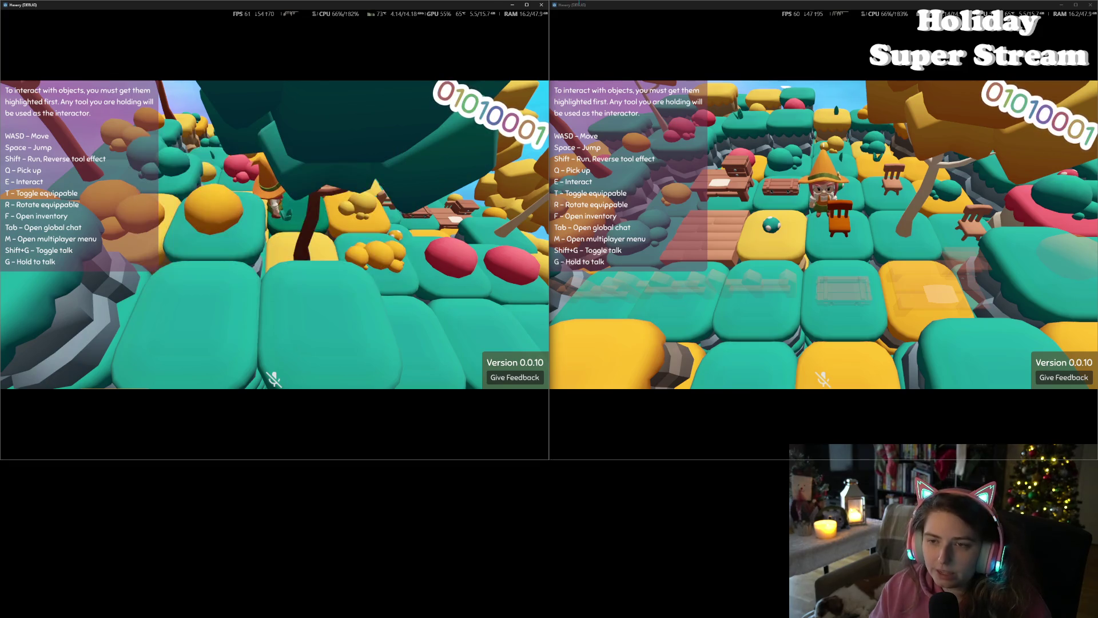
left_click(541, 5)
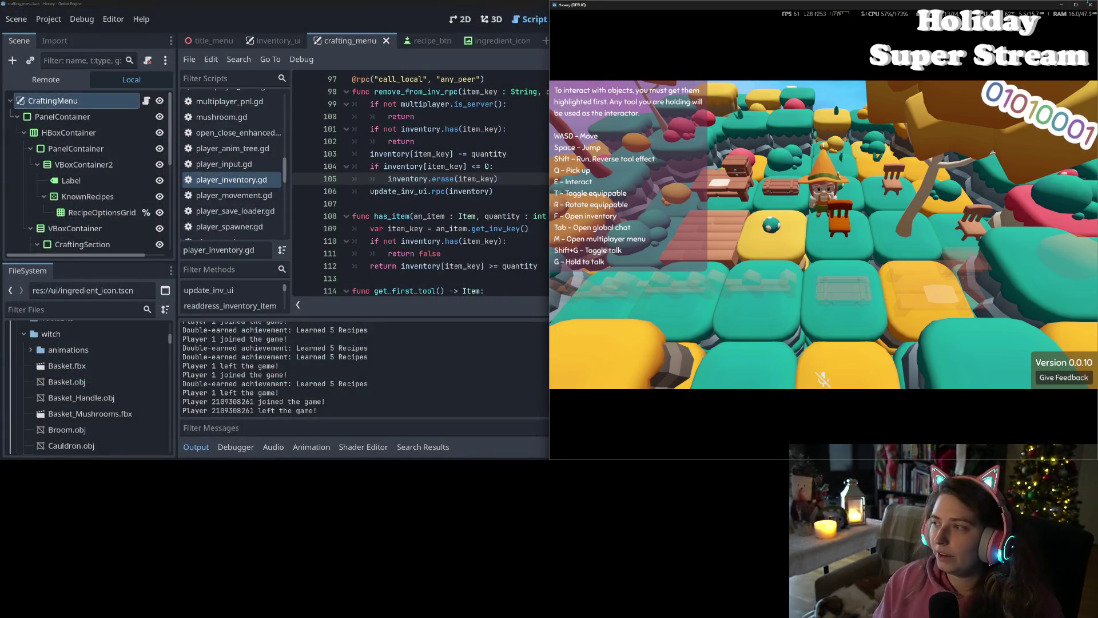
Step: Close the host game window and confirm GitHub Desktop shows no local changes
left_click(1091, 5)
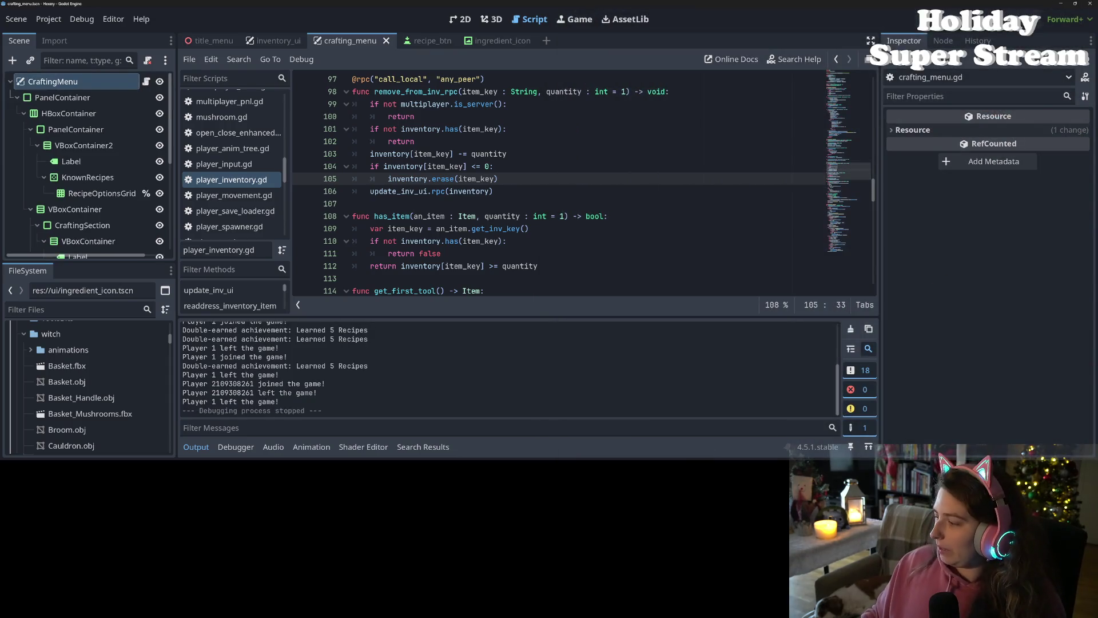
key("alt+Tab")
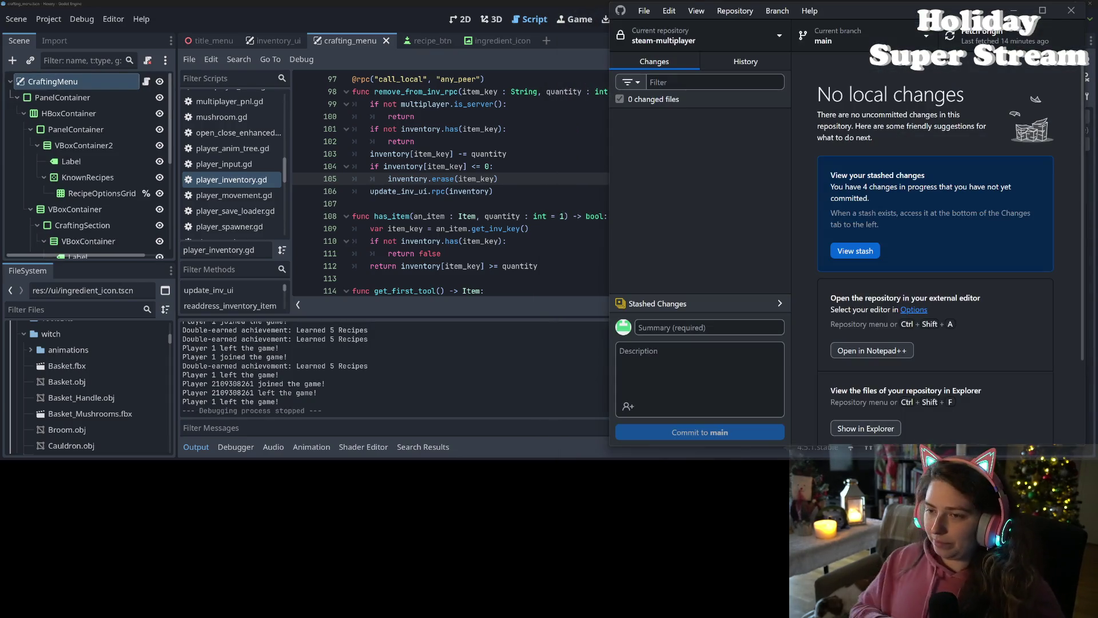